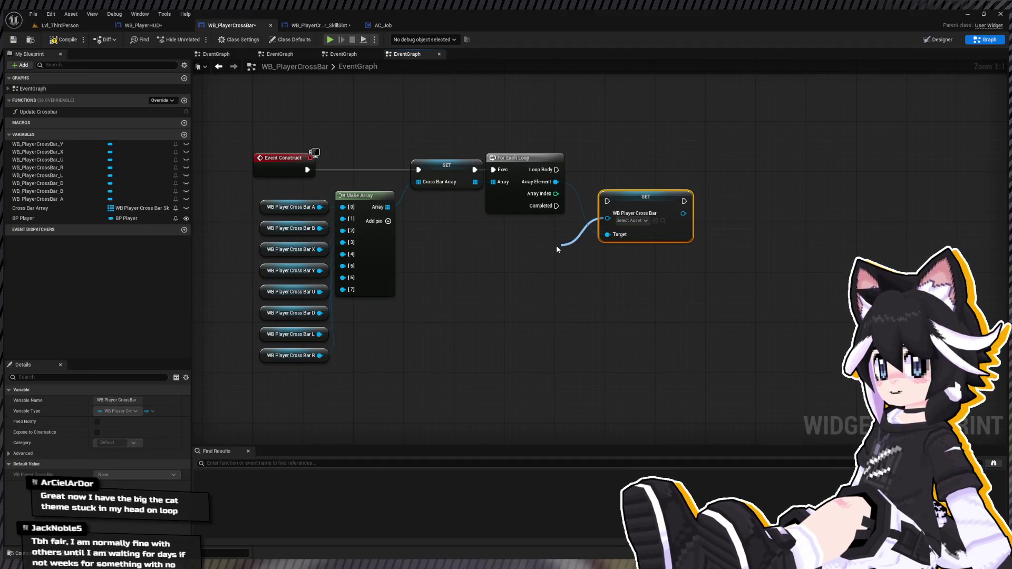
Feed a Self node into the SET node's Target, then rearrange the Update Crossbar graph nodes
mouse_move(556, 170)
mouse_down()
mouse_move(608, 201)
mouse_move(641, 174)
mouse_up()
mouse_move(577, 249)
mouse_down()
mouse_move(627, 217)
mouse_move(609, 218)
mouse_up()
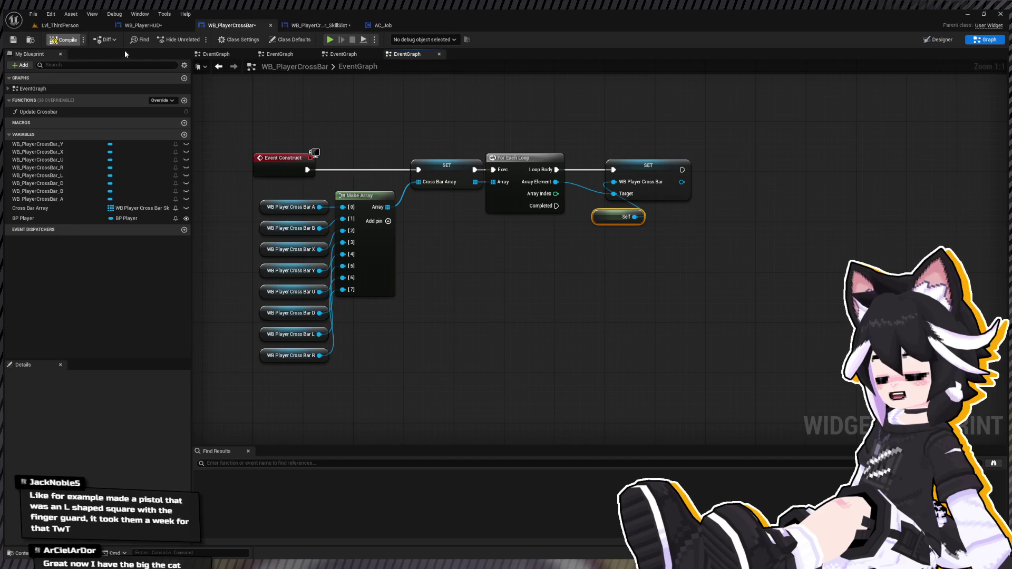
click(223, 71)
mouse_move(737, 368)
mouse_down()
mouse_move(675, 313)
mouse_move(701, 313)
mouse_move(656, 313)
mouse_up()
click(314, 273)
click(549, 321)
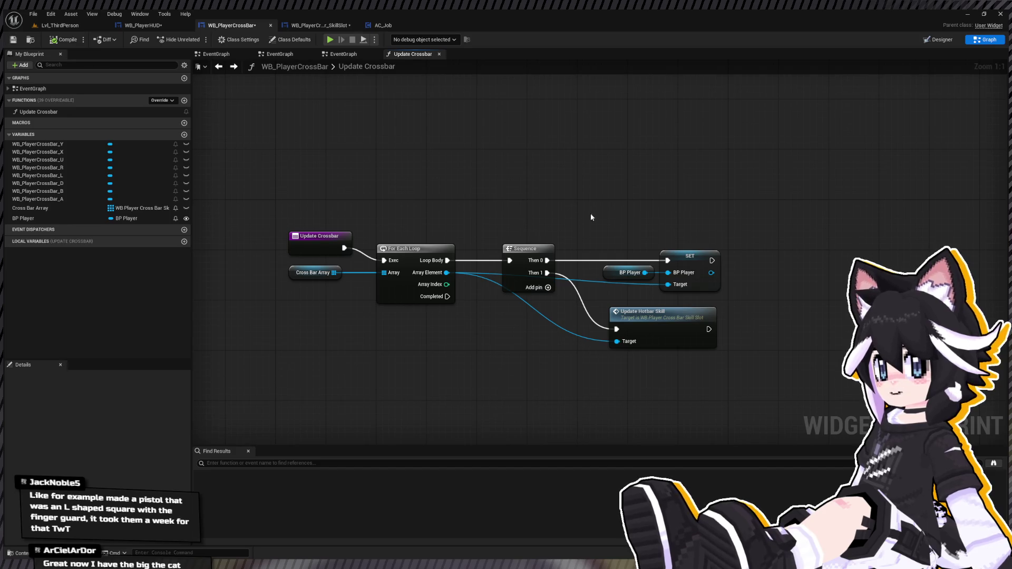
Shift Update Hotbar Skill right, reroute the array-element wire below the sequence, and compile
drag(590, 213, 522, 230)
drag(584, 327, 633, 328)
drag(470, 358, 478, 329)
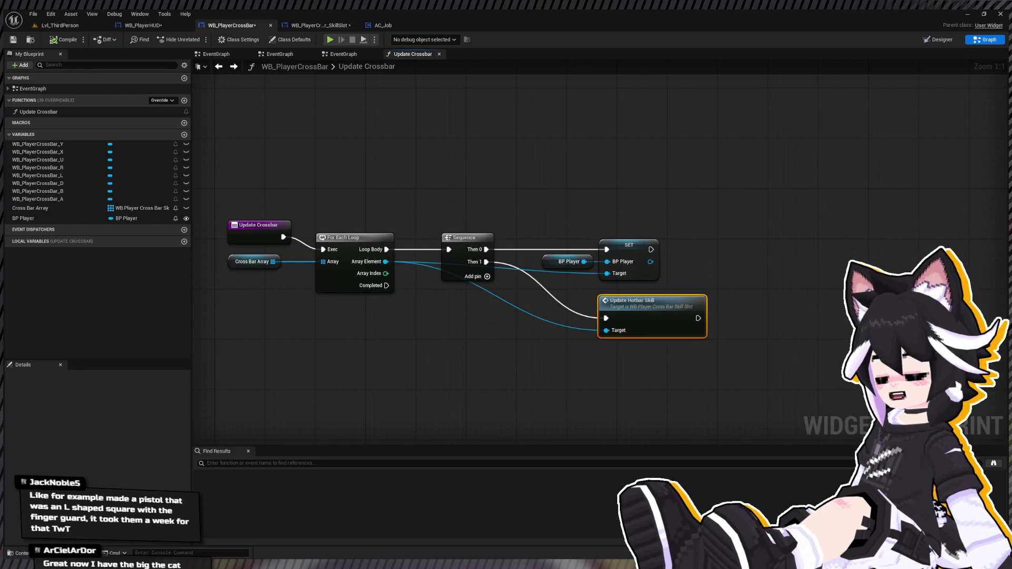
click(505, 304)
double_click(507, 300)
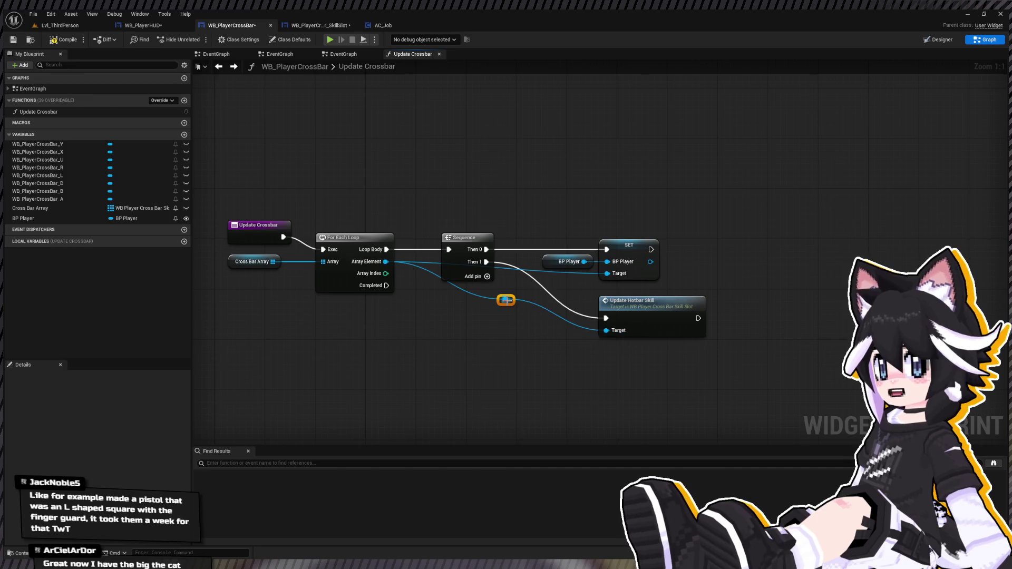
drag(514, 299, 493, 337)
mouse_move(505, 300)
mouse_down()
mouse_move(481, 340)
mouse_move(482, 330)
mouse_move(545, 318)
mouse_move(579, 278)
mouse_move(607, 273)
mouse_up()
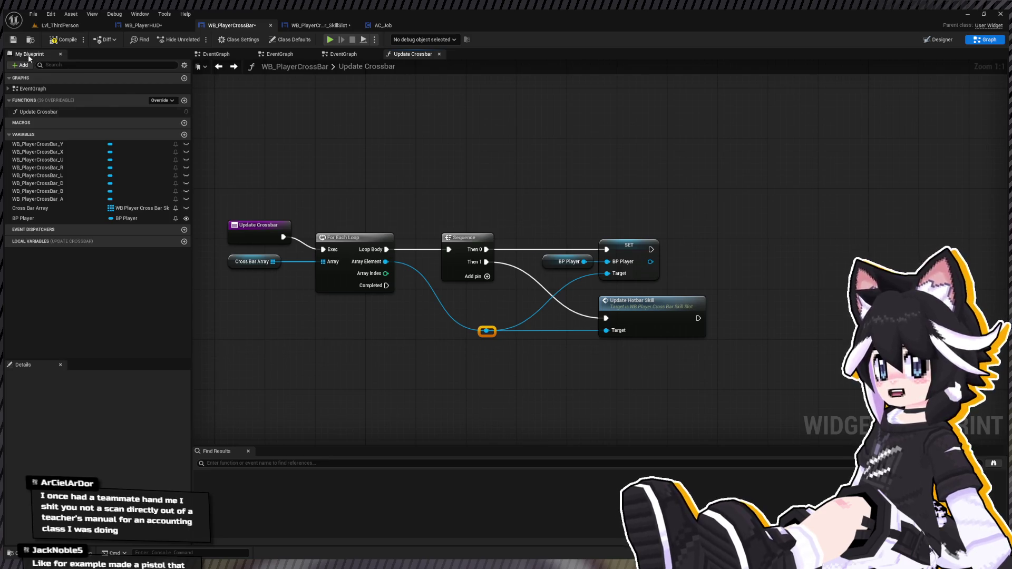
click(69, 38)
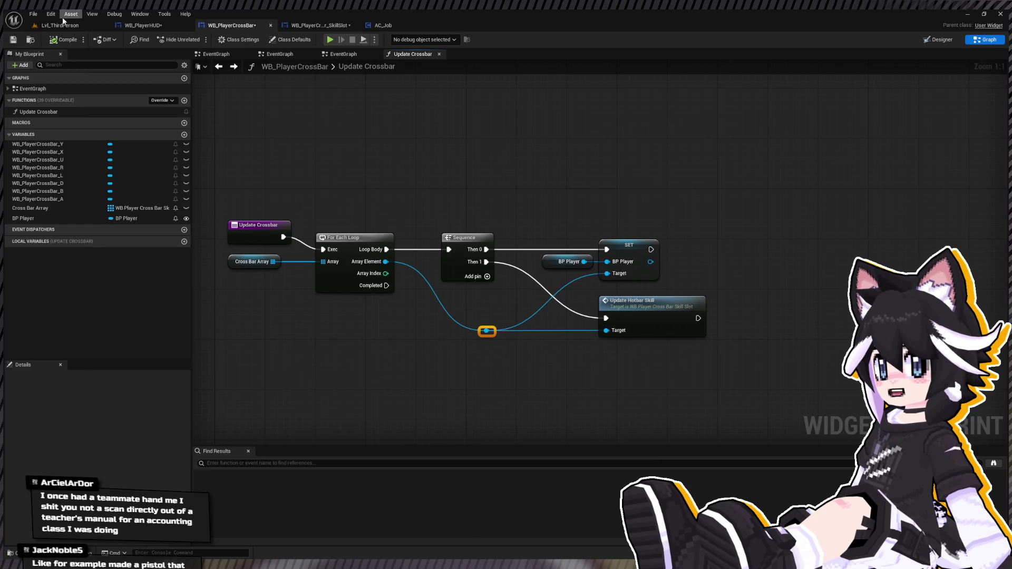
Save all assets with Ctrl+Shift+S from Lvl_ThirdPerson, then bring up AC_Job's Learn Job Skill graph
click(60, 26)
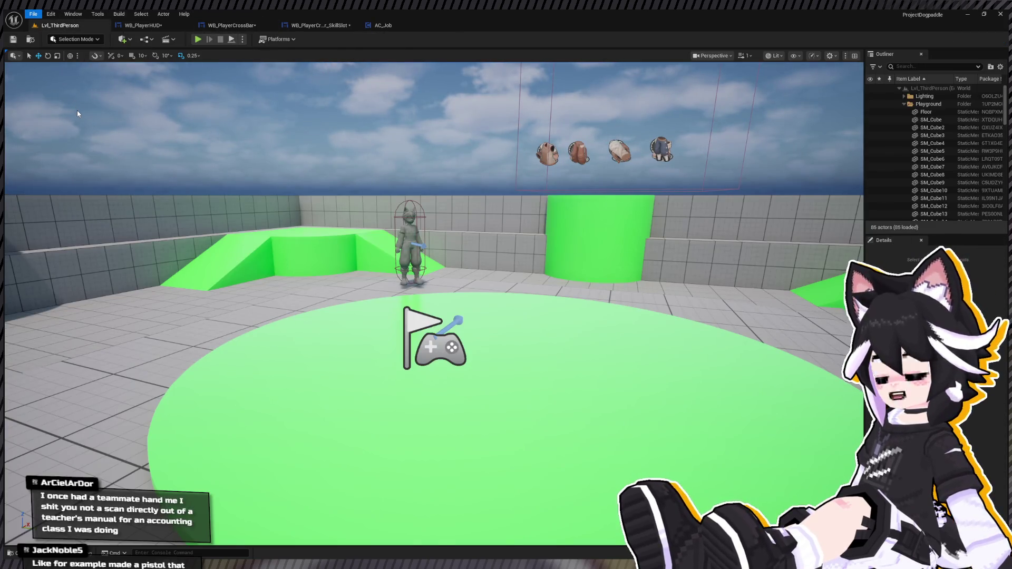
key(ctrl+shift+s)
mouse_move(432, 263)
mouse_down()
mouse_move(433, 369)
mouse_move(406, 288)
mouse_move(438, 276)
mouse_move(437, 310)
mouse_move(421, 306)
mouse_move(448, 280)
mouse_move(437, 295)
mouse_move(459, 317)
mouse_move(443, 295)
mouse_move(429, 313)
mouse_move(437, 306)
mouse_up()
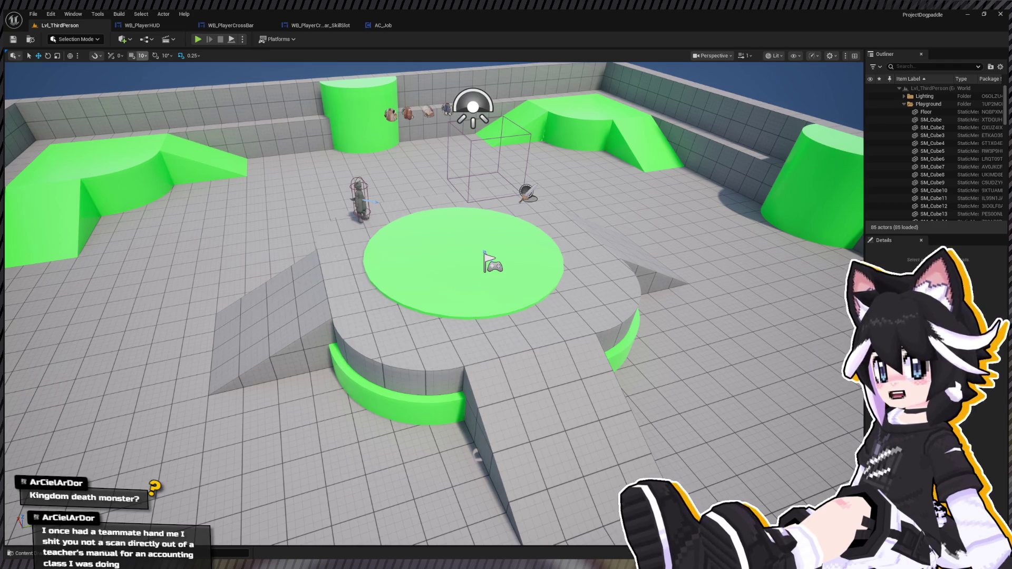
click(383, 25)
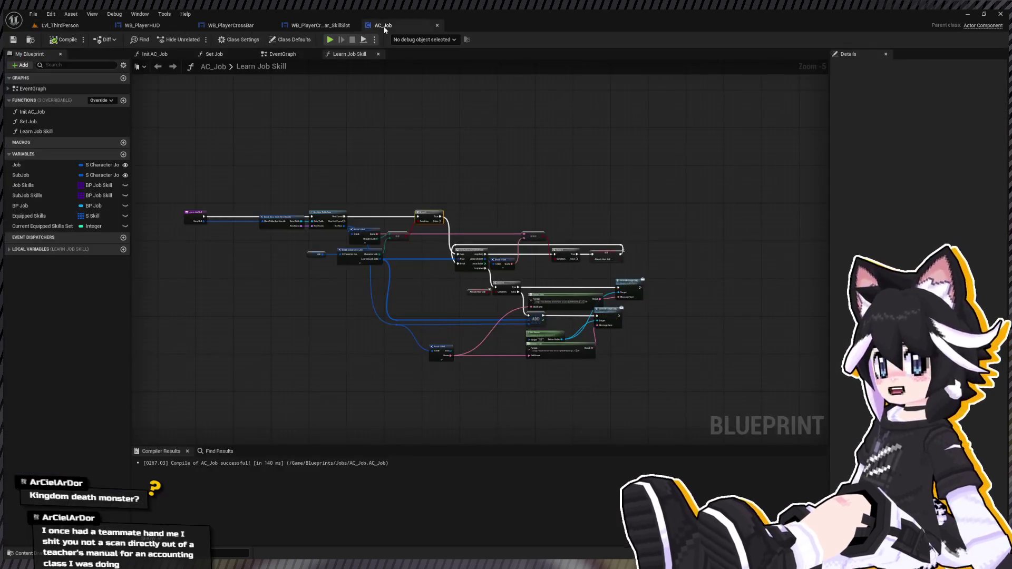
Switch to WB_PlayerCrossBar_SkillSlot and pan to the Update Hotbar Skill logic
click(314, 26)
mouse_move(615, 276)
mouse_down()
mouse_move(194, 193)
mouse_move(370, 230)
mouse_up()
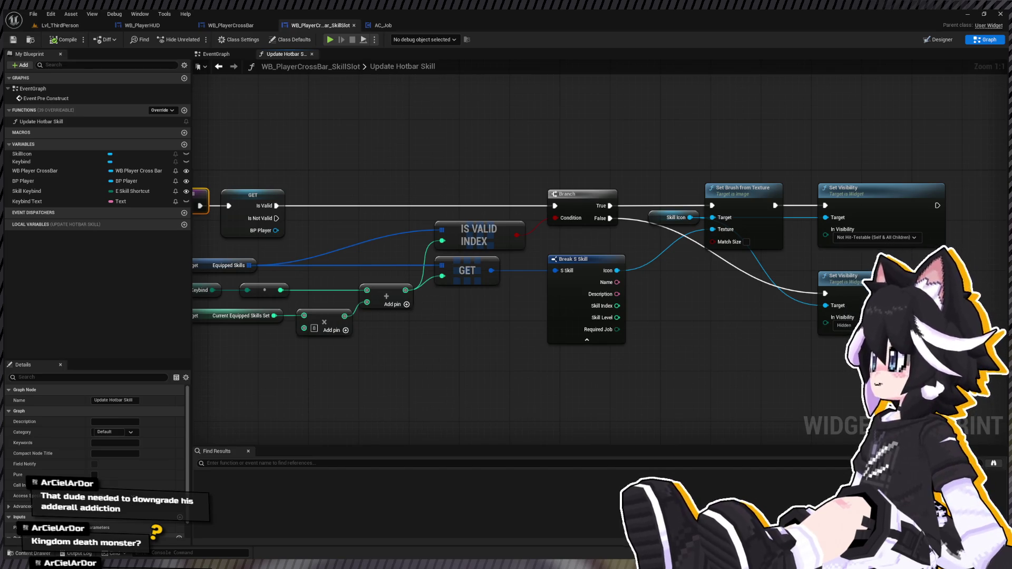
Pan through Update Hotbar Skill to its entry node, then go back to Lvl_ThirdPerson
mouse_move(533, 201)
mouse_down()
mouse_move(676, 204)
mouse_move(652, 181)
mouse_move(671, 178)
mouse_up()
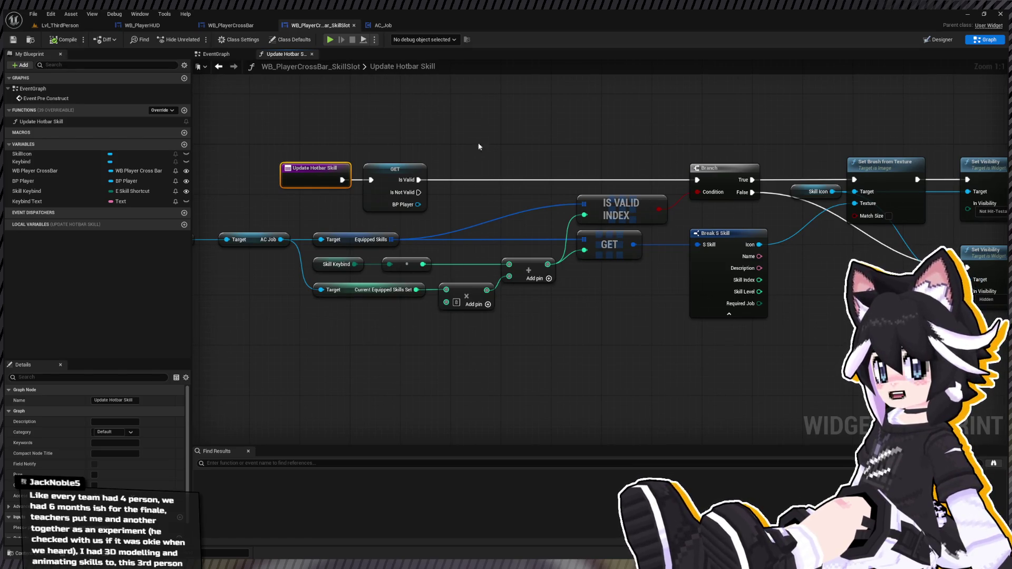
drag(489, 150, 524, 178)
mouse_move(604, 190)
mouse_down()
mouse_move(499, 173)
mouse_move(323, 173)
mouse_move(610, 168)
mouse_up()
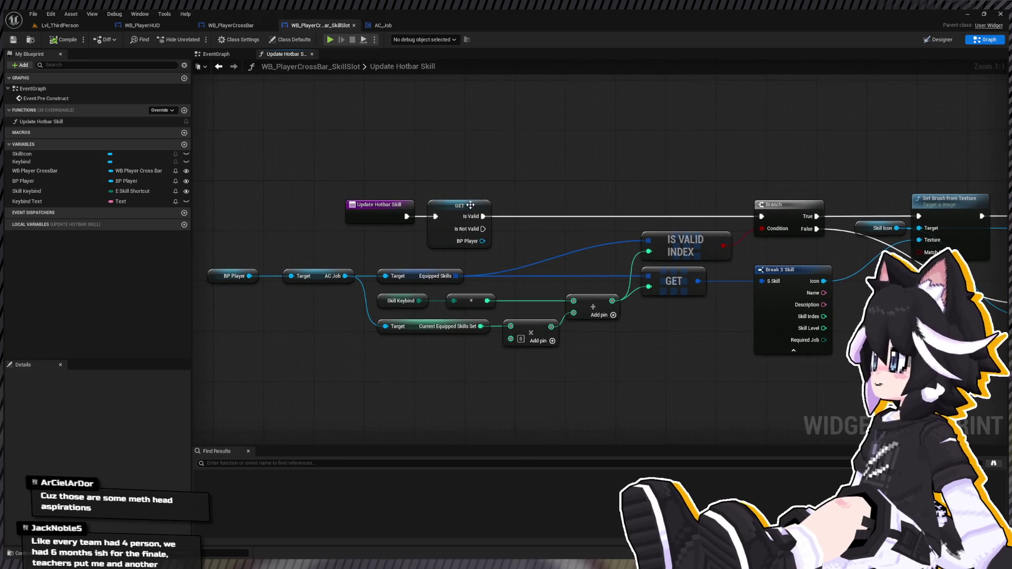
drag(464, 203, 511, 200)
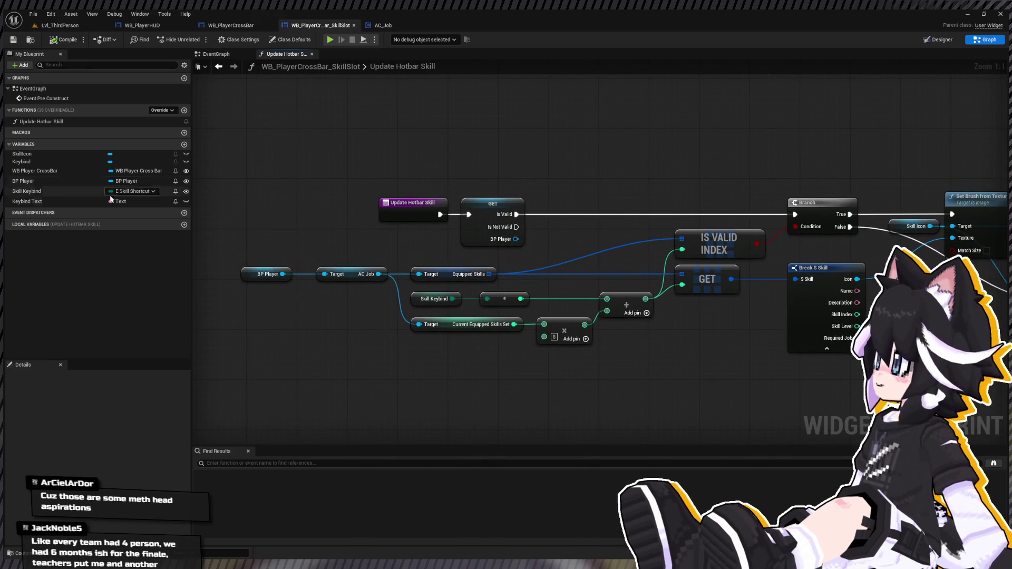
click(233, 27)
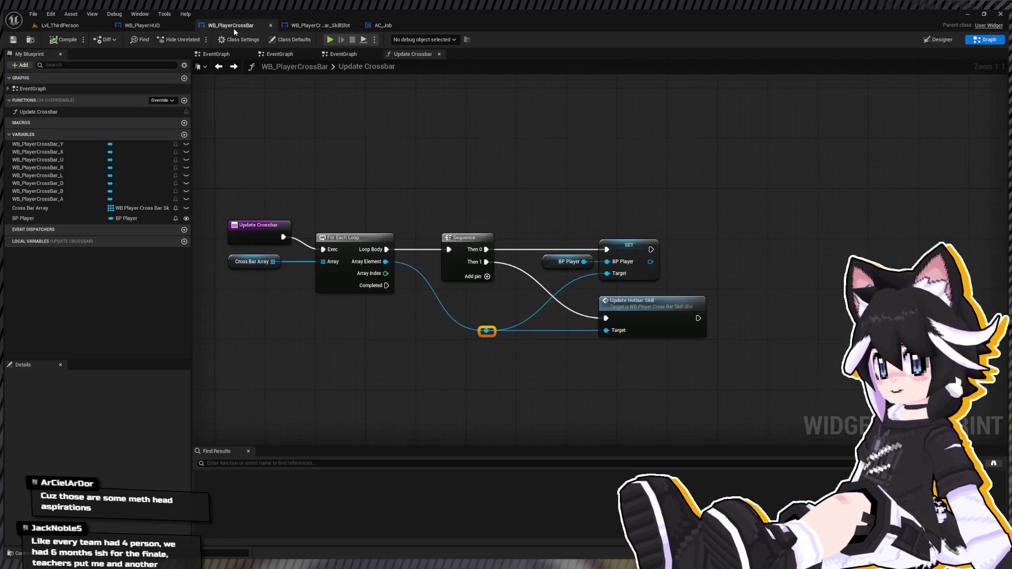
click(67, 27)
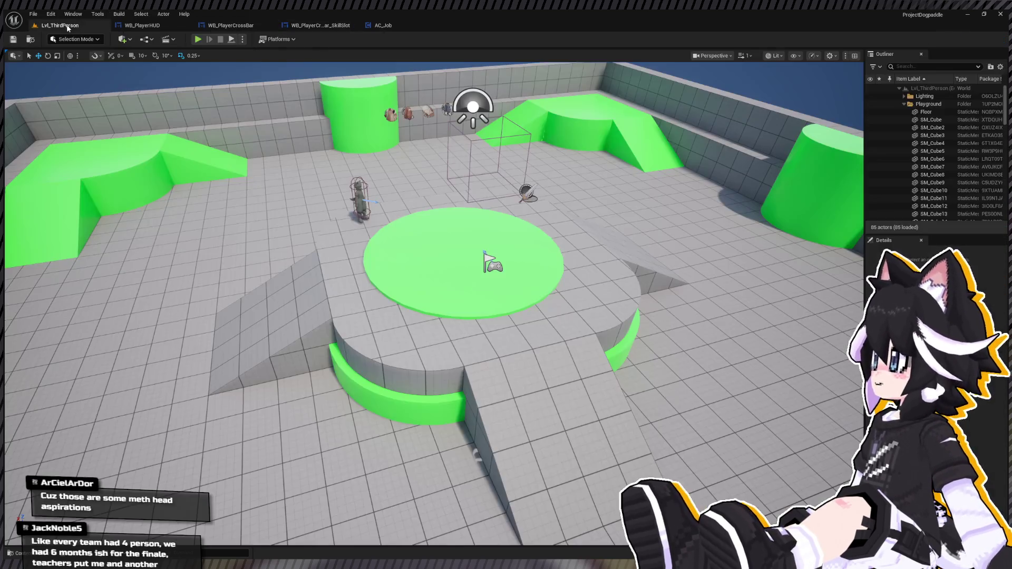
Play the level briefly to check the crossbar HUD, then reopen the SkillSlot Update Hotbar Skill graph
click(197, 39)
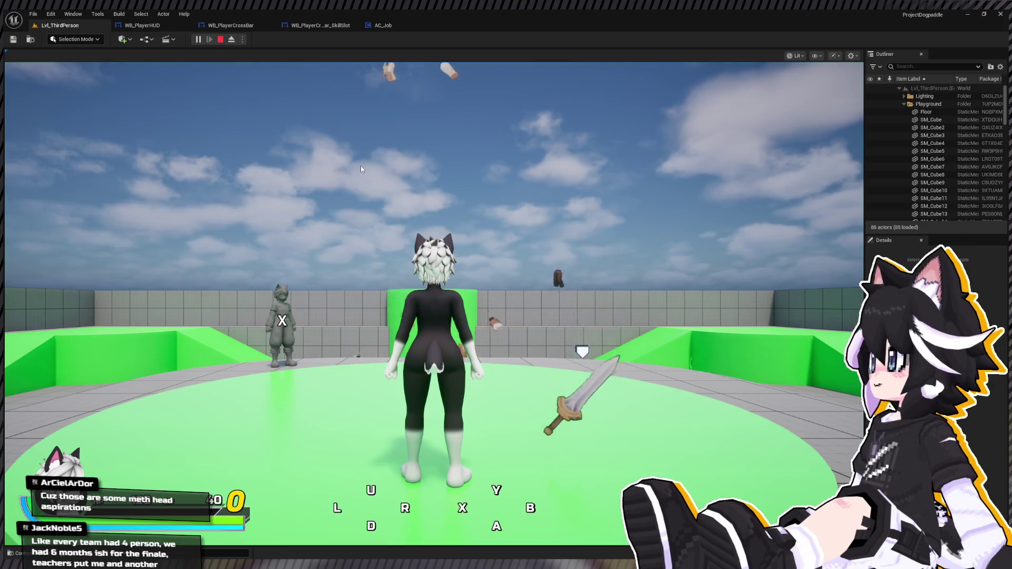
key(Escape)
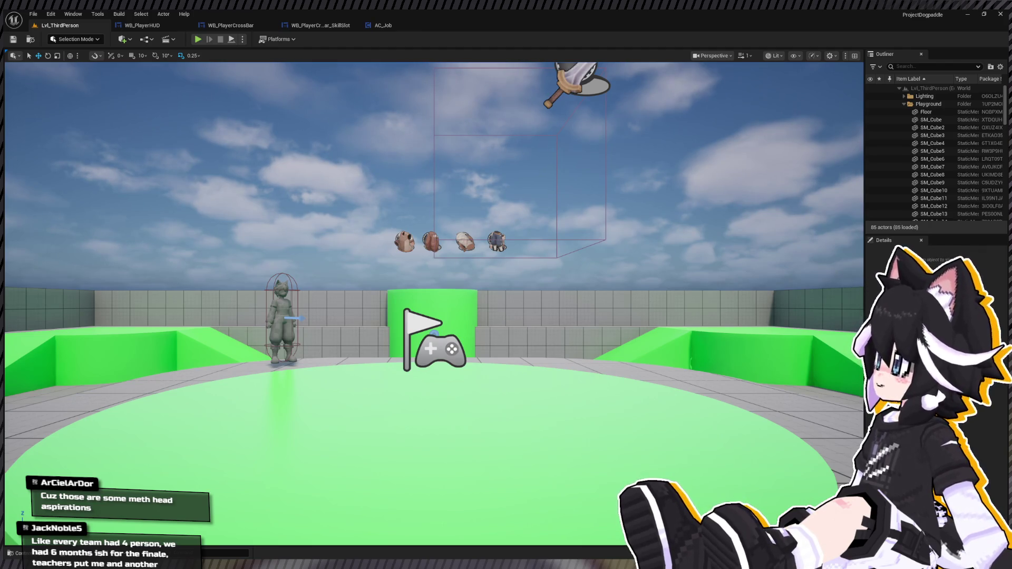
mouse_move(432, 303)
mouse_down()
mouse_move(432, 359)
mouse_move(432, 311)
mouse_move(390, 296)
mouse_move(390, 274)
mouse_move(390, 322)
mouse_up()
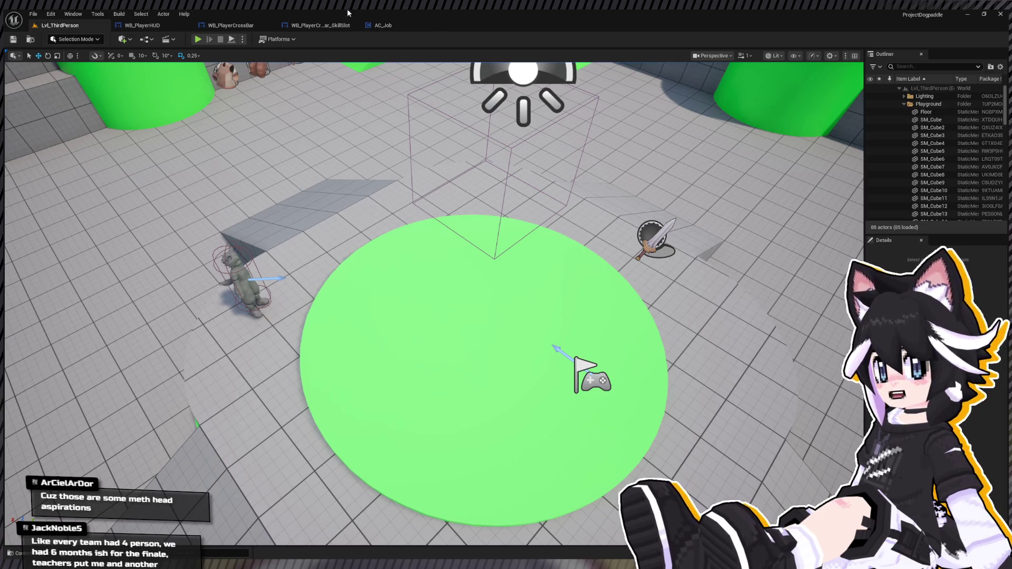
click(311, 25)
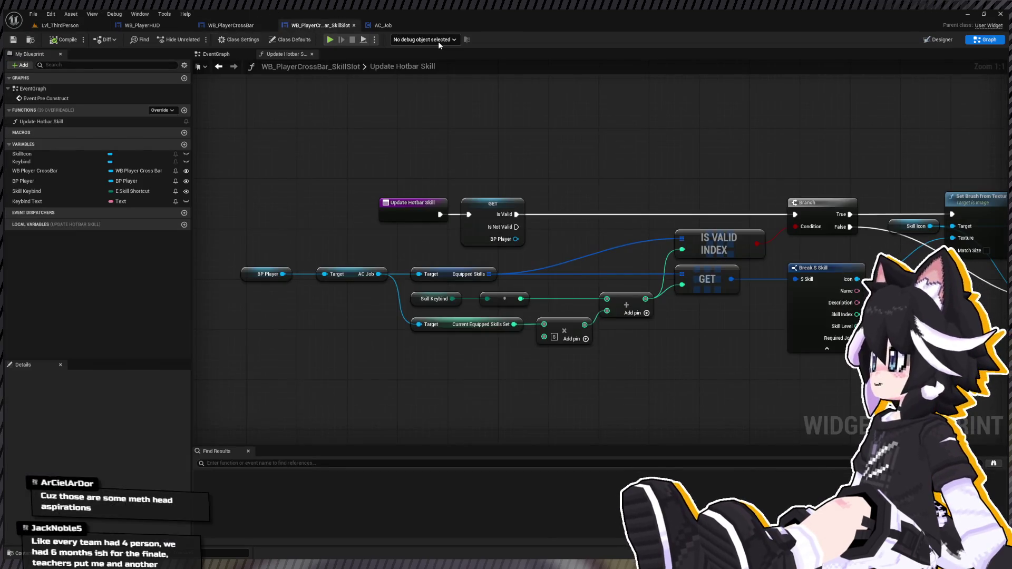
Select the Update Hotbar Skill and GET nodes, then view WB_PlayerCrossBar in Designer mode
mouse_move(372, 179)
mouse_down()
mouse_move(417, 227)
mouse_move(280, 220)
mouse_up()
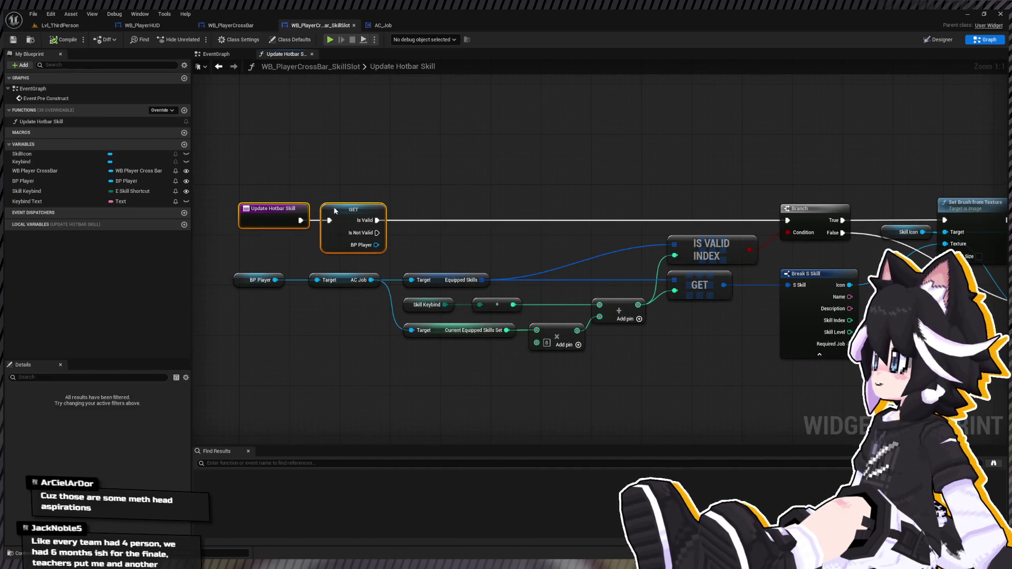
click(240, 25)
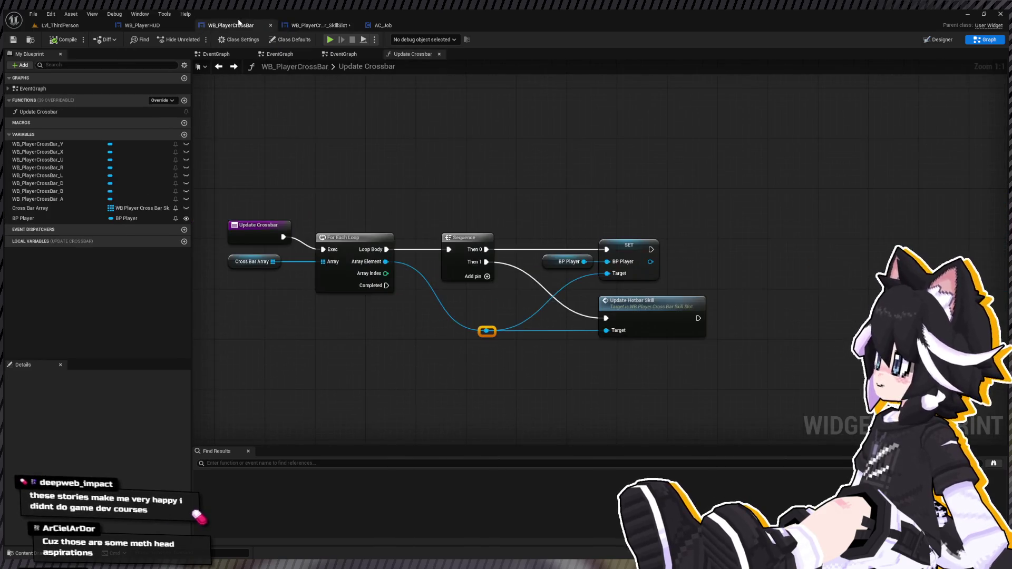
mouse_move(375, 136)
mouse_down()
mouse_move(374, 189)
mouse_move(485, 184)
mouse_move(470, 109)
mouse_up()
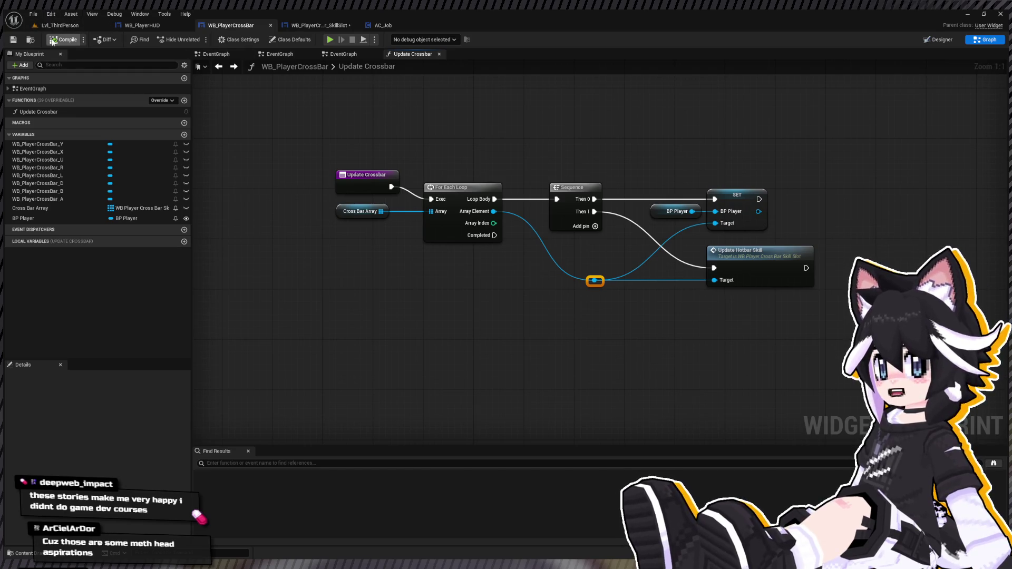
click(926, 42)
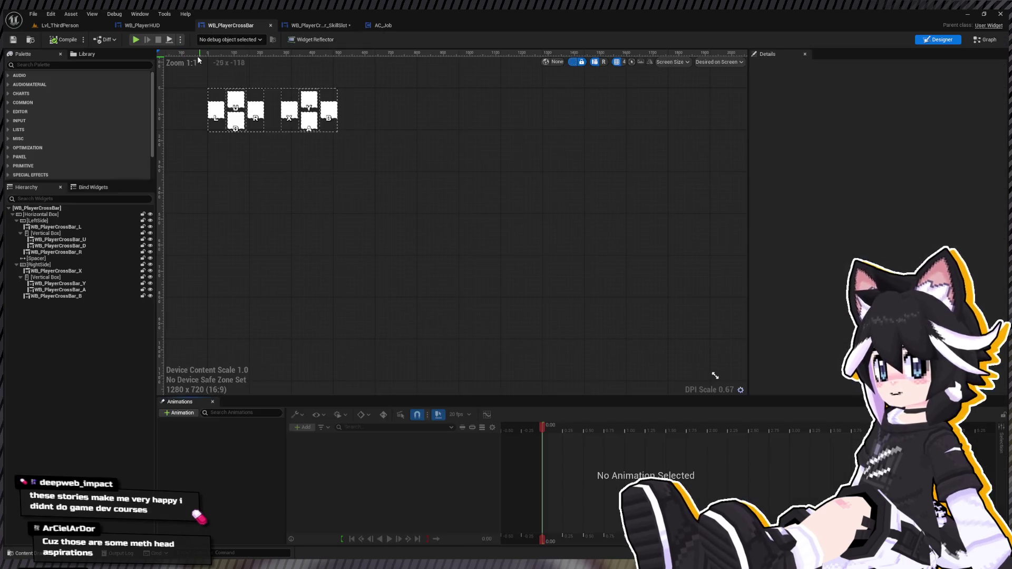
Recentre the crossbar Designer canvas, switch to Graph mode, and return to Lvl_ThirdPerson
scroll(353, 198, up, 1)
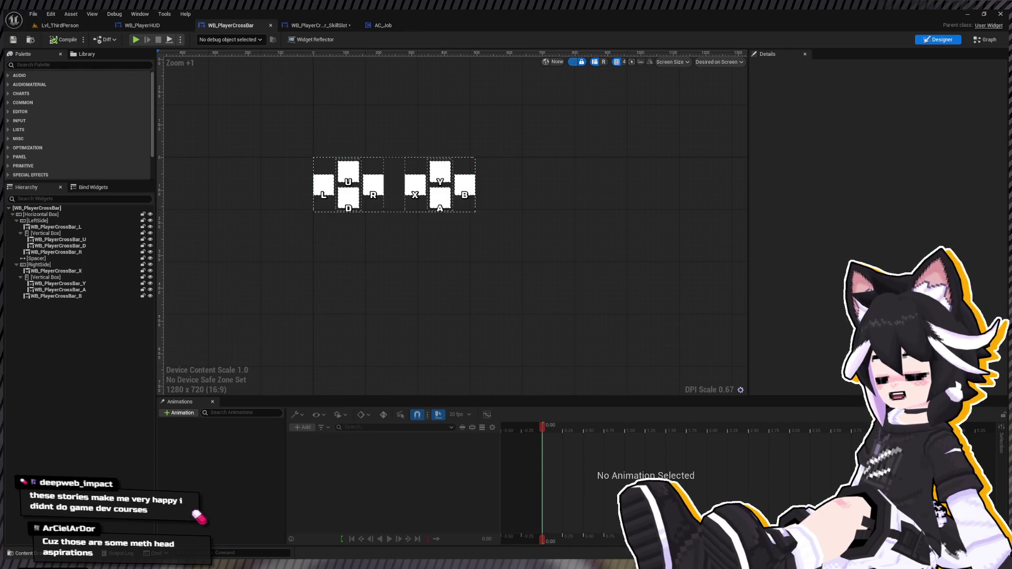
drag(288, 205, 247, 201)
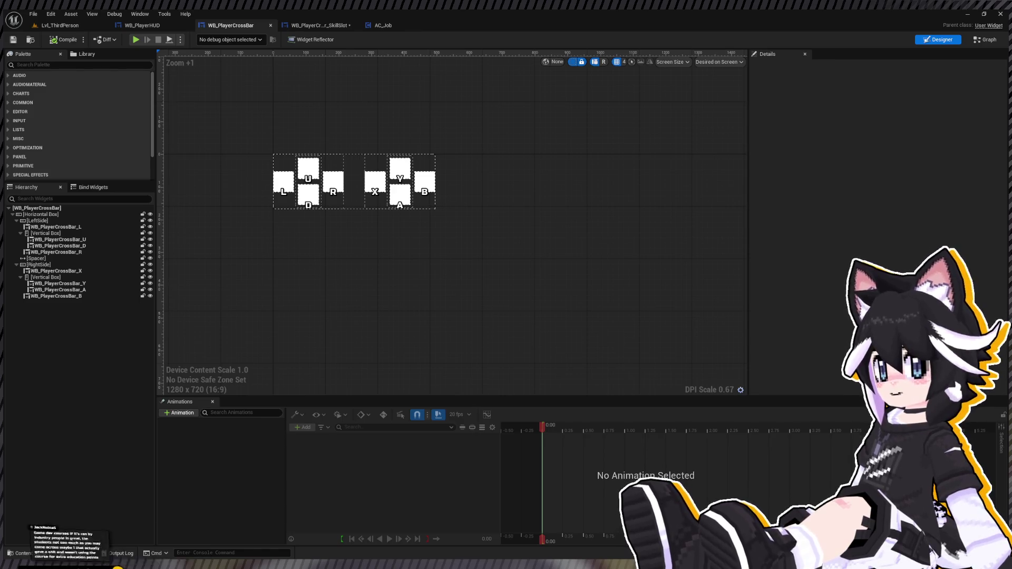
key(Home)
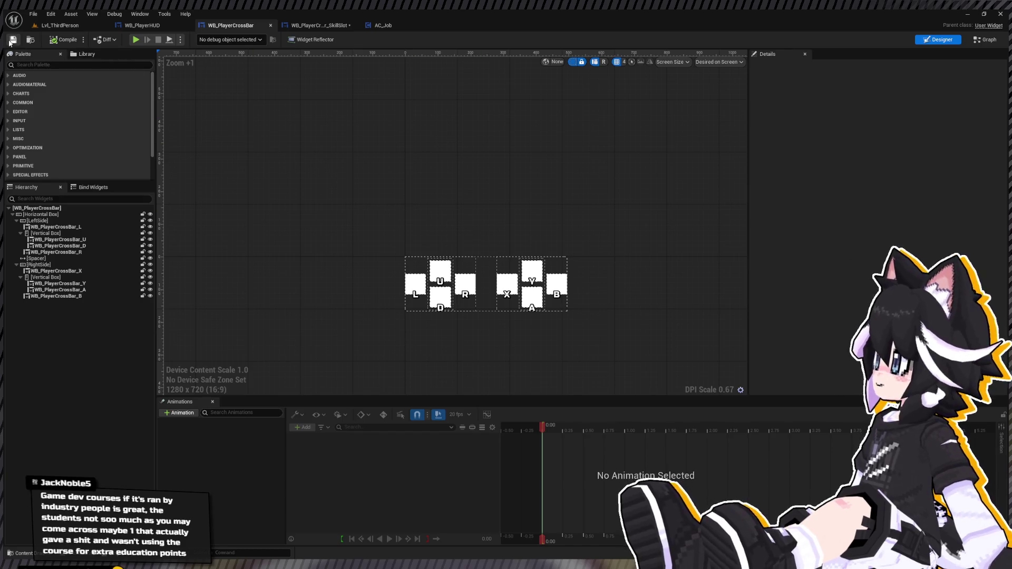
key(alt)
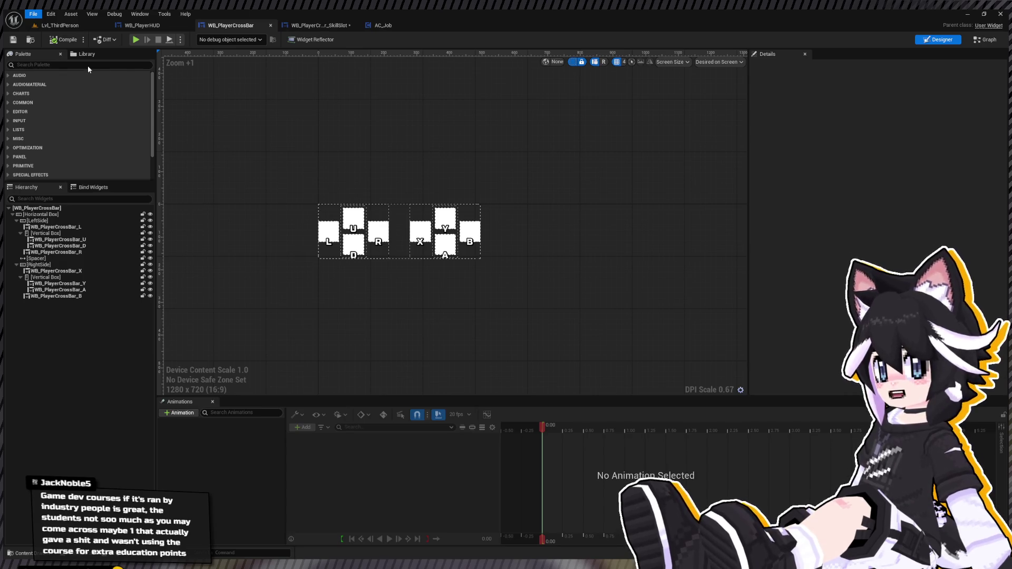
mouse_move(280, 149)
mouse_down()
mouse_move(382, 161)
mouse_move(573, 268)
mouse_move(532, 267)
mouse_up()
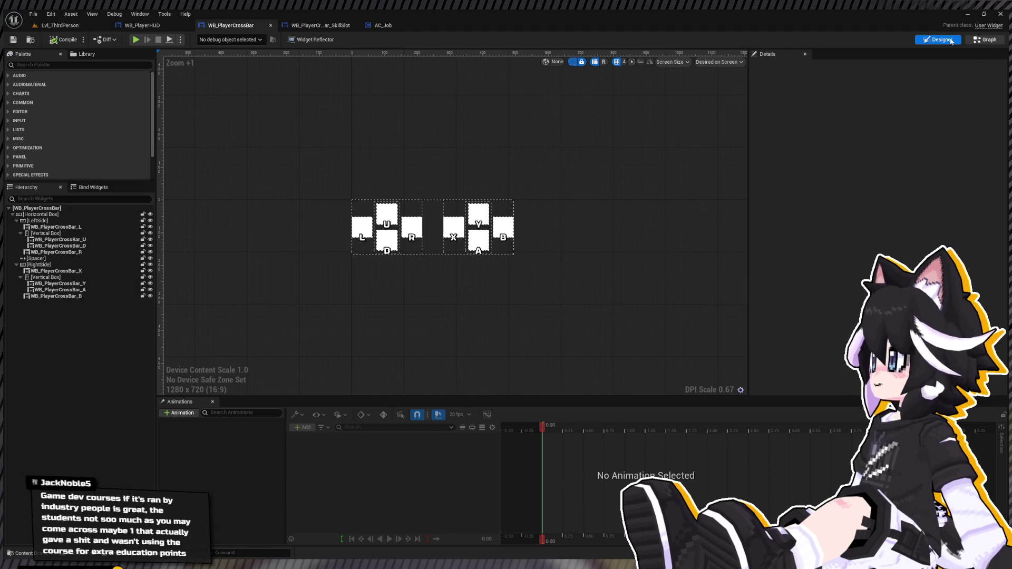
click(984, 39)
click(160, 25)
click(60, 25)
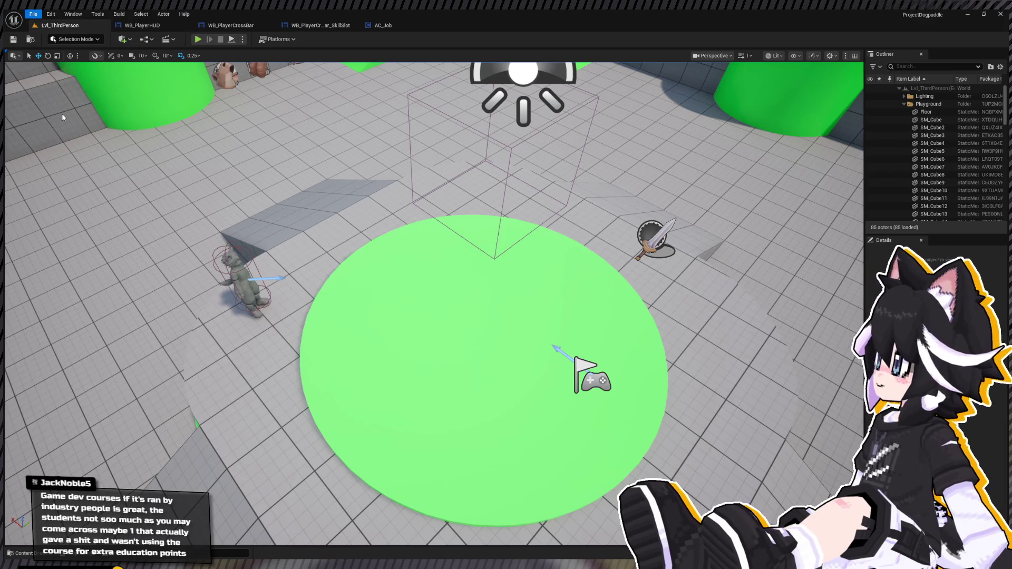
Stop at WB_PlayerHUD, then open AC_Job from the Content Drawer's Blueprints > Jobs folder
click(142, 25)
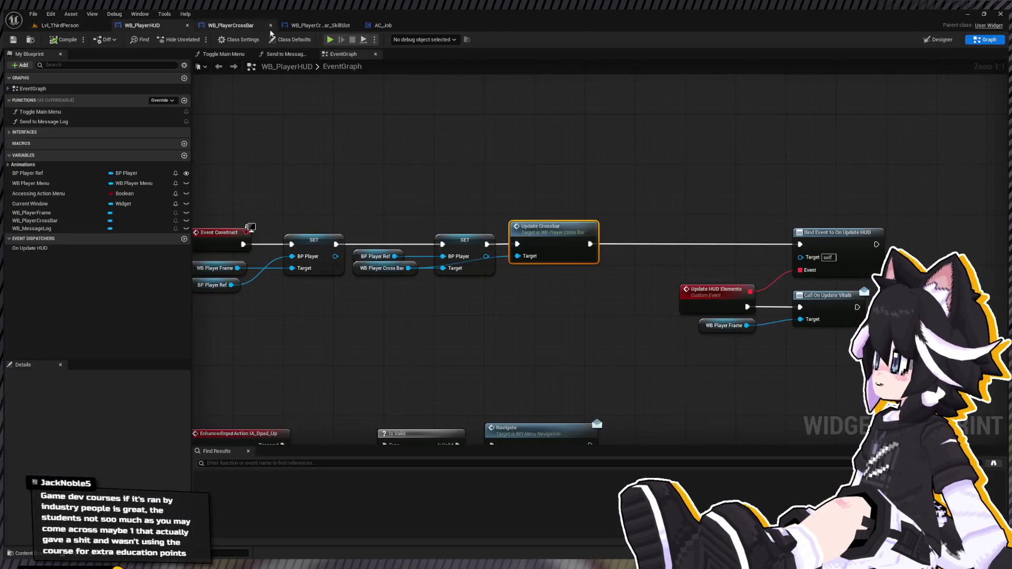
drag(375, 191, 379, 193)
key(ctrl+space)
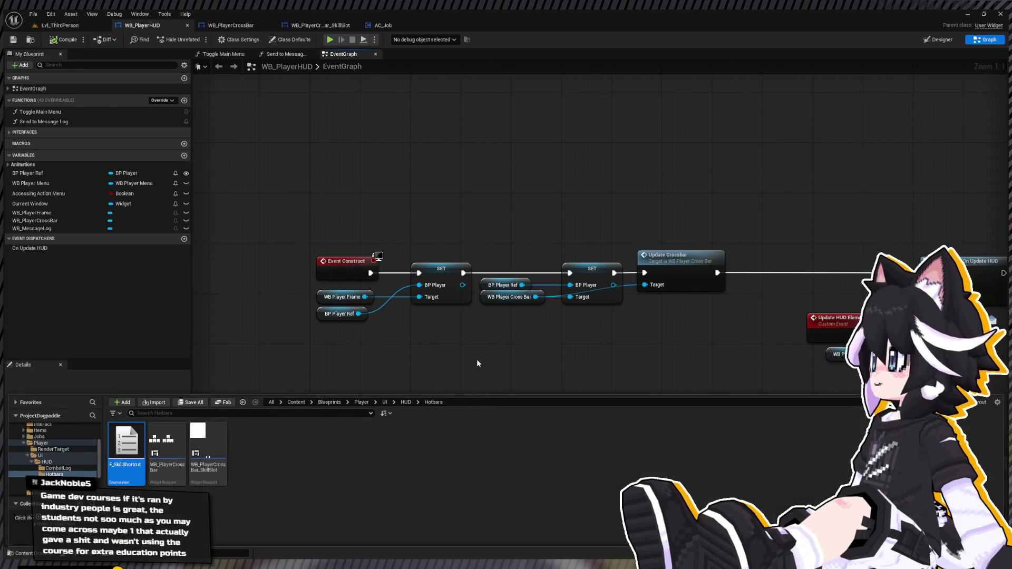
click(60, 442)
click(39, 449)
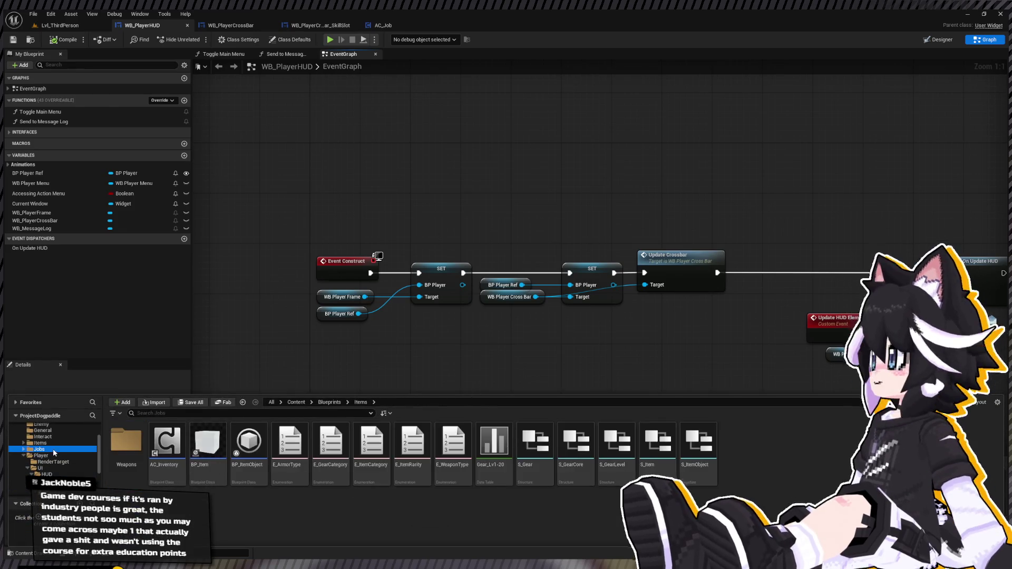
double_click(163, 440)
mouse_move(384, 391)
mouse_down()
mouse_move(271, 330)
mouse_move(361, 350)
mouse_up()
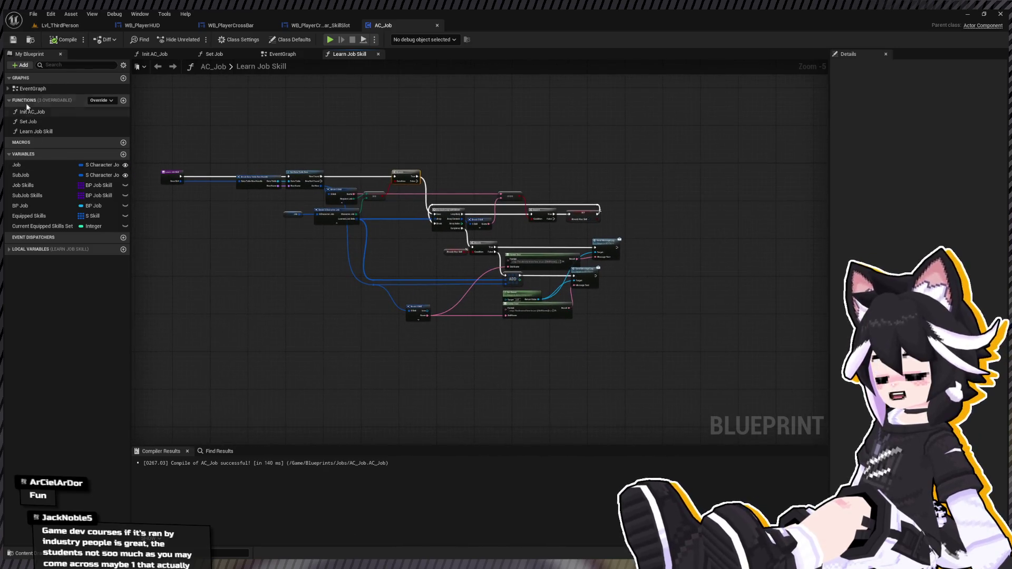
double_click(35, 89)
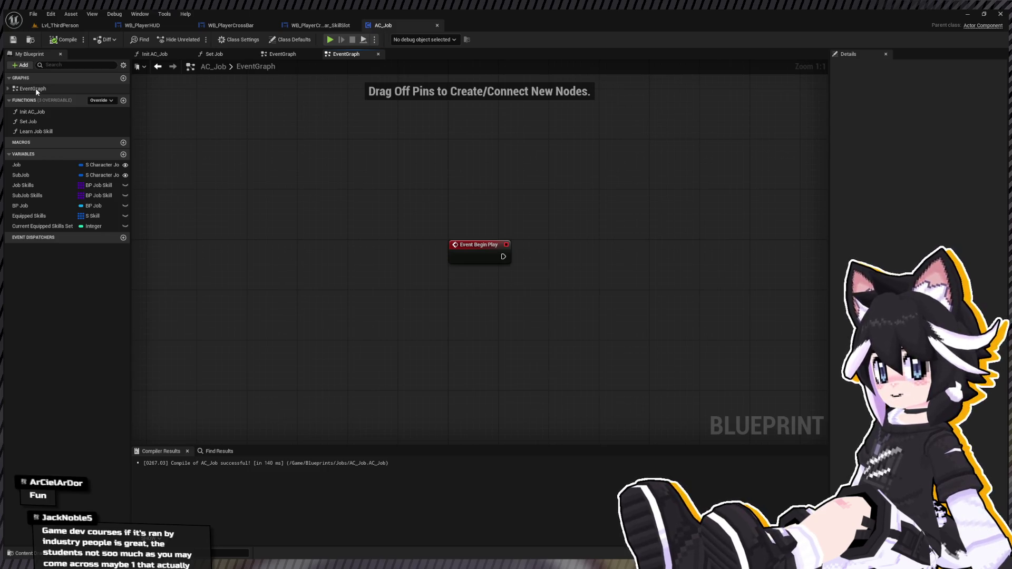
drag(460, 232, 400, 281)
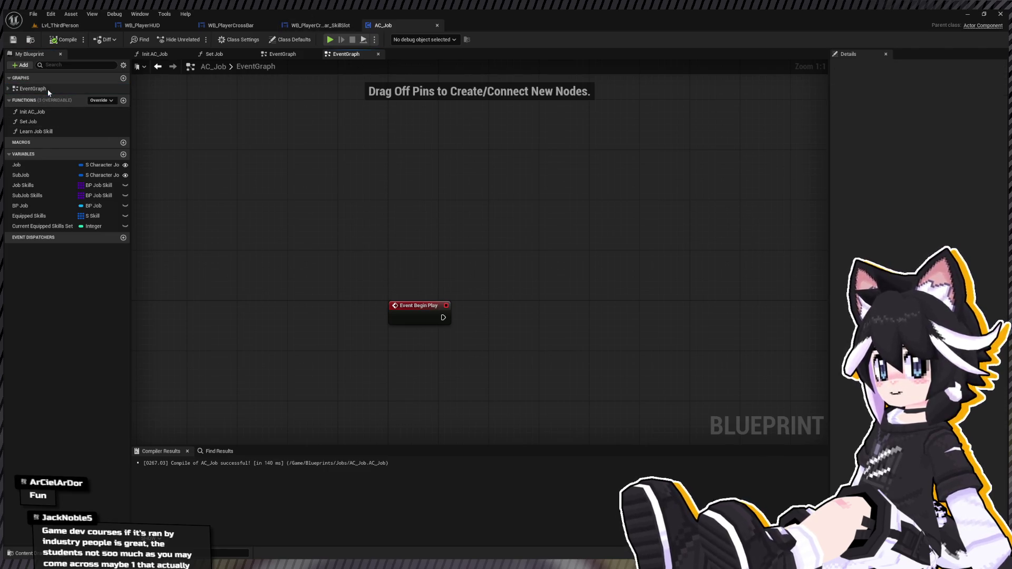
click(279, 56)
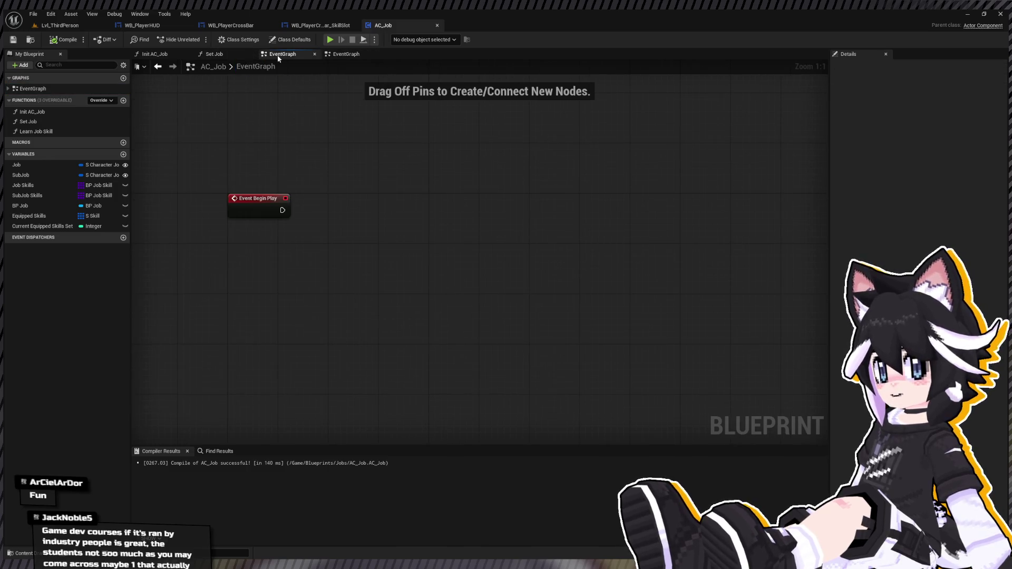
mouse_move(283, 88)
mouse_down()
mouse_move(464, 228)
mouse_move(464, 251)
mouse_move(389, 186)
mouse_up()
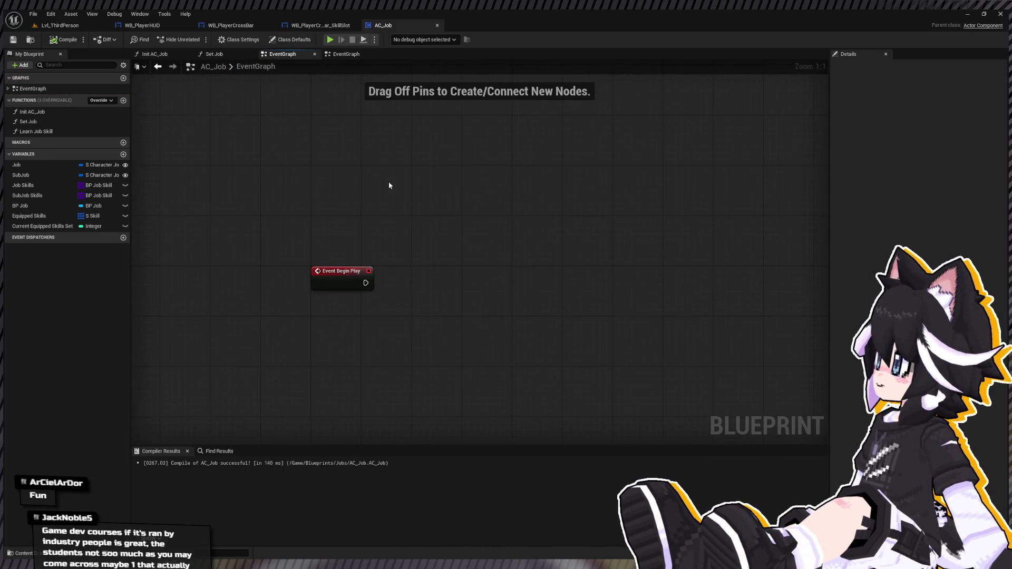
double_click(119, 130)
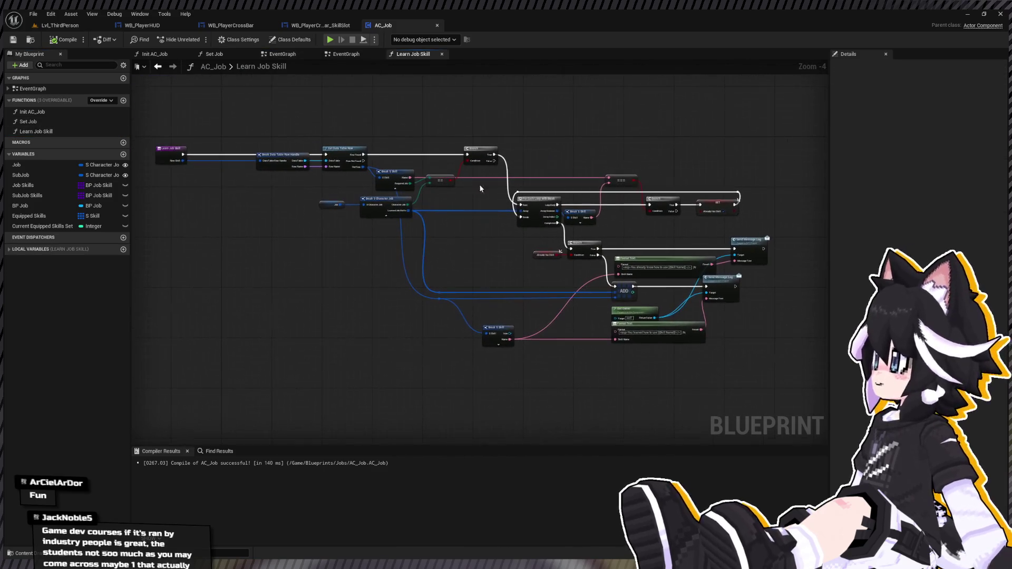
Zoom into Learn Job Skill and move both Send Message Log nodes left together
scroll(369, 170, up, 2)
mouse_move(369, 170)
mouse_down()
mouse_move(383, 327)
mouse_move(333, 332)
mouse_move(266, 228)
mouse_up()
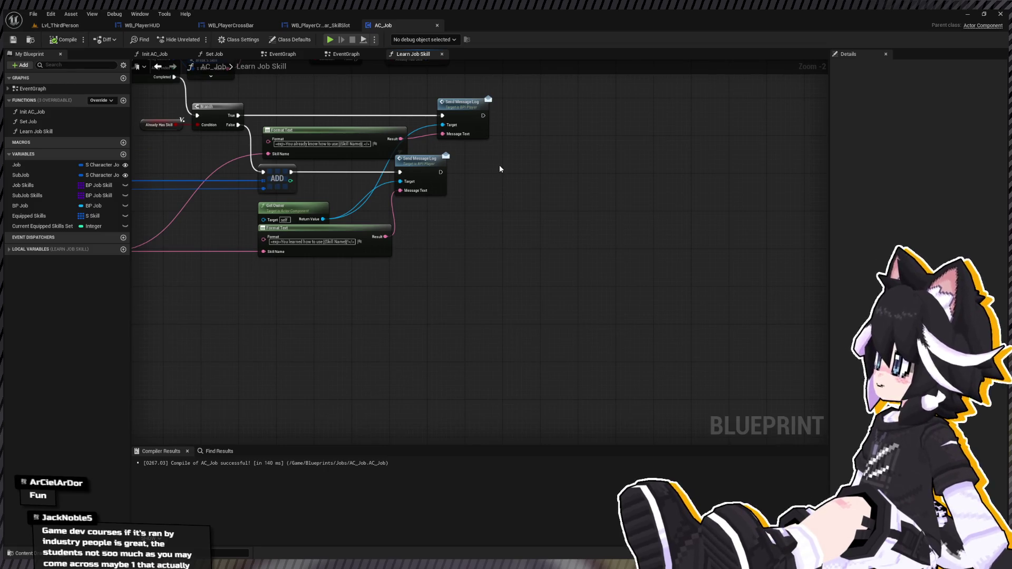
scroll(500, 169, up, 2)
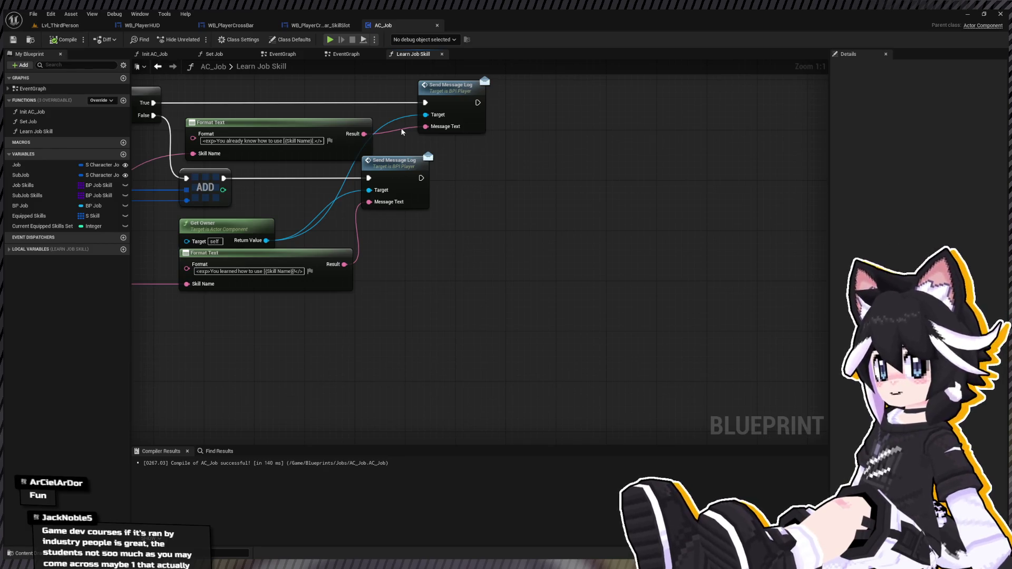
drag(404, 132, 452, 189)
drag(470, 230, 522, 231)
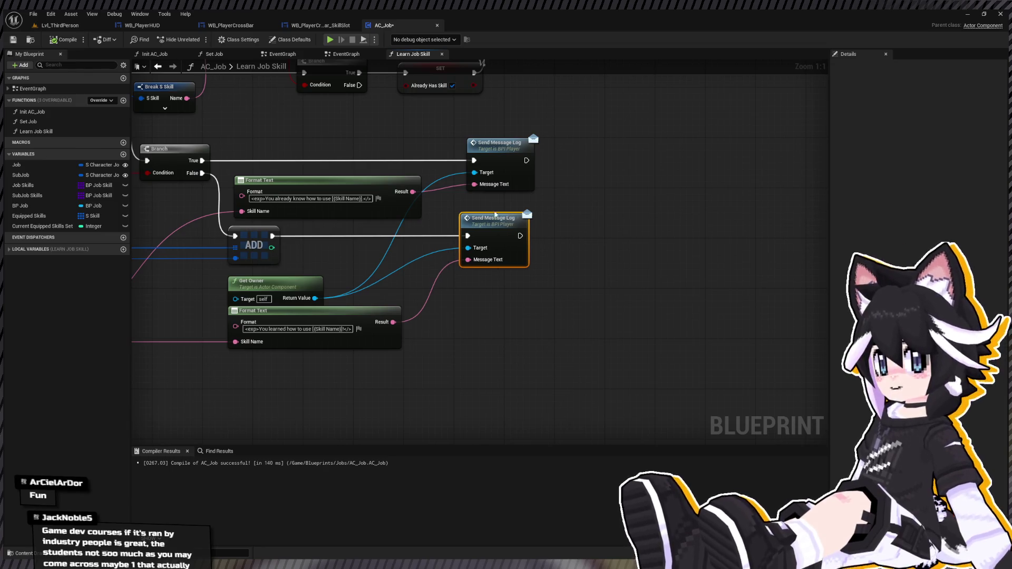
drag(582, 138, 526, 259)
drag(499, 224, 371, 269)
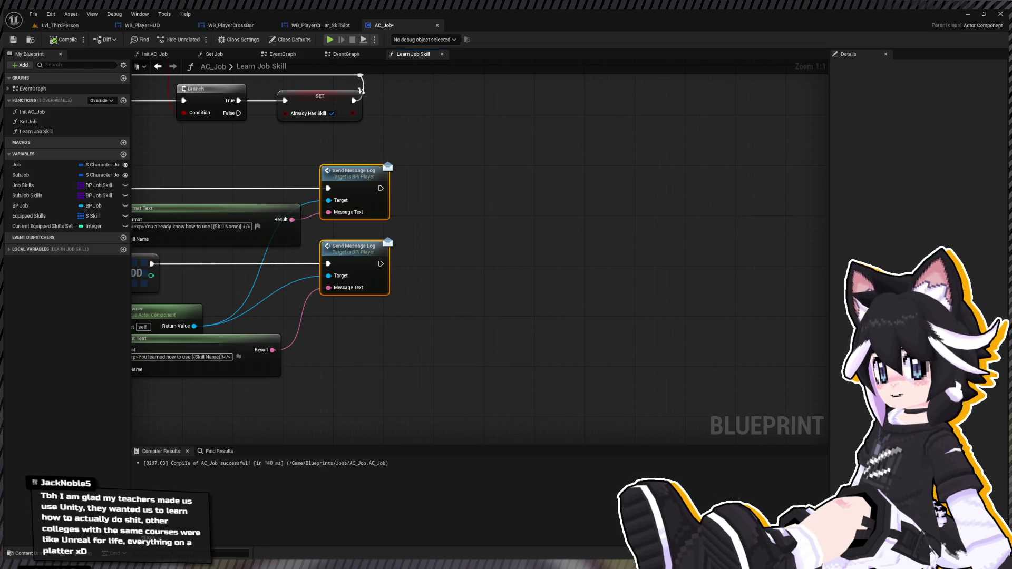
Inspect the message nodes and For Each Loop, then move the lower Format Text node down
drag(468, 197, 559, 235)
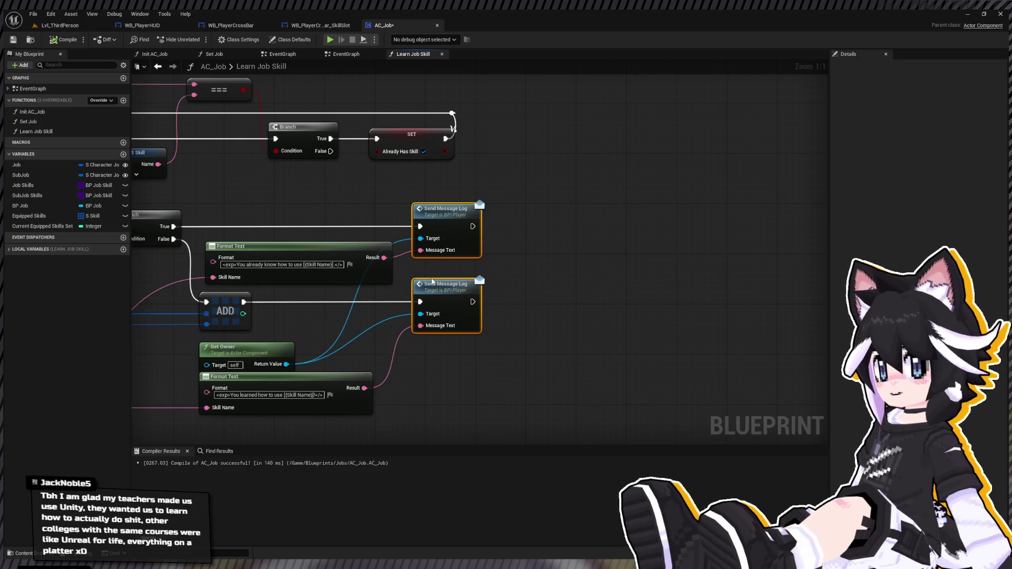
mouse_move(511, 270)
mouse_down()
mouse_move(530, 259)
mouse_move(593, 258)
mouse_up()
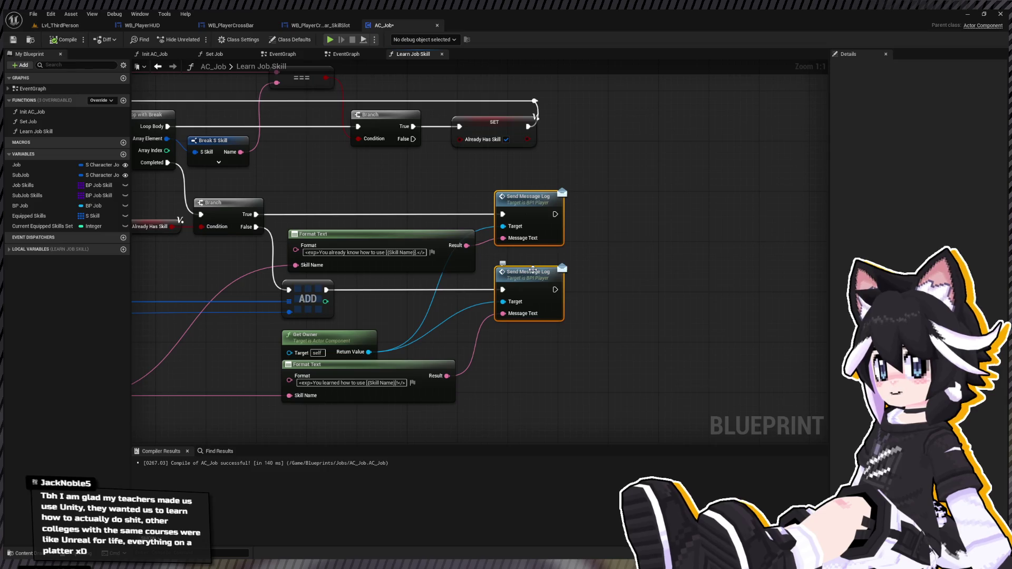
drag(599, 294, 628, 350)
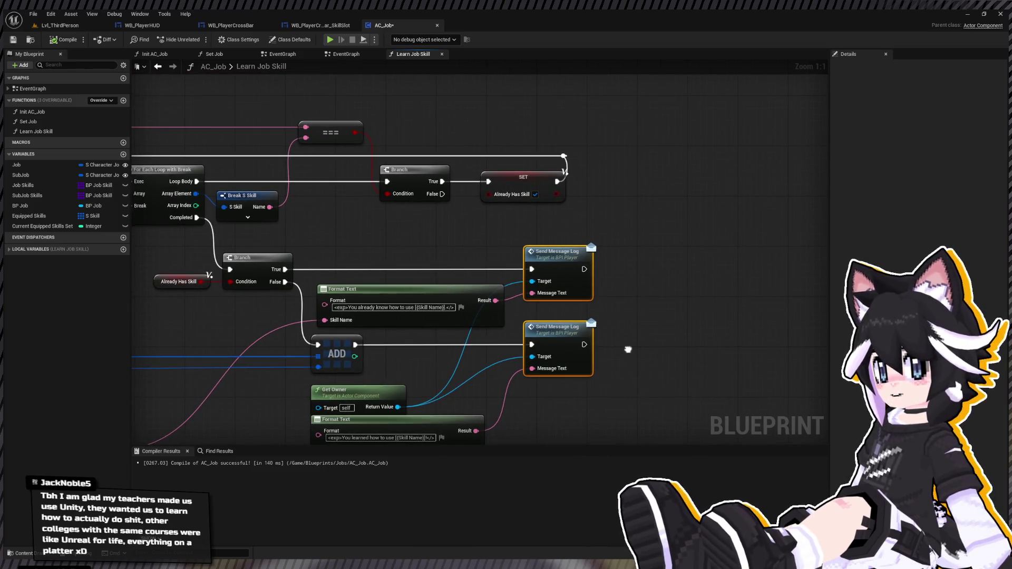
drag(597, 312, 535, 264)
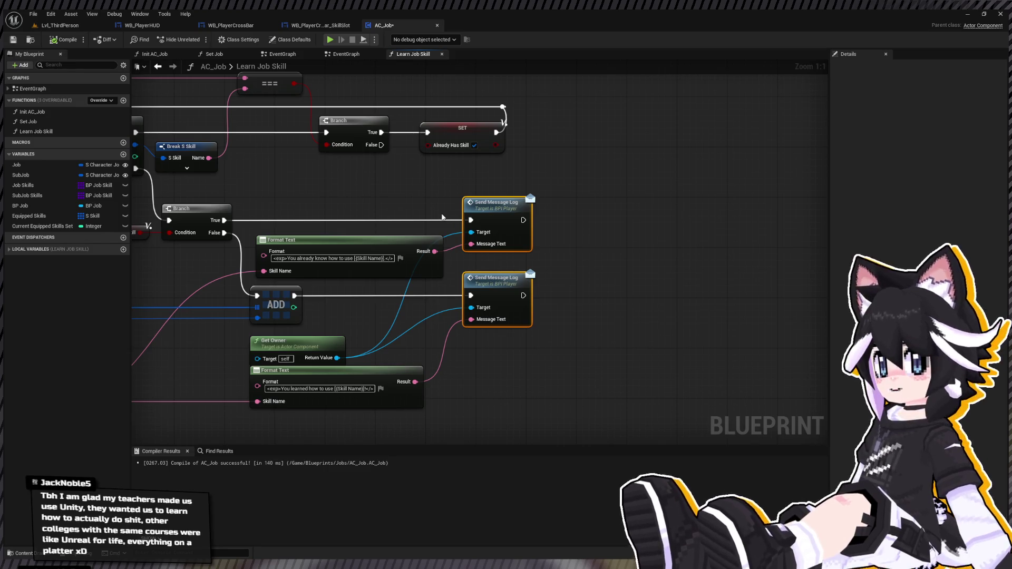
drag(626, 262, 700, 242)
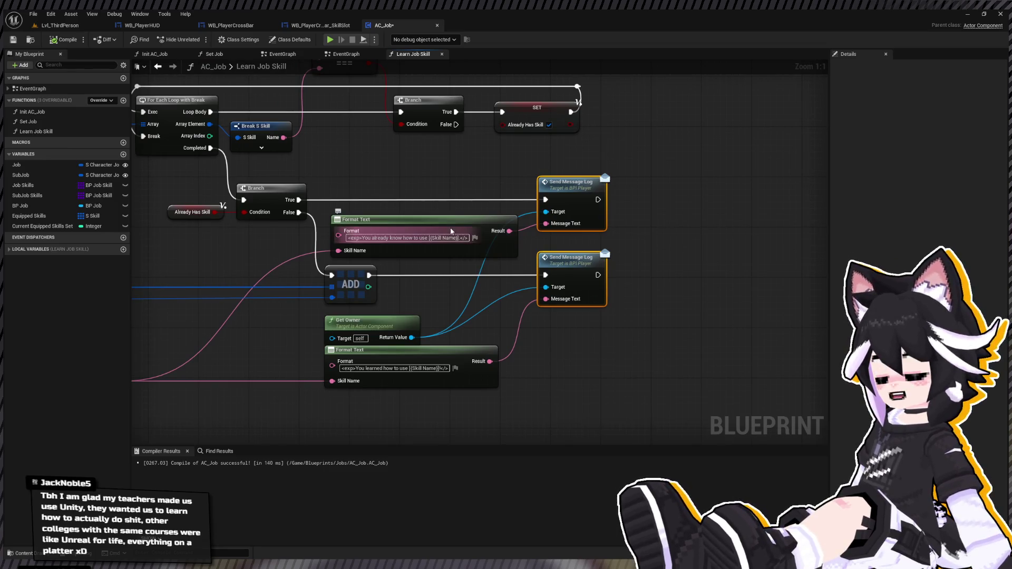
mouse_move(460, 184)
mouse_down()
mouse_move(365, 186)
mouse_move(464, 336)
mouse_move(668, 338)
mouse_up()
mouse_move(358, 420)
mouse_down()
mouse_move(644, 365)
mouse_move(444, 399)
mouse_up()
Place an Equipped Skills getter and an ADD array node in the Learn Job Skill graph
scroll(445, 399, down, 3)
drag(226, 320, 352, 283)
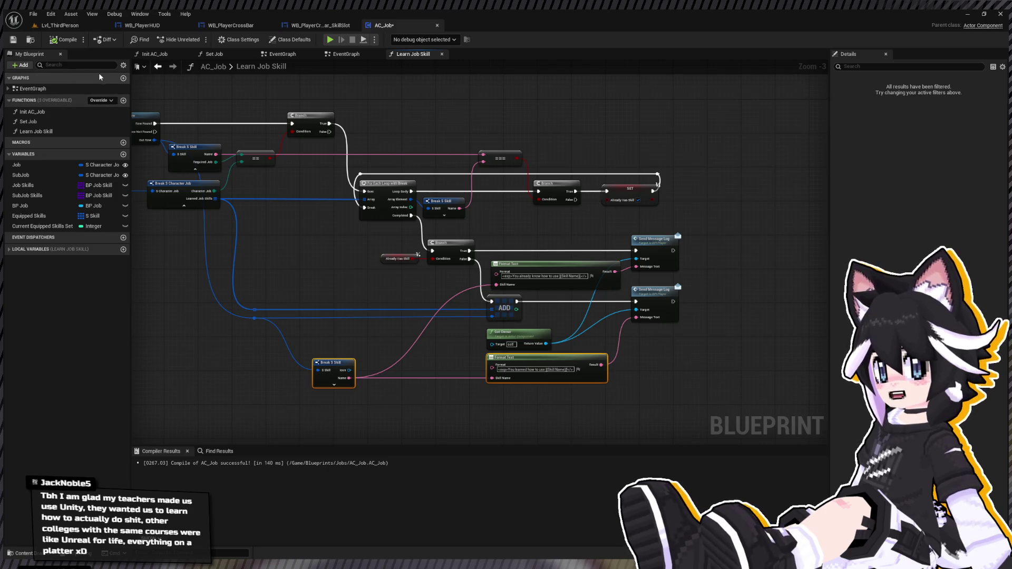
drag(500, 224, 354, 195)
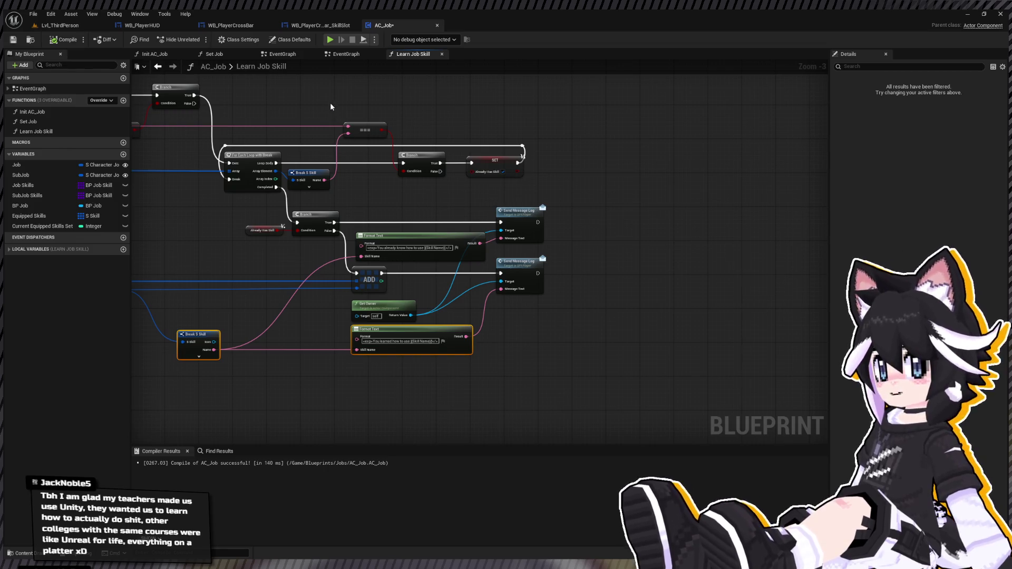
drag(323, 120, 288, 160)
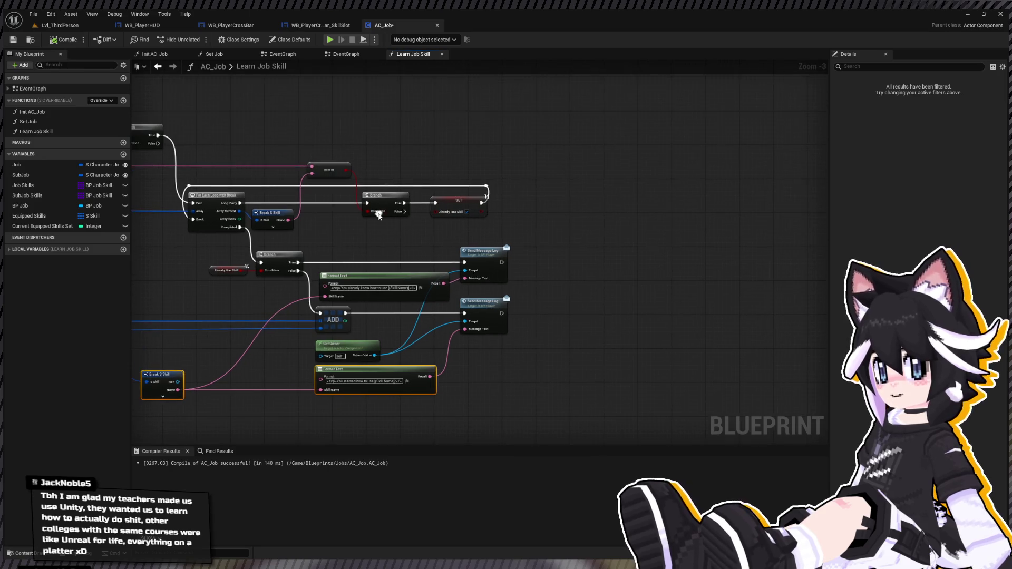
scroll(416, 228, up, 3)
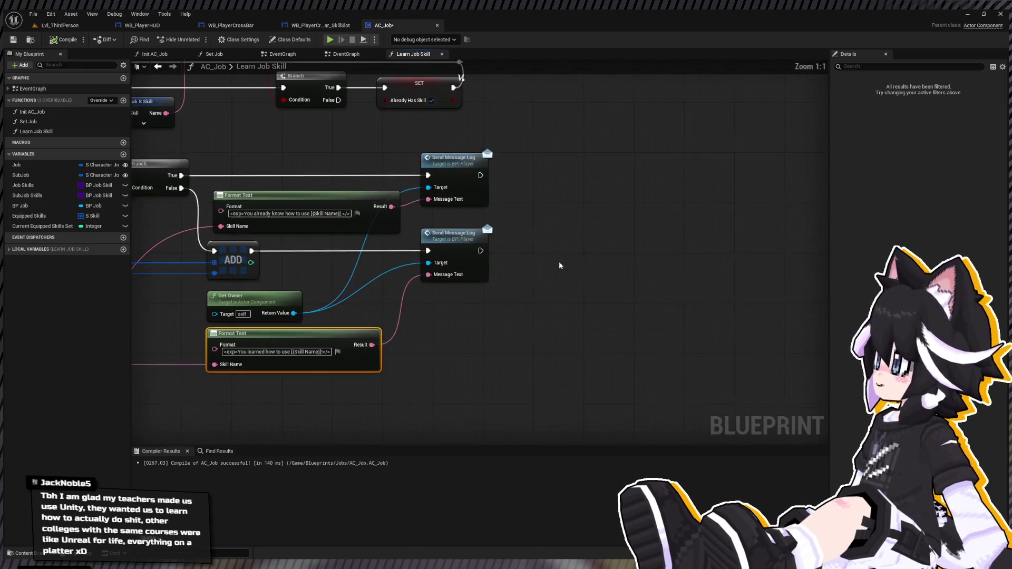
mouse_move(32, 216)
mouse_down()
mouse_move(473, 283)
mouse_move(477, 316)
mouse_move(488, 310)
mouse_move(517, 324)
mouse_up()
key(ctrl+v)
Feed the learned skill reroute into ADD and run ADD after the second Send Message Log
scroll(377, 320, down, 1)
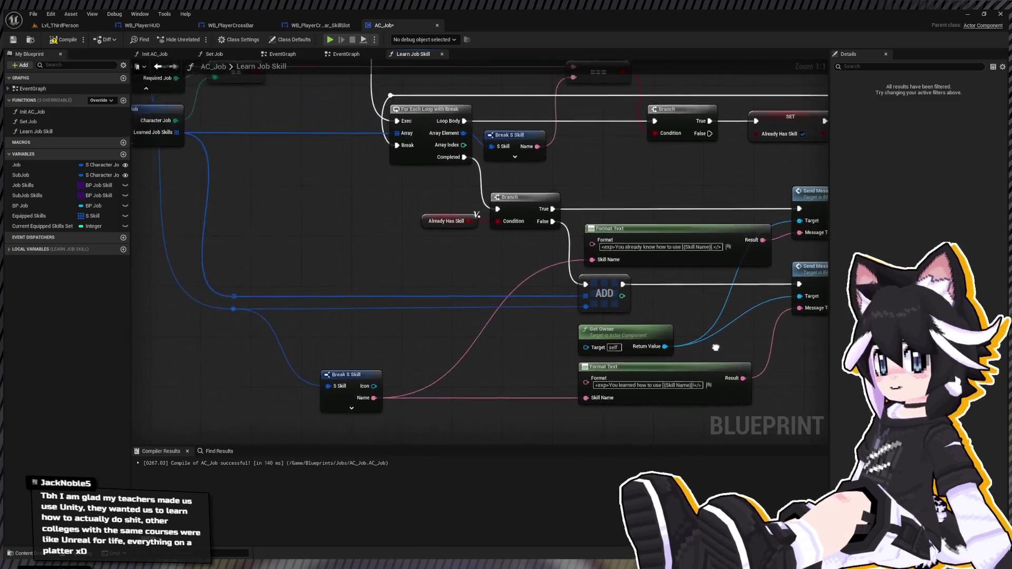
scroll(330, 291, down, 1)
mouse_move(242, 287)
mouse_down()
mouse_move(745, 343)
mouse_move(770, 327)
mouse_up()
mouse_move(695, 311)
mouse_down()
mouse_move(686, 320)
mouse_move(562, 317)
mouse_move(447, 286)
mouse_up()
scroll(447, 286, up, 2)
mouse_move(480, 248)
mouse_down()
mouse_move(565, 306)
mouse_move(667, 322)
mouse_move(668, 347)
mouse_move(632, 289)
mouse_up()
Add a Set Array Elem node for Equipped Skills with index 5 and Size to Fit on
text(set array elem)
key(Return)
drag(597, 354, 572, 302)
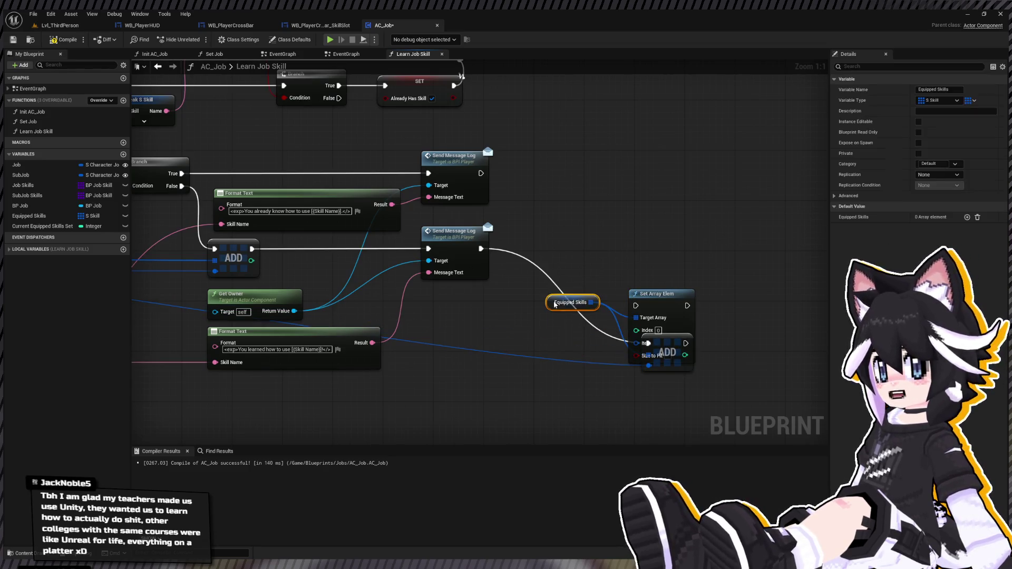
drag(678, 350, 653, 413)
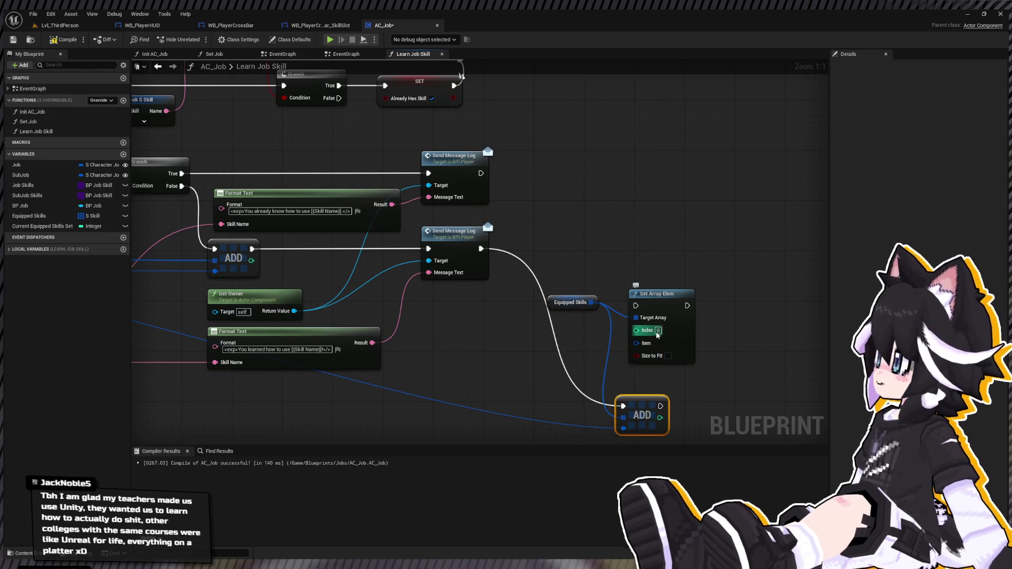
click(657, 330)
text(5)
click(659, 394)
click(668, 356)
Run Set Array Elem after the second message with the skill, delete ADD, and tidy the nodes
mouse_move(480, 248)
mouse_down()
mouse_move(588, 306)
mouse_move(635, 306)
mouse_up()
drag(624, 427, 636, 343)
key(Delete)
drag(671, 286, 658, 224)
drag(530, 317, 530, 271)
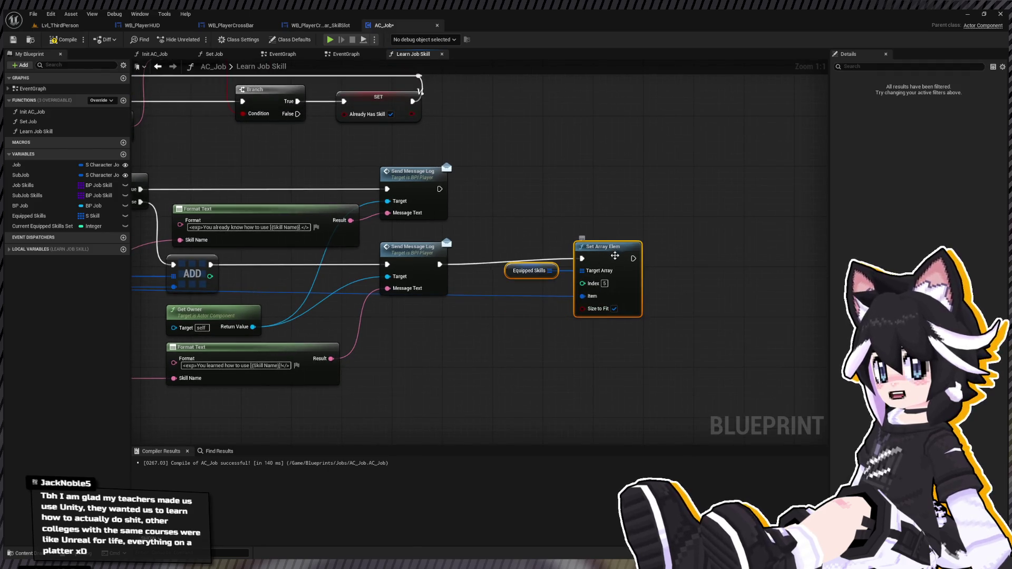
click(29, 215)
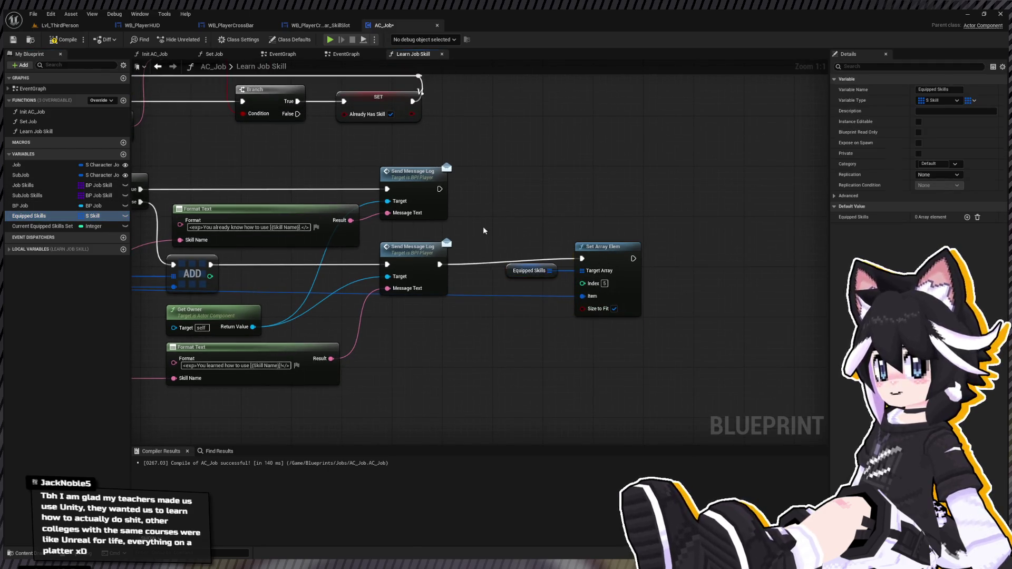
click(620, 269)
drag(620, 269, 617, 261)
Call Update Player HUD on Get Owner, compile AC_Job, and return to Lvl_ThirdPerson
drag(679, 288, 501, 284)
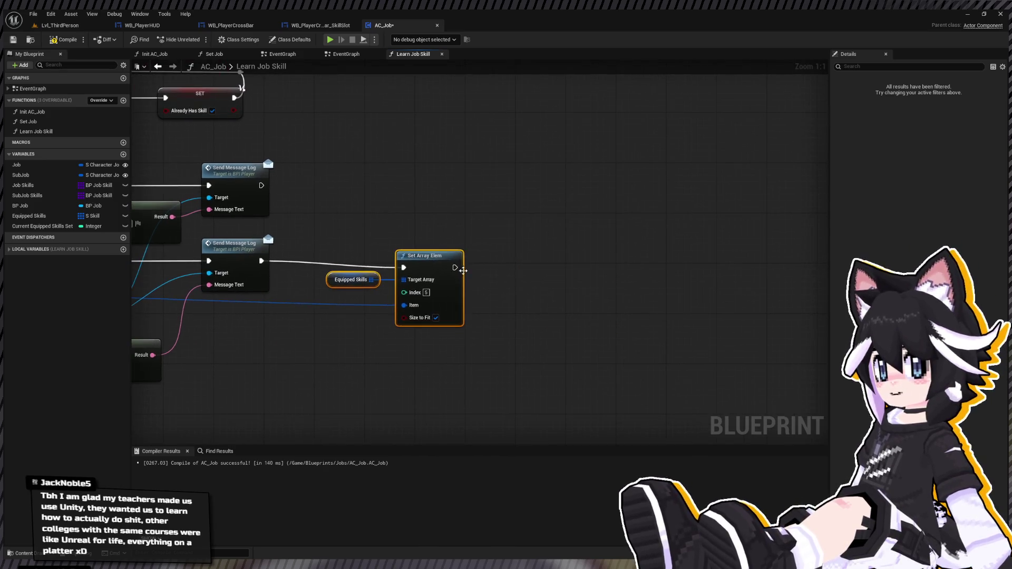
key(ctrl+v)
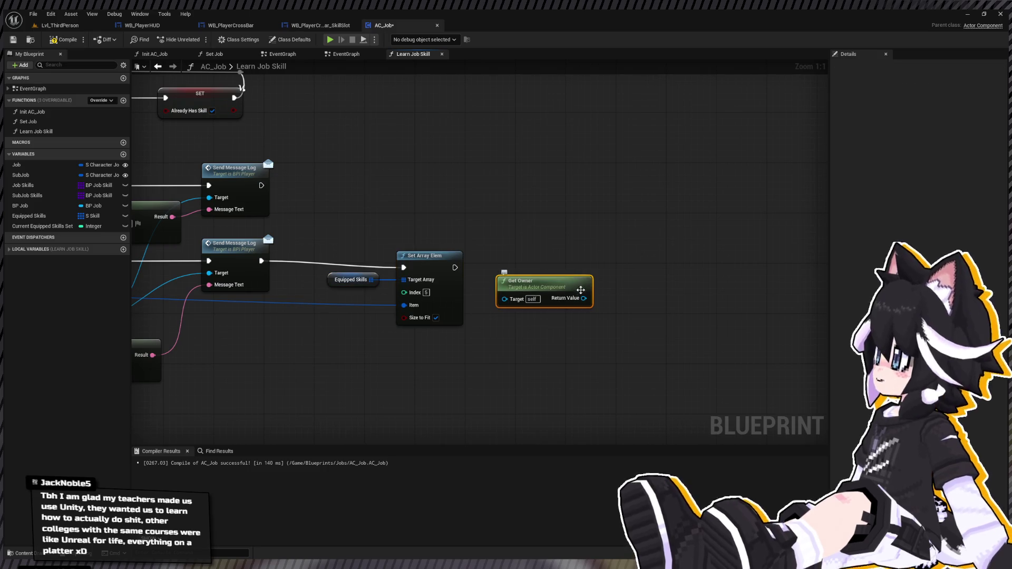
mouse_move(584, 299)
mouse_down()
mouse_move(648, 304)
mouse_move(668, 330)
mouse_move(662, 344)
mouse_move(641, 321)
mouse_move(454, 267)
mouse_up()
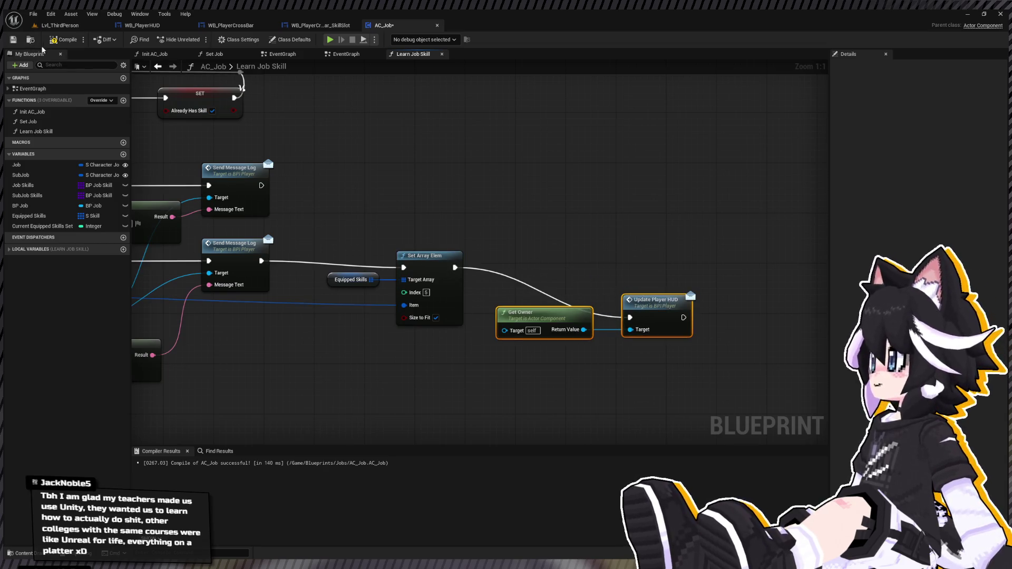
click(57, 44)
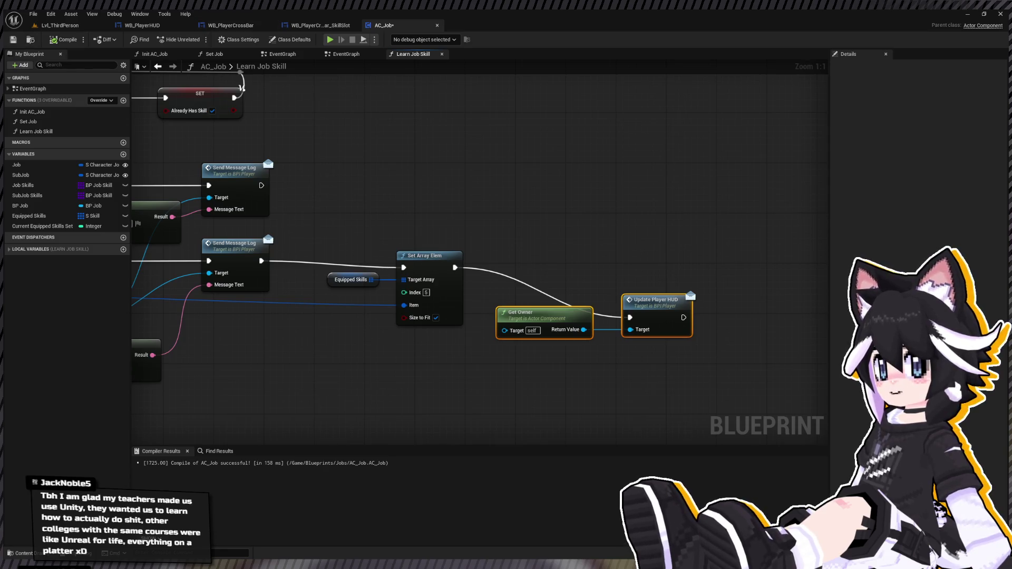
click(61, 28)
drag(246, 148, 311, 227)
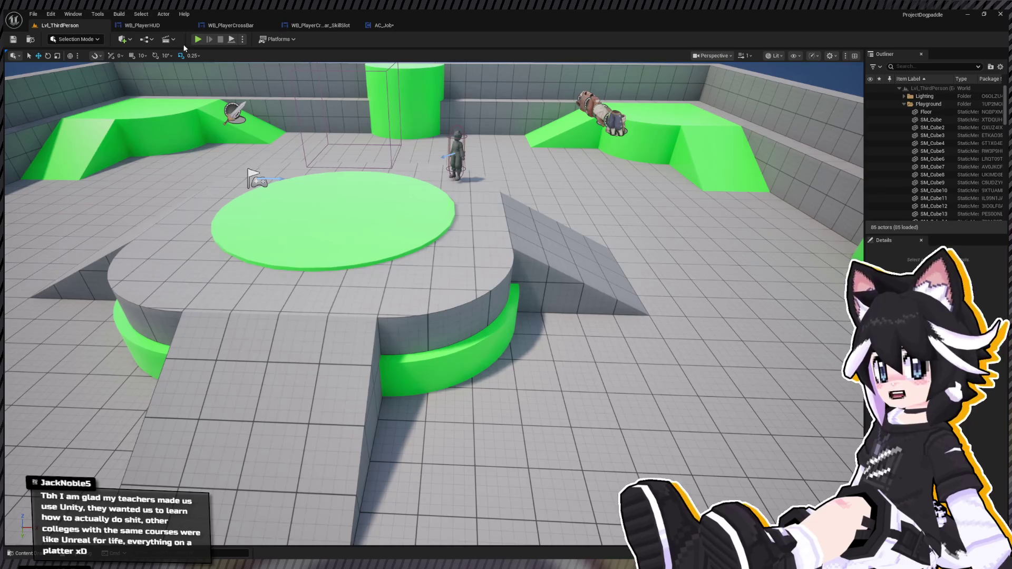
Start a Play-in-Editor session and run the character around the platform, ramp and props
click(198, 40)
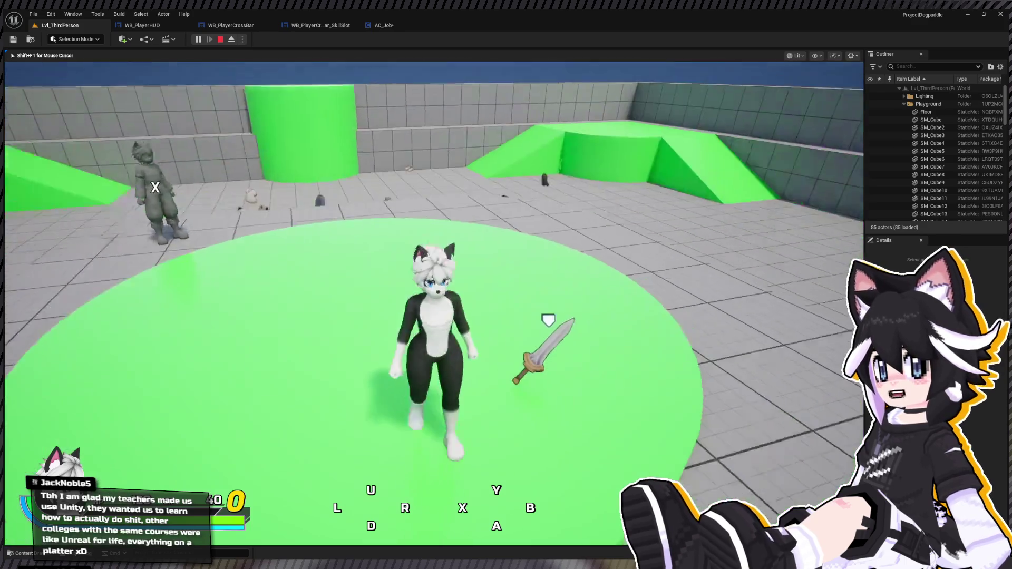
key(w)
key(w)
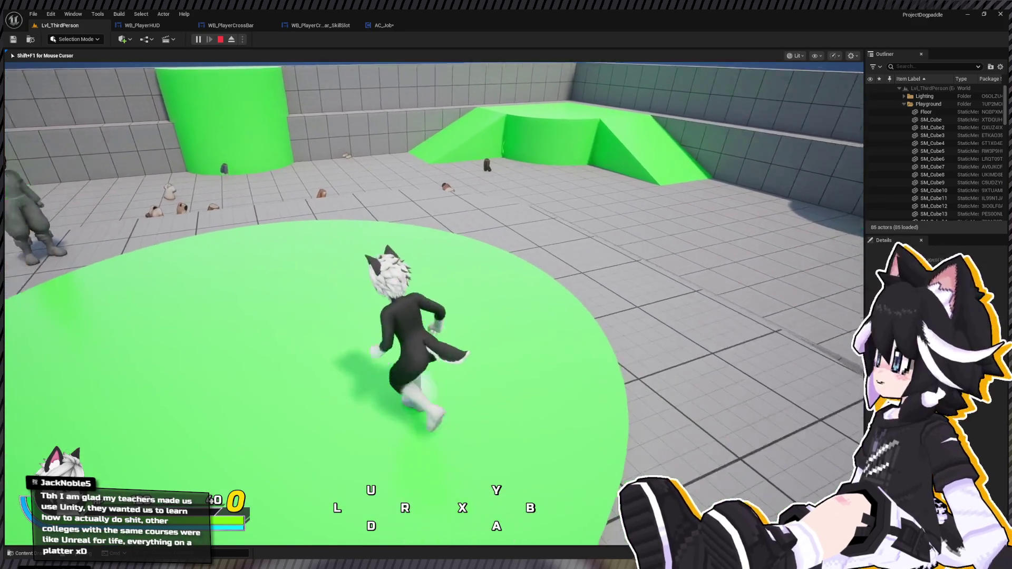
key(w)
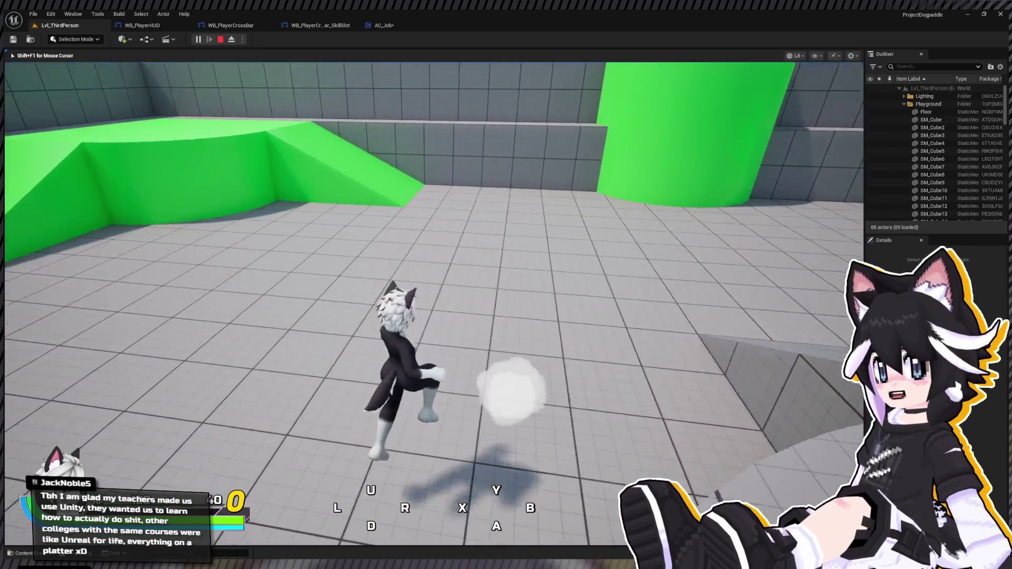
key(w)
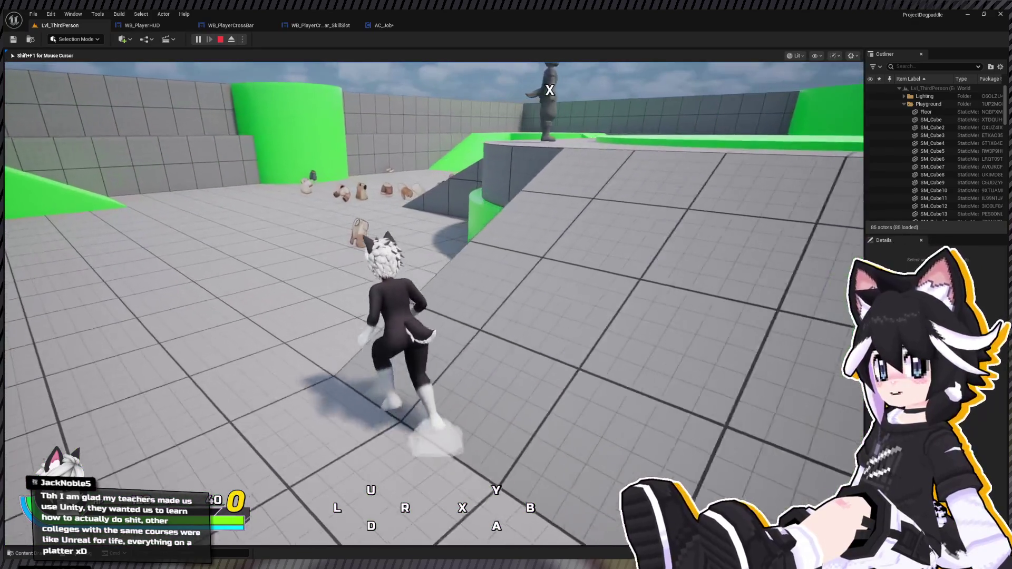
key(w)
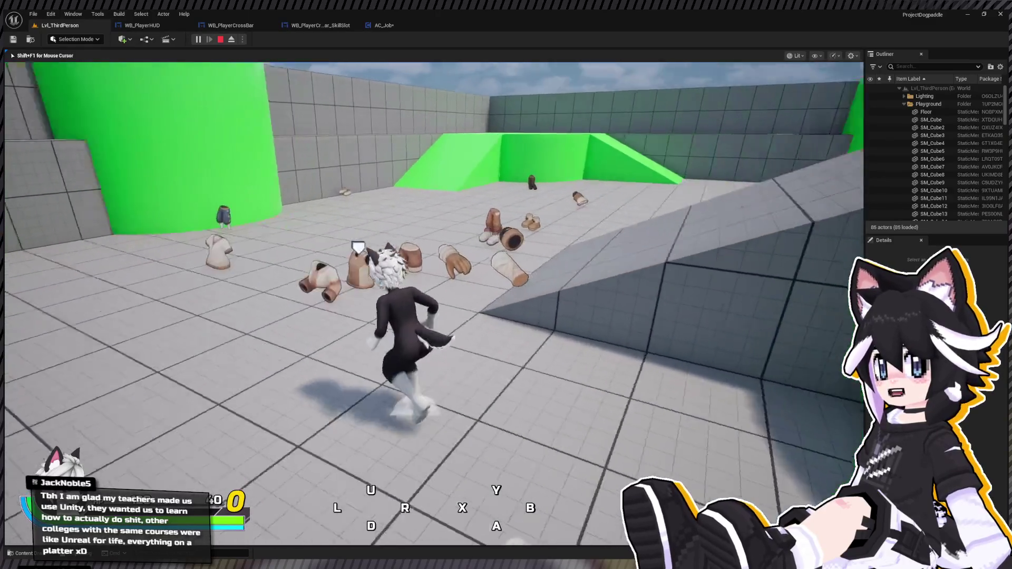
key(w)
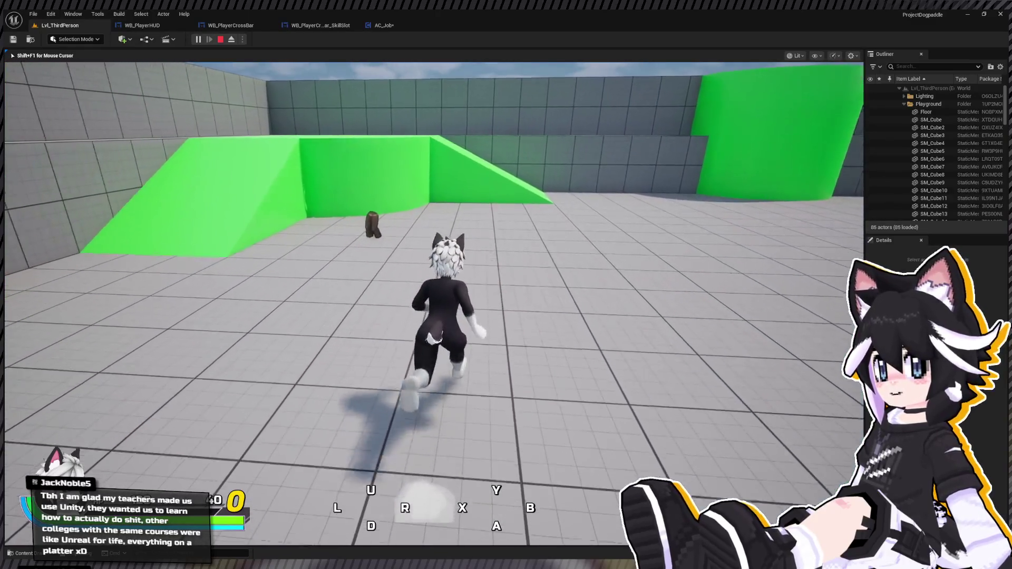
key(w)
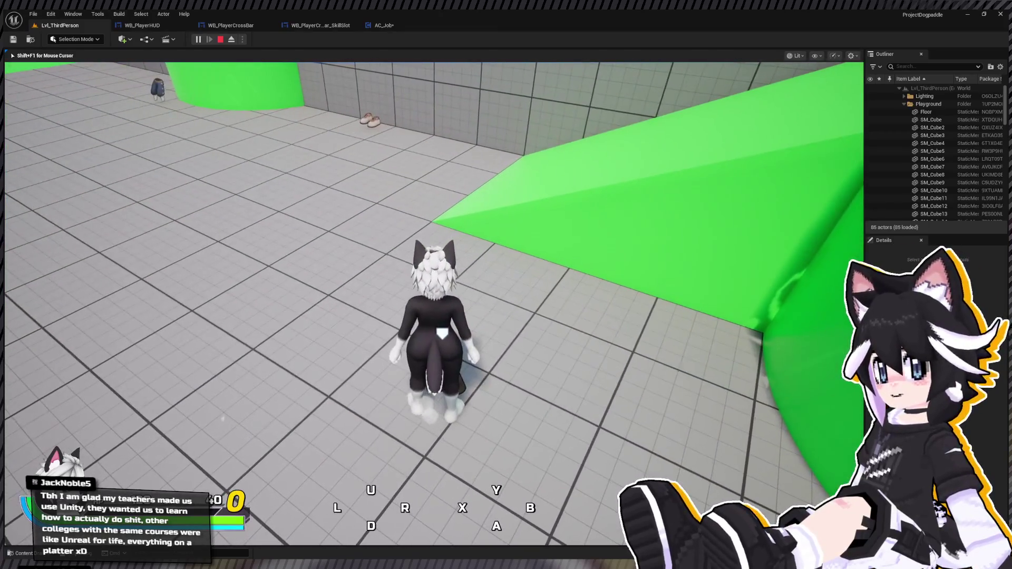
key(w)
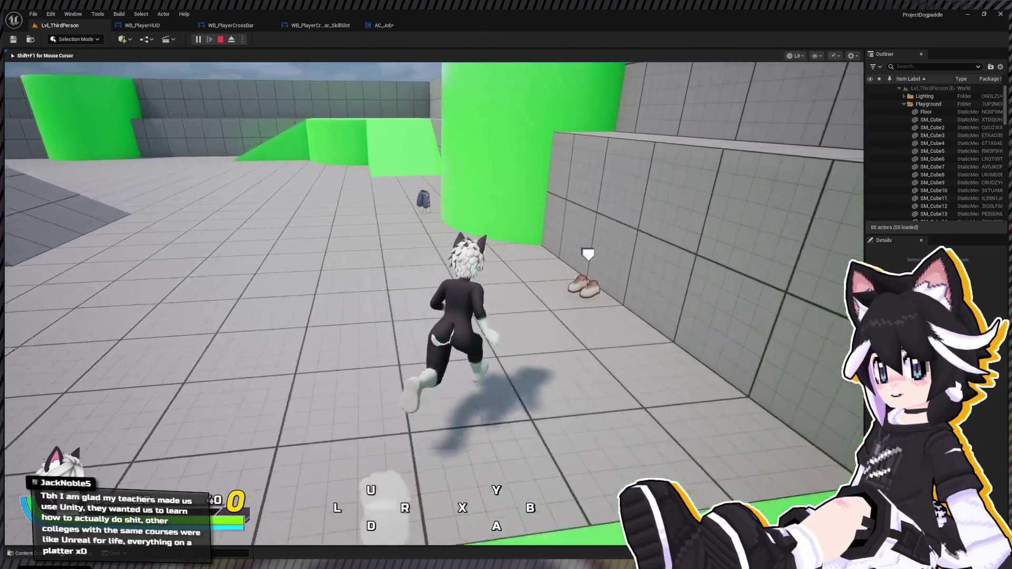
key(w)
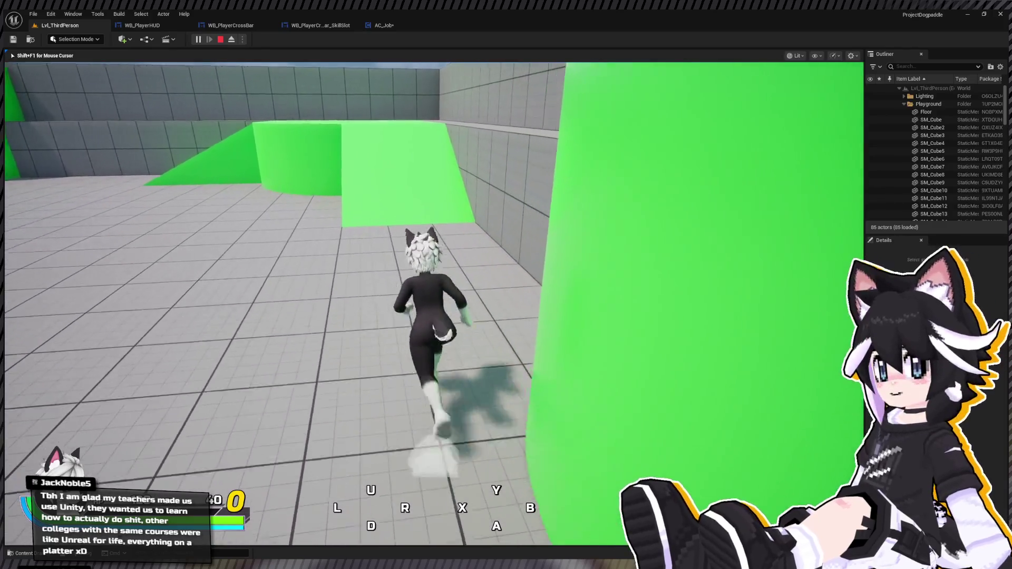
key(w)
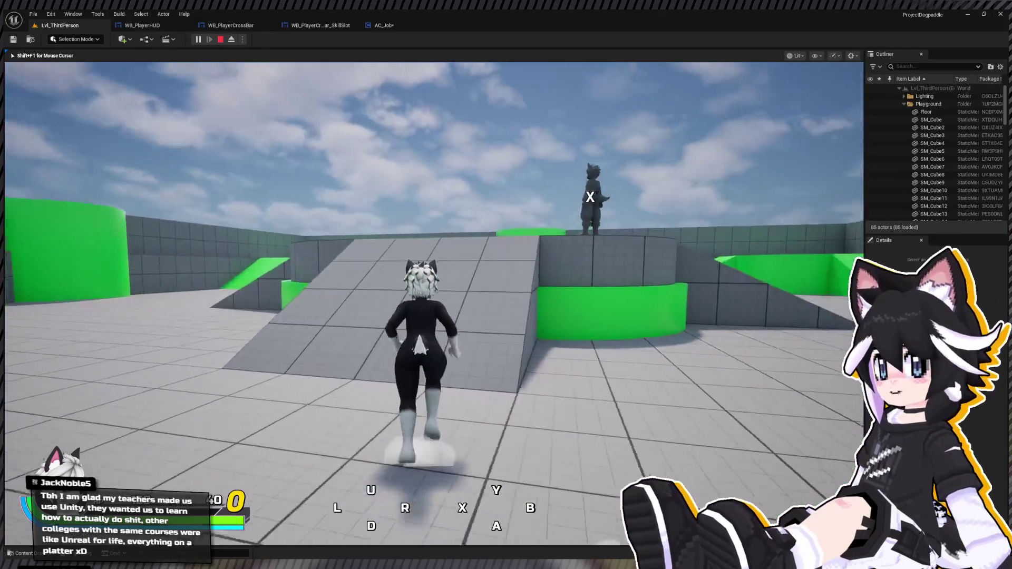
key(w)
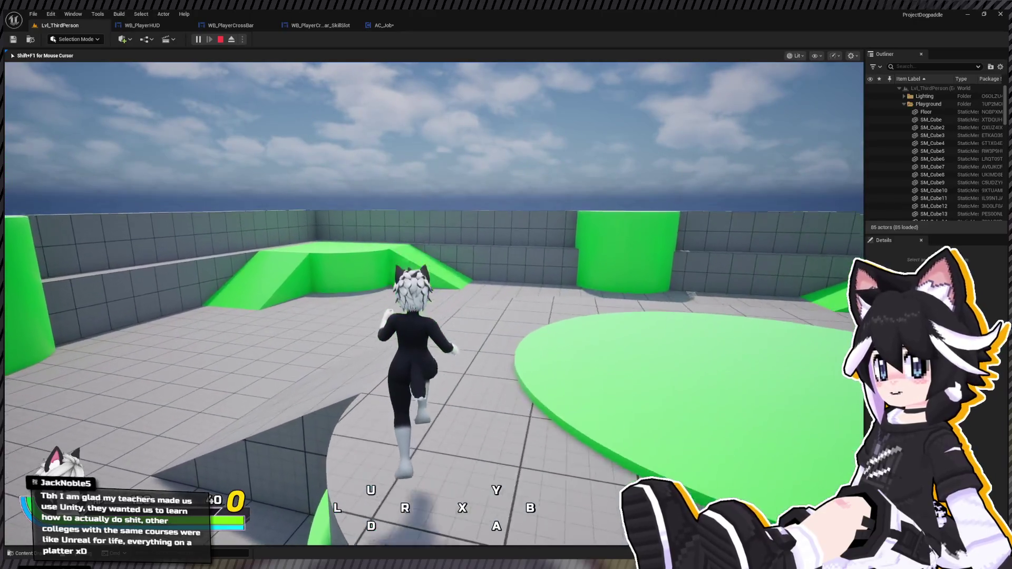
key(w)
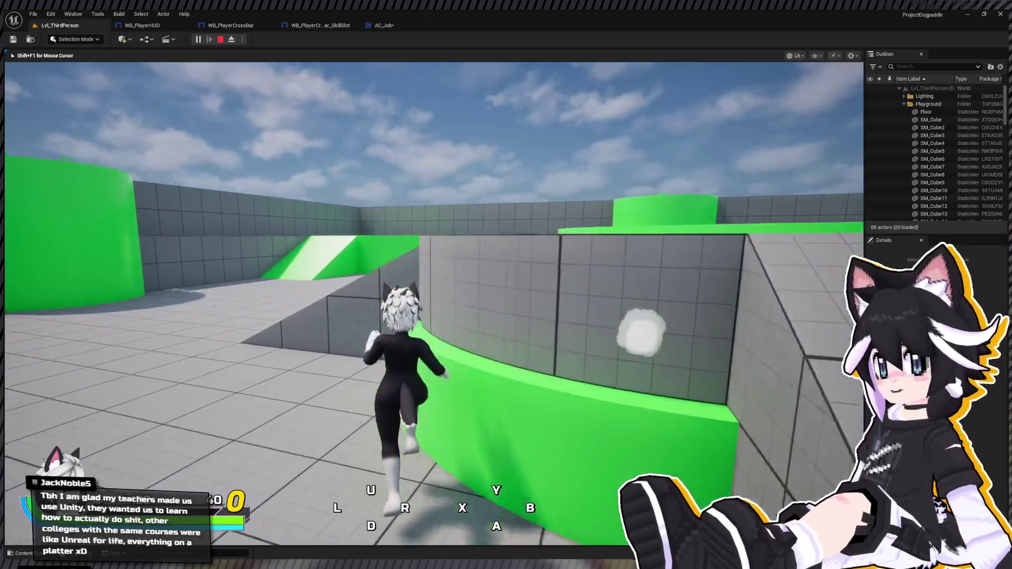
key(w)
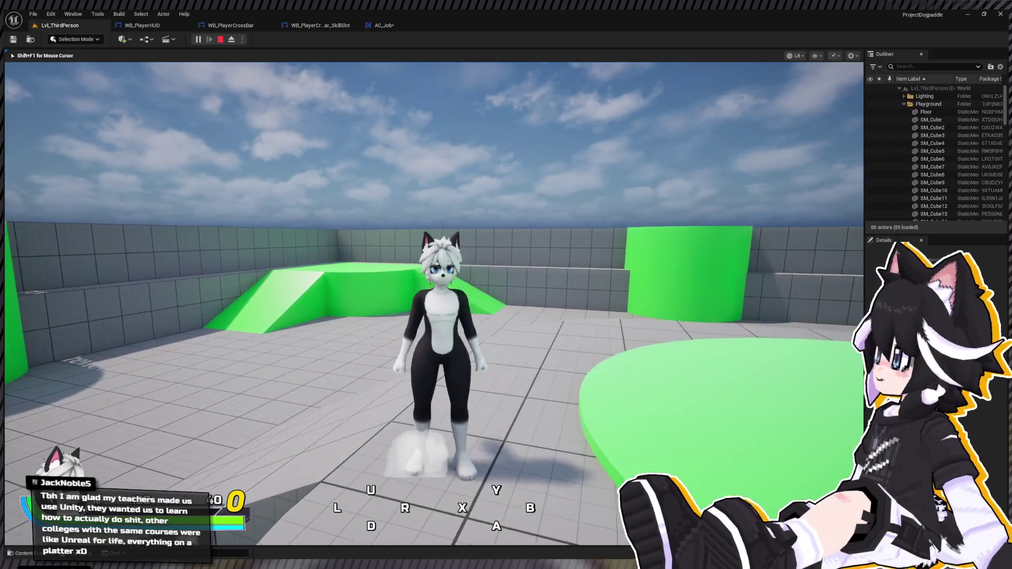
Open the in-game menu, move down to Status, close it, and run around with WASD
key(Tab)
key(Down)
key(Down)
key(Down)
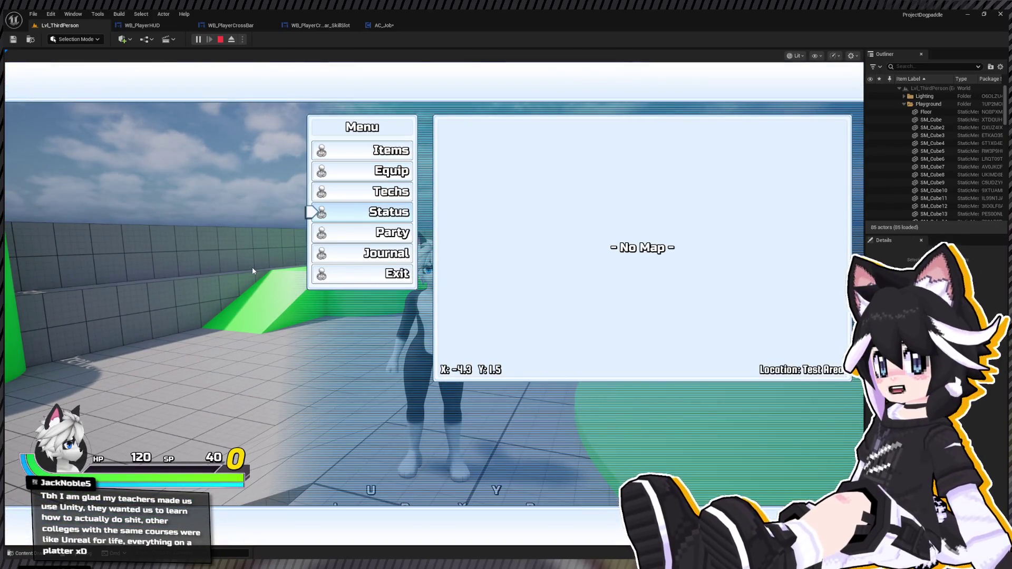
key(Tab)
key(a)
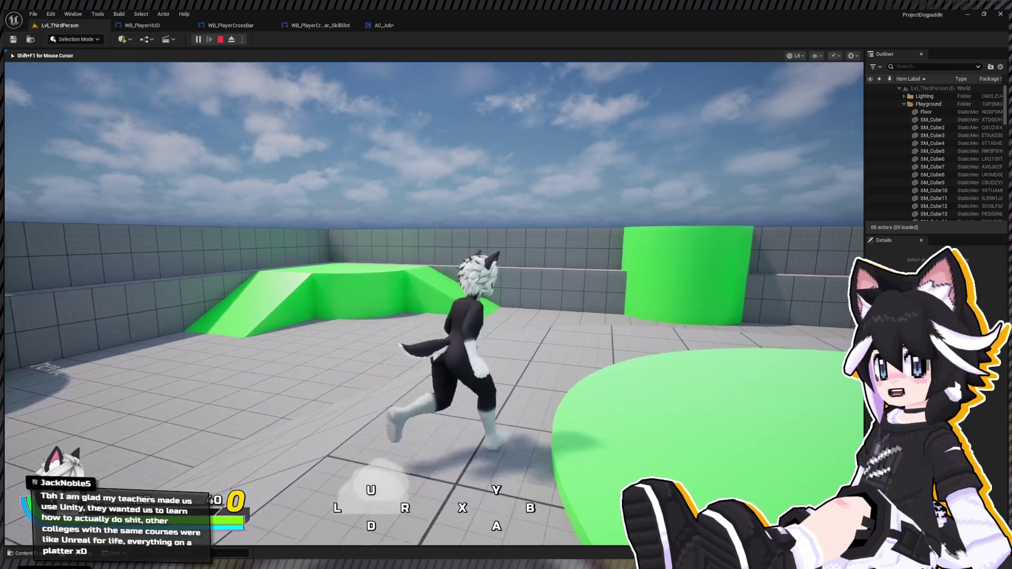
key(s)
key(w)
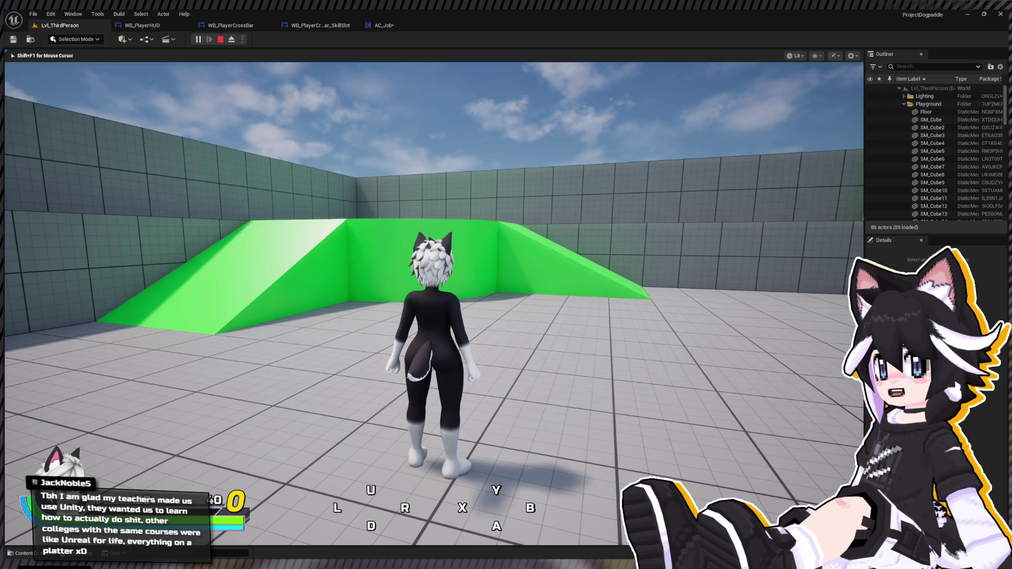
Trigger learning the Bash skill with the arrow keys and space
key(Left)
key(Up)
key(Right)
key(Down)
key(space)
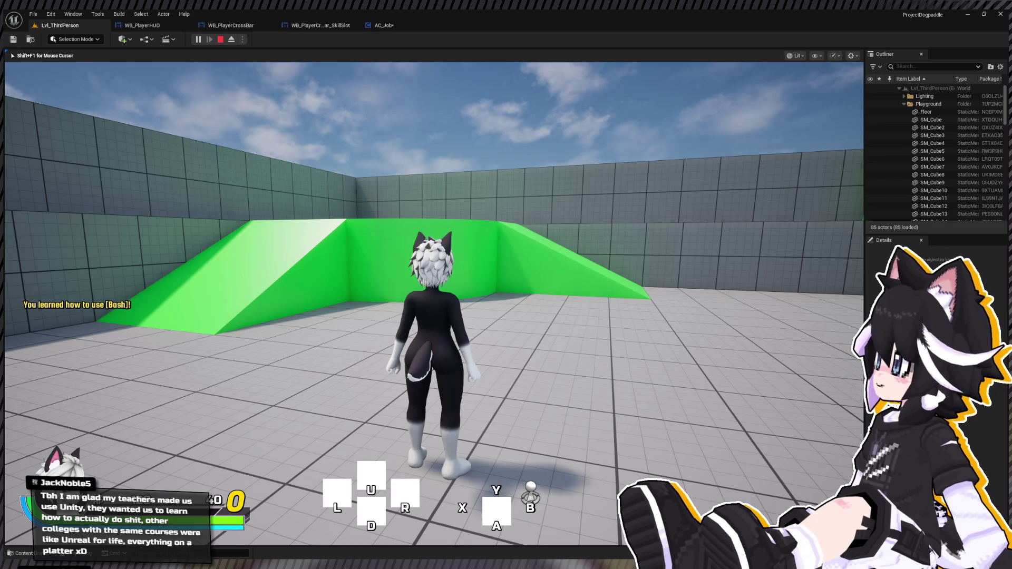
Walk the character briefly, then end the play session with Esc
key(d)
key(a)
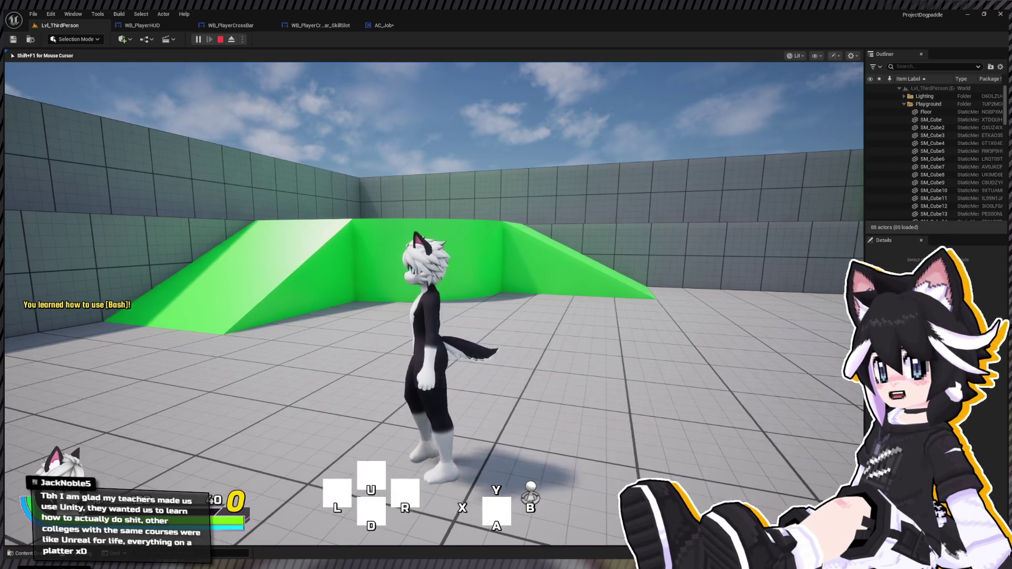
key(w)
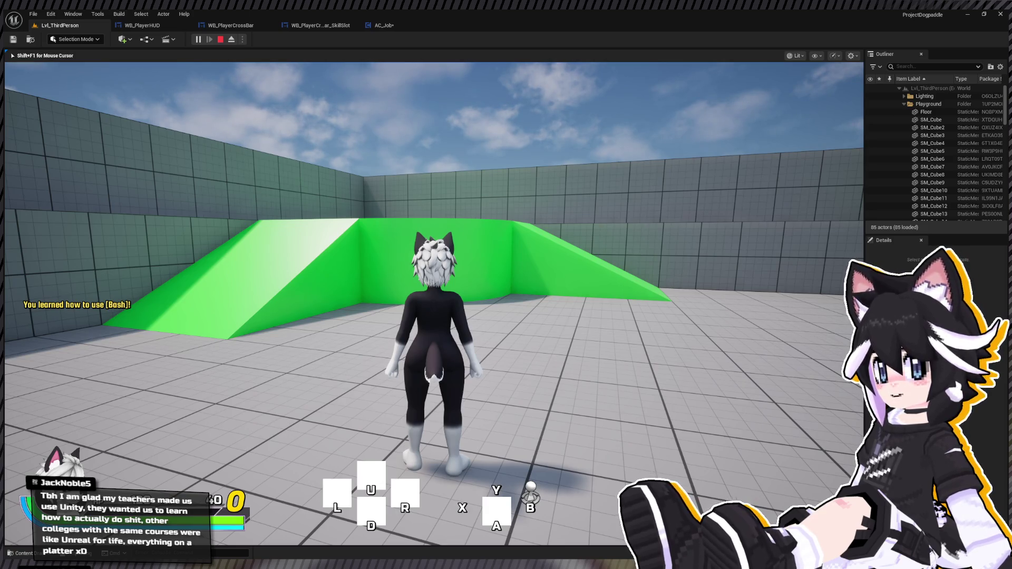
key(Escape)
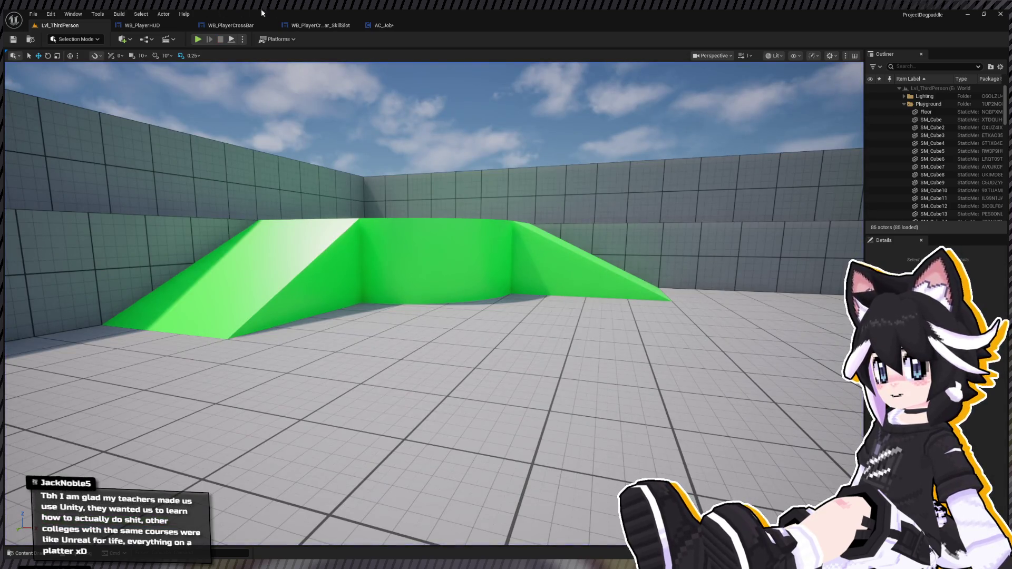
Open the skill slot's Update Hotbar Skill graph and shift the icon and visibility nodes right
click(243, 26)
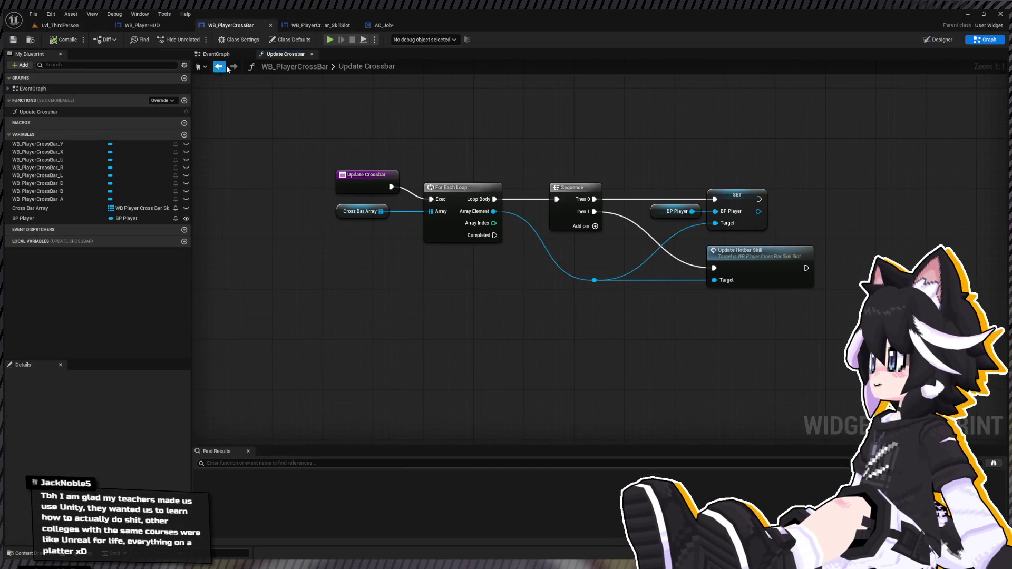
click(316, 25)
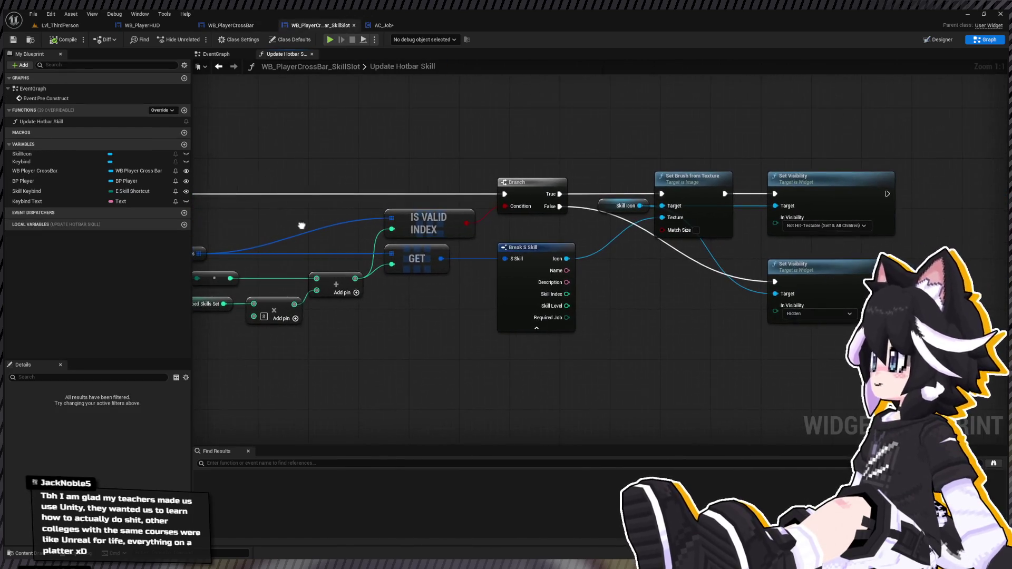
mouse_move(496, 247)
mouse_down()
mouse_move(592, 251)
mouse_move(316, 211)
mouse_move(412, 162)
mouse_up()
drag(351, 160, 622, 338)
drag(401, 192, 557, 200)
drag(304, 279, 329, 282)
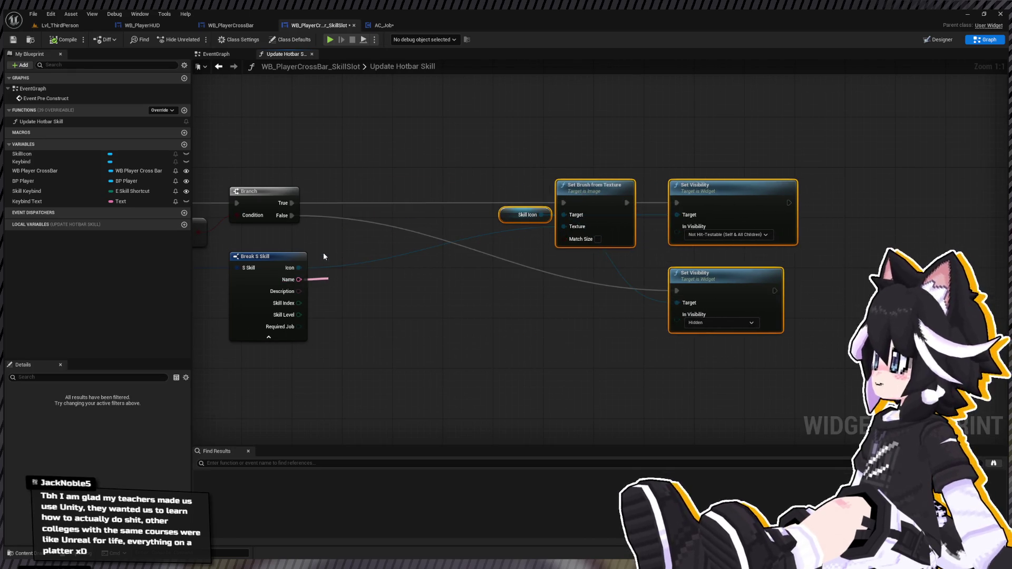
mouse_move(335, 246)
mouse_down()
mouse_move(456, 285)
mouse_move(489, 271)
mouse_up()
Inspect the S_Skill structure's default Name, save it, and return to the skill slot graph
key(ctrl+space)
click(452, 452)
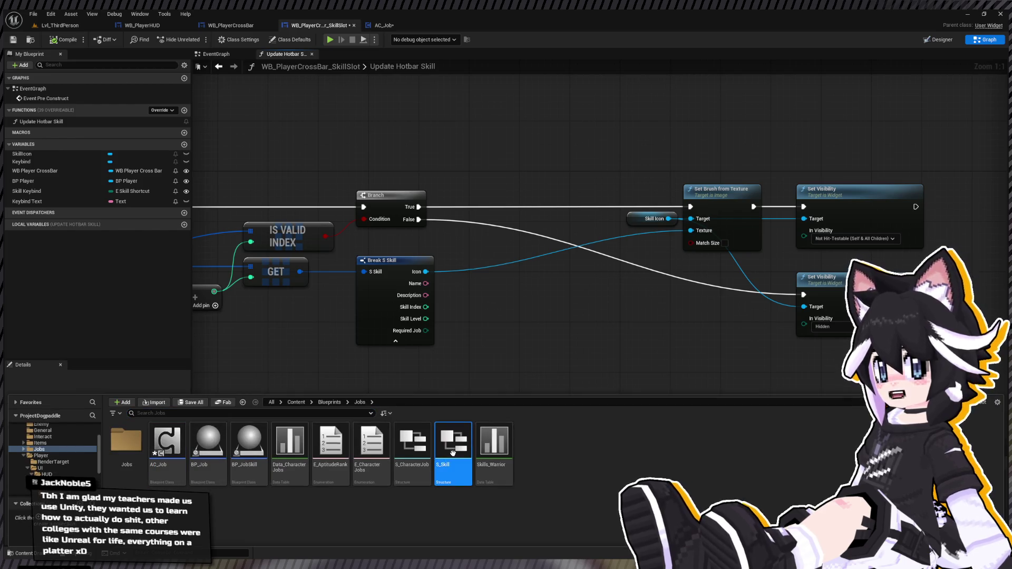
double_click(452, 452)
click(730, 95)
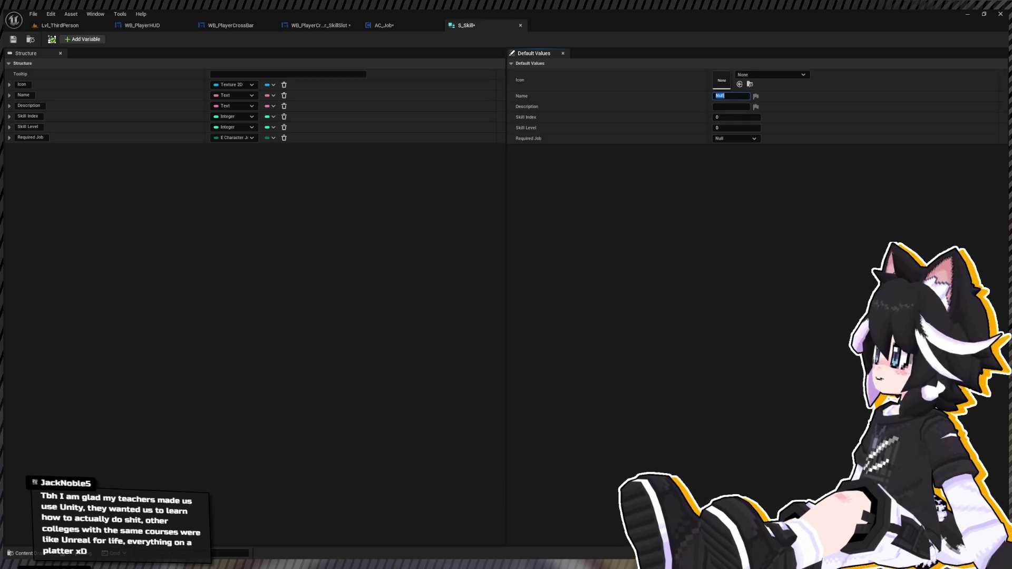
click(16, 41)
click(412, 22)
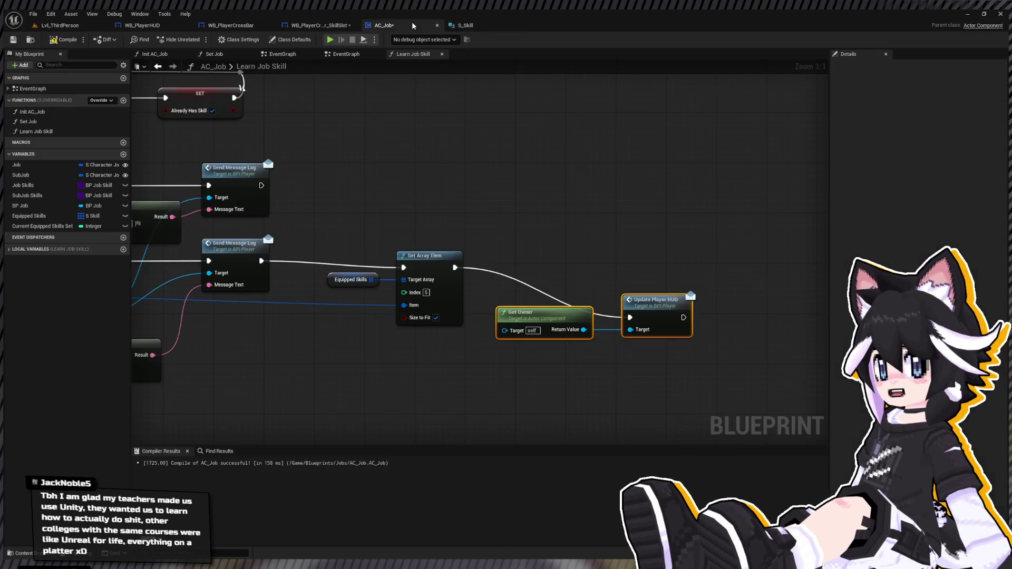
click(321, 25)
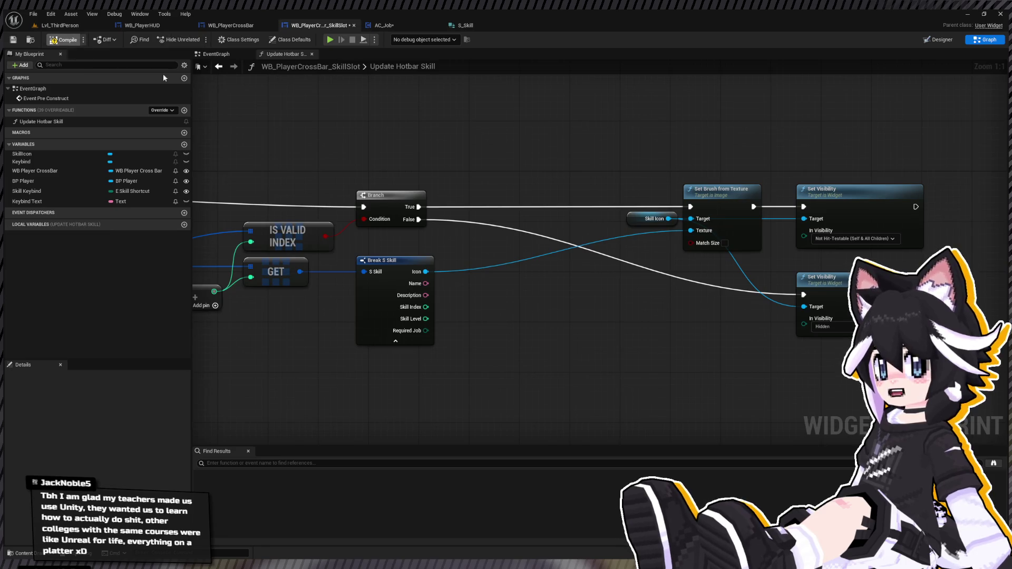
drag(411, 198, 565, 246)
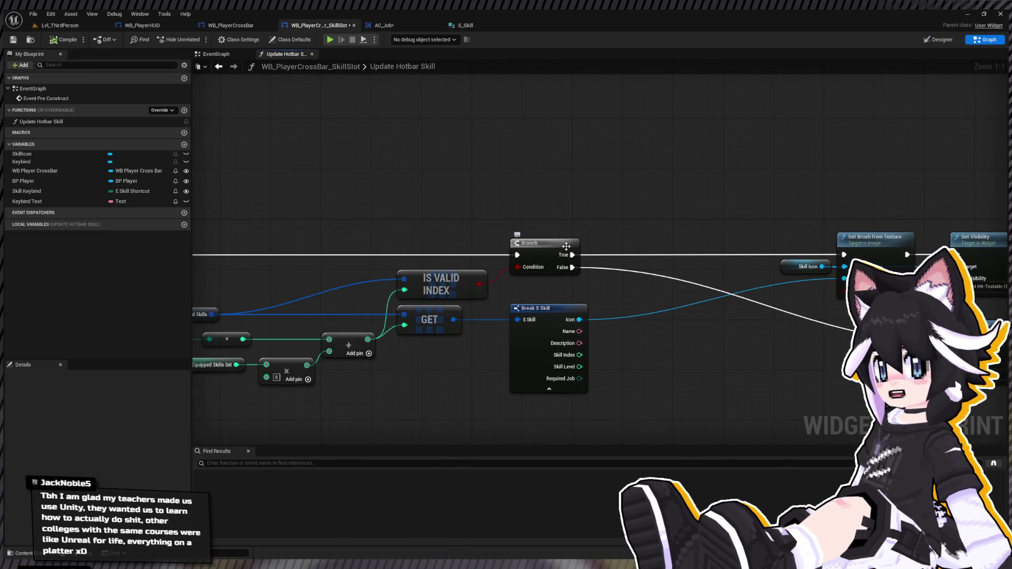
Replace the == node with a === comparing the skill Name to Make Literal Text 'Null'
drag(579, 331, 655, 331)
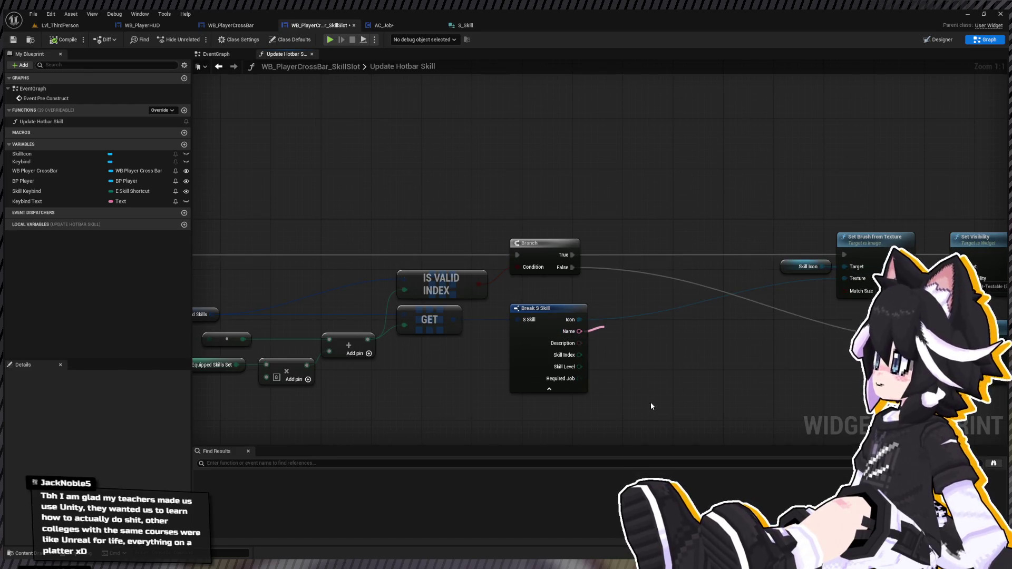
key(Delete)
click(569, 331)
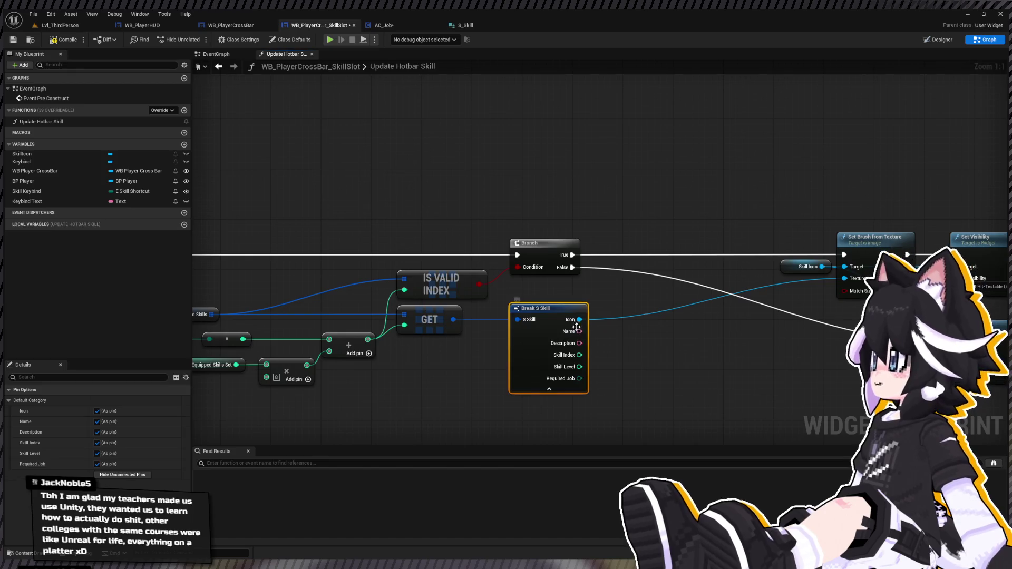
drag(579, 330, 671, 348)
click(642, 375)
drag(668, 343, 638, 378)
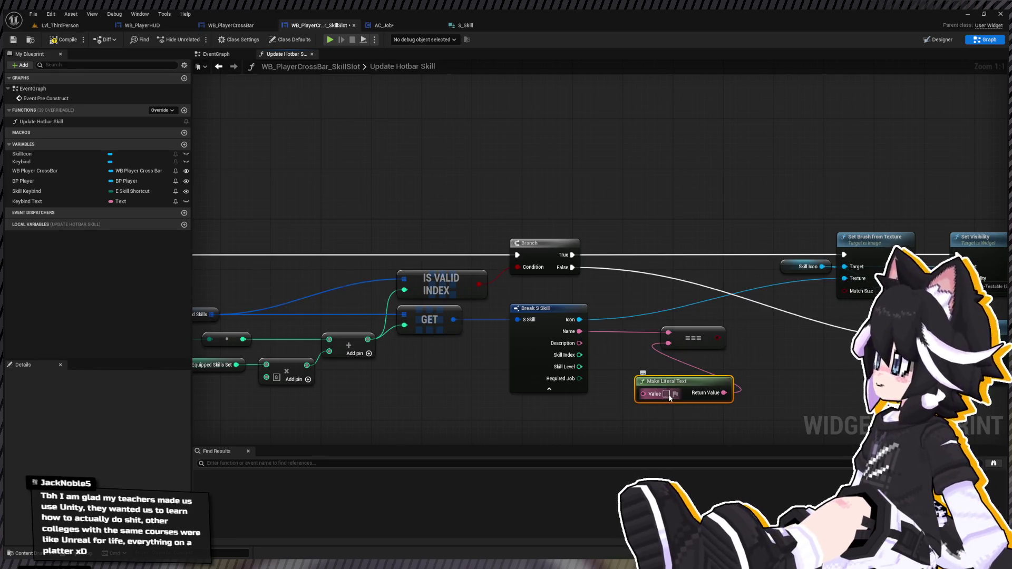
text(Null)
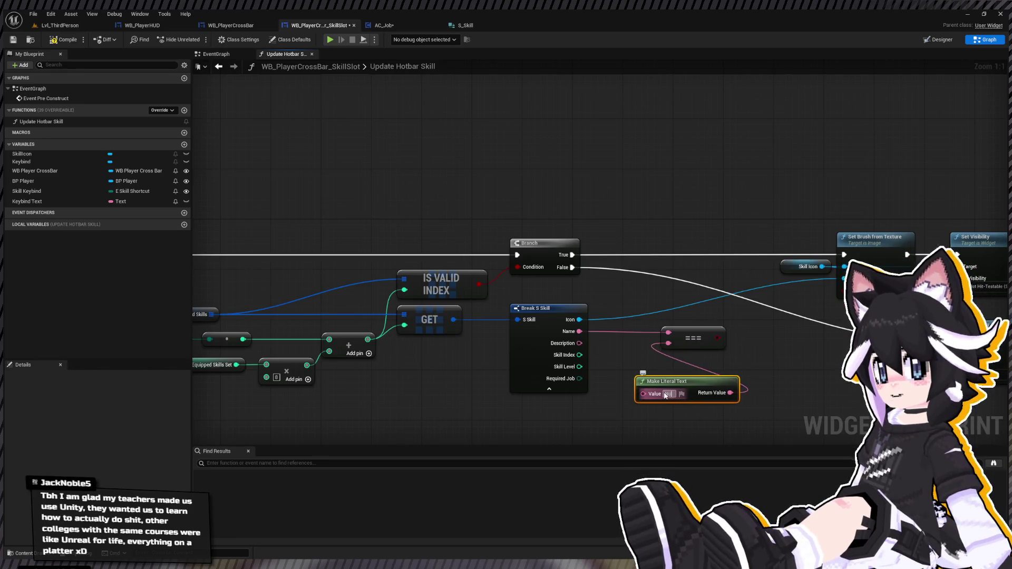
key(Return)
drag(669, 385, 626, 341)
drag(700, 327, 744, 326)
Move the Branch chain right and AND the Is Valid Index result with the === result
click(481, 295)
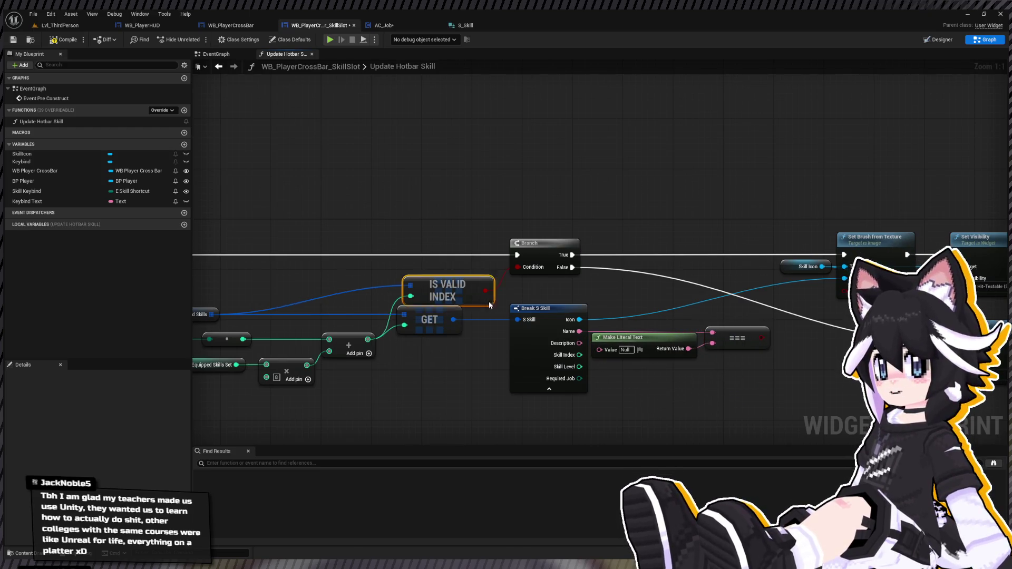
mouse_move(494, 312)
mouse_down()
mouse_move(726, 342)
mouse_move(741, 329)
mouse_move(767, 328)
mouse_up()
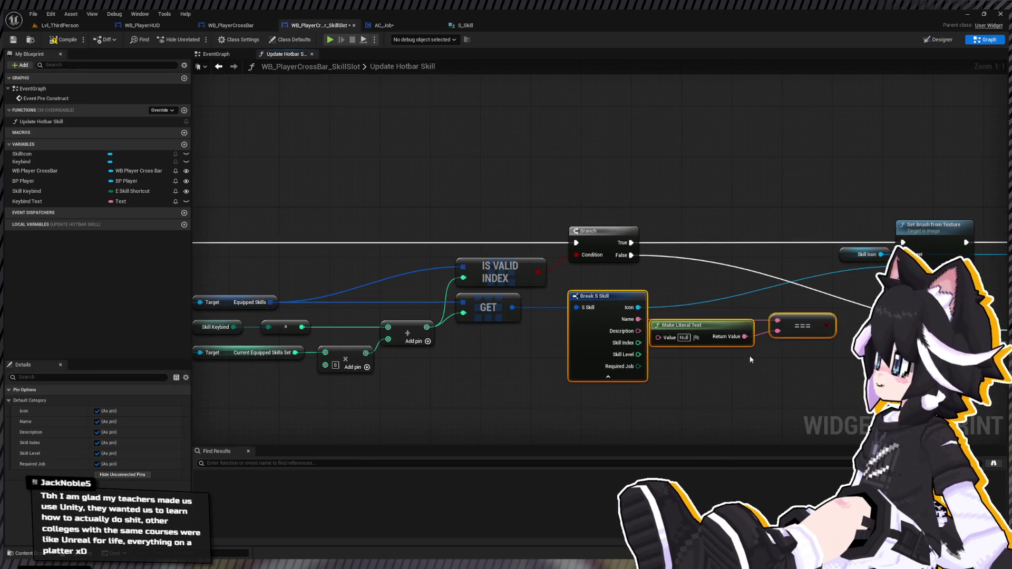
scroll(751, 360, down, 2)
drag(403, 215, 812, 264)
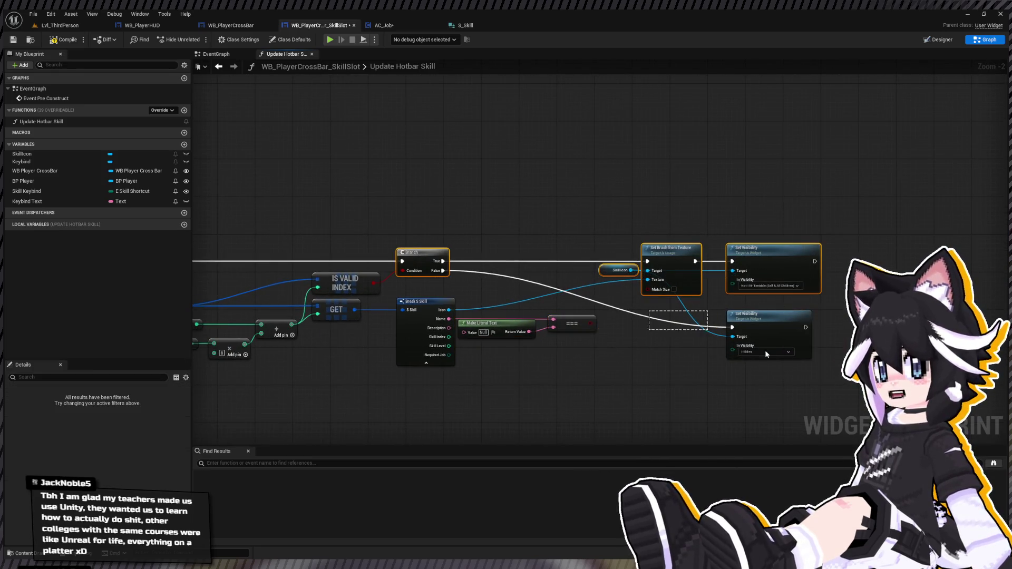
drag(433, 260, 650, 259)
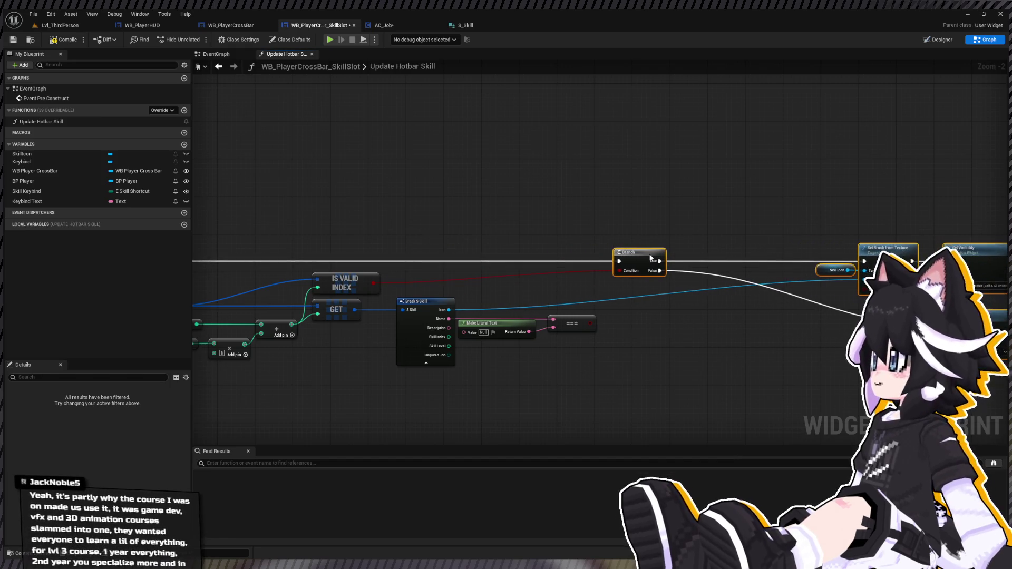
click(455, 278)
drag(371, 285, 550, 291)
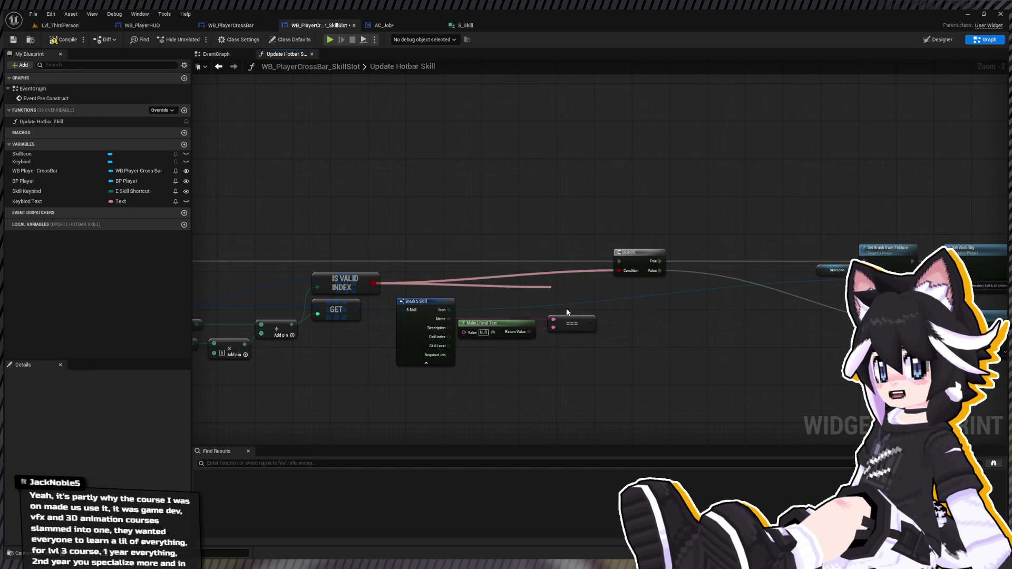
mouse_move(589, 323)
mouse_down()
mouse_move(554, 300)
mouse_move(617, 282)
mouse_move(618, 271)
mouse_up()
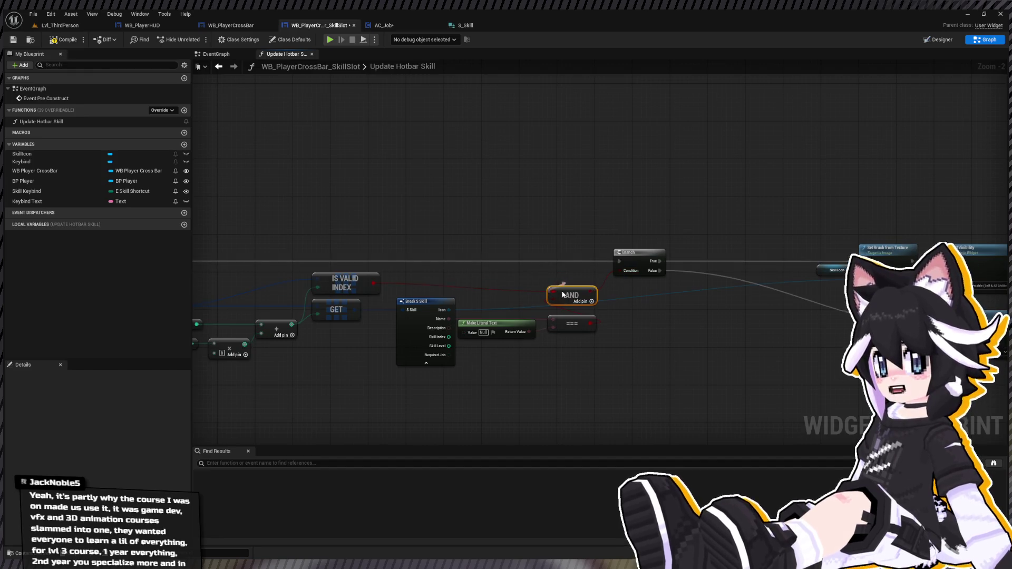
mouse_move(562, 294)
mouse_down()
mouse_move(563, 284)
mouse_move(380, 271)
mouse_up()
Move the icon and visibility nodes back left, add a reroute on the icon wire, and return to Lvl_ThirdPerson
drag(630, 223, 859, 350)
drag(708, 258, 576, 258)
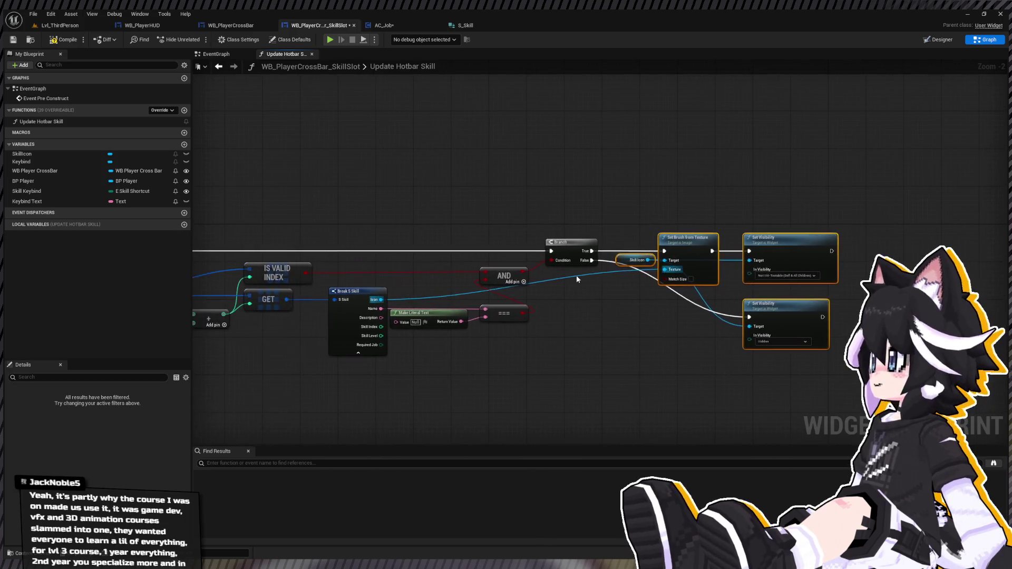
double_click(576, 275)
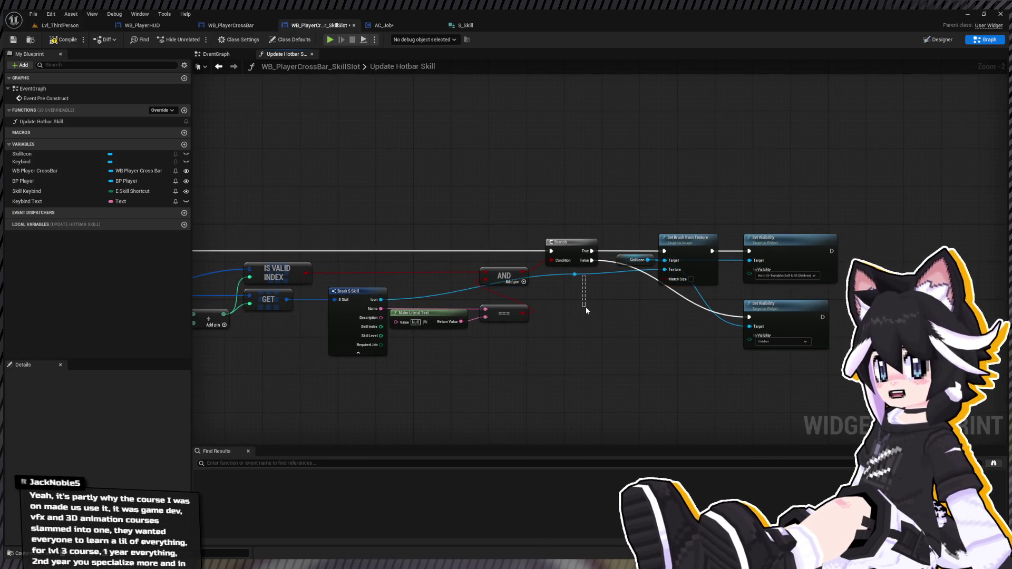
drag(574, 274, 593, 298)
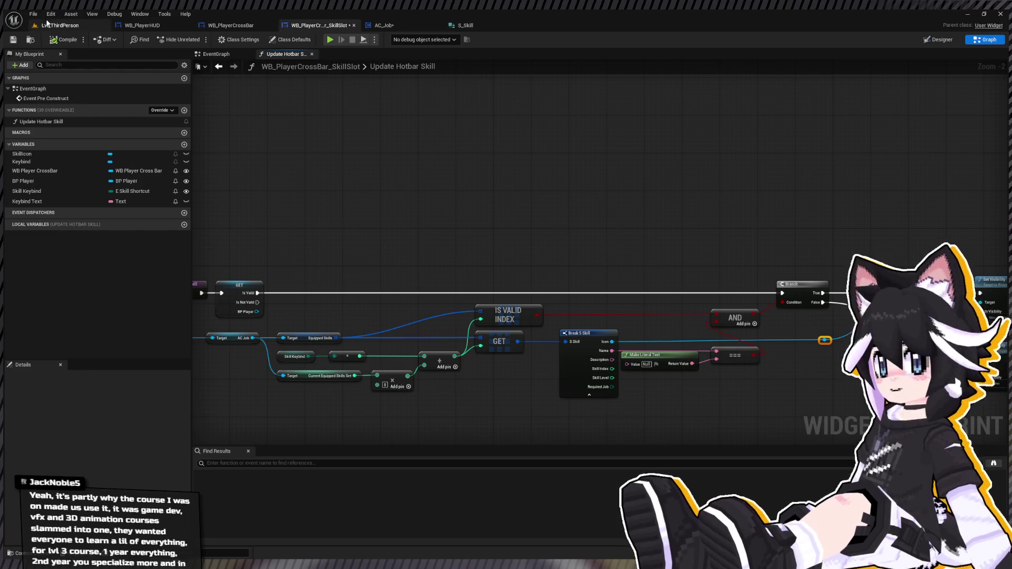
click(53, 25)
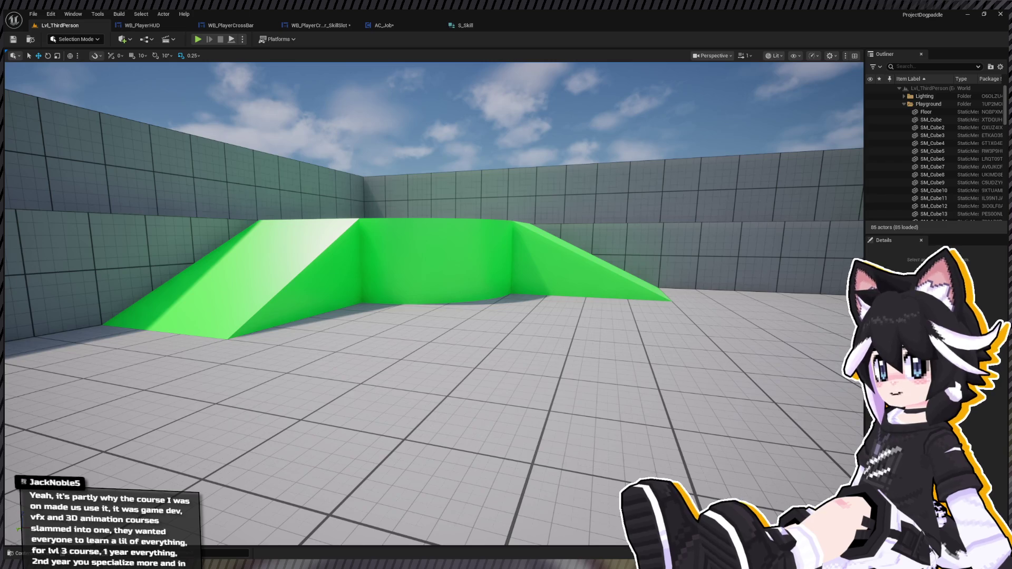
Play-test, run to the sword pickup to learn Bash, stop, and open AC_Job's graph
click(195, 40)
key(w)
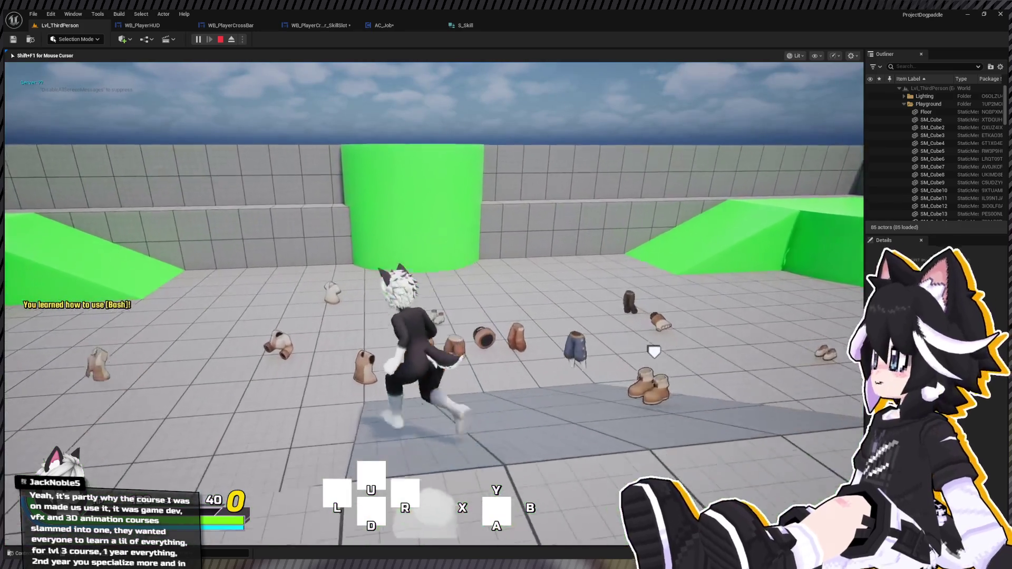
key(Escape)
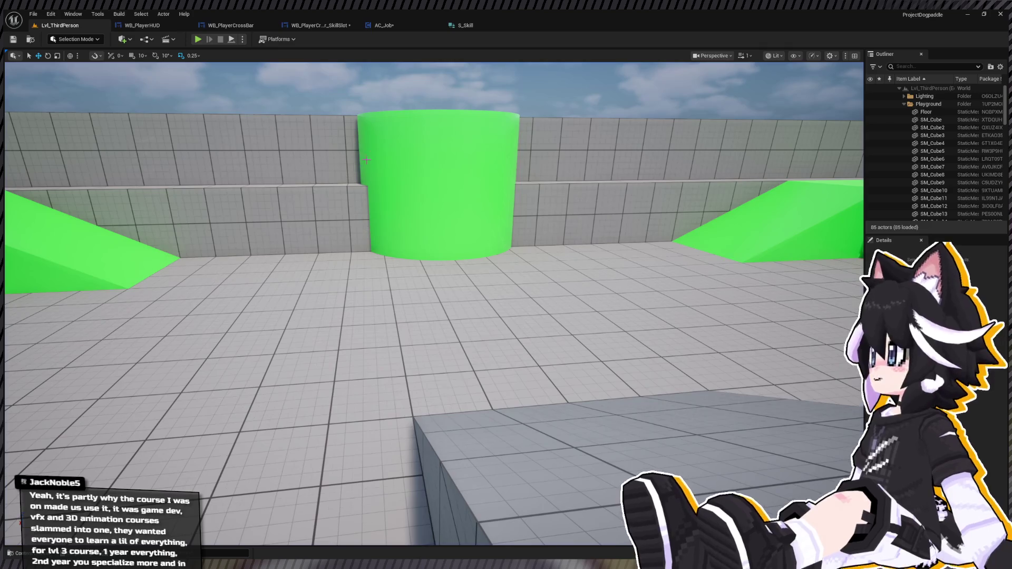
click(384, 25)
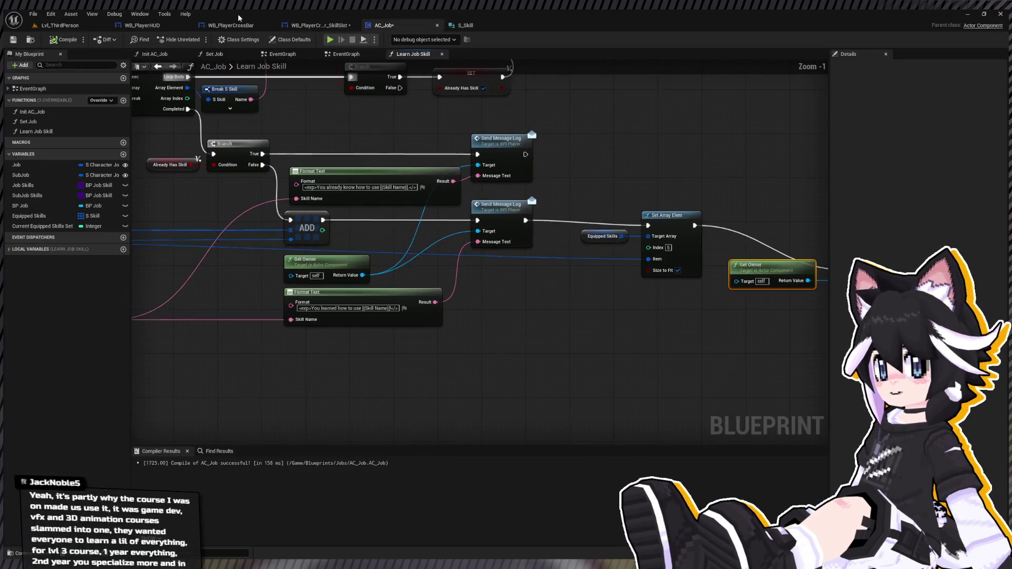
Open the skill slot's Update Hotbar Skill graph showing Is Valid Index, GET and Break S Skill
click(316, 25)
click(232, 25)
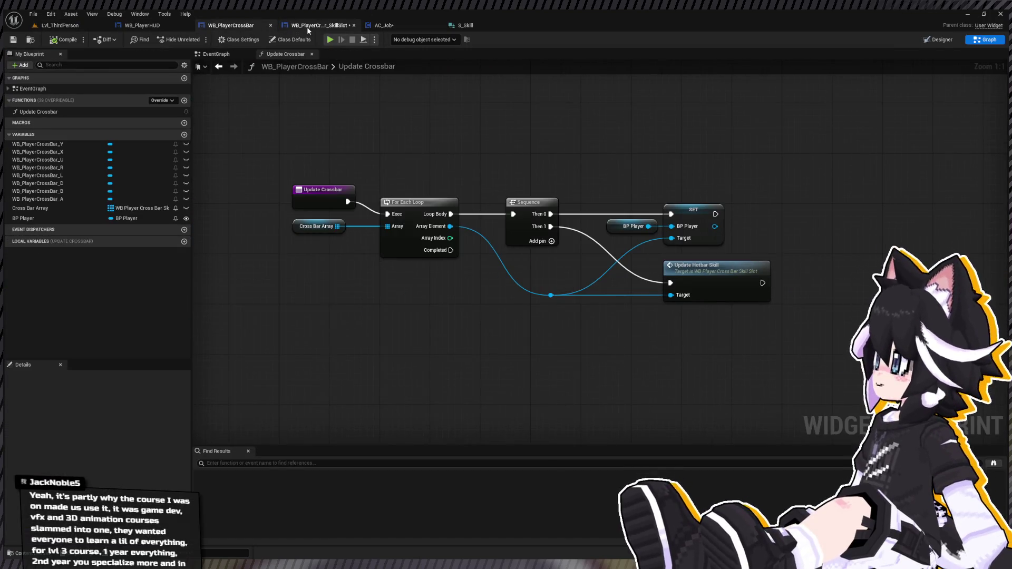
click(308, 25)
scroll(599, 226, up, 3)
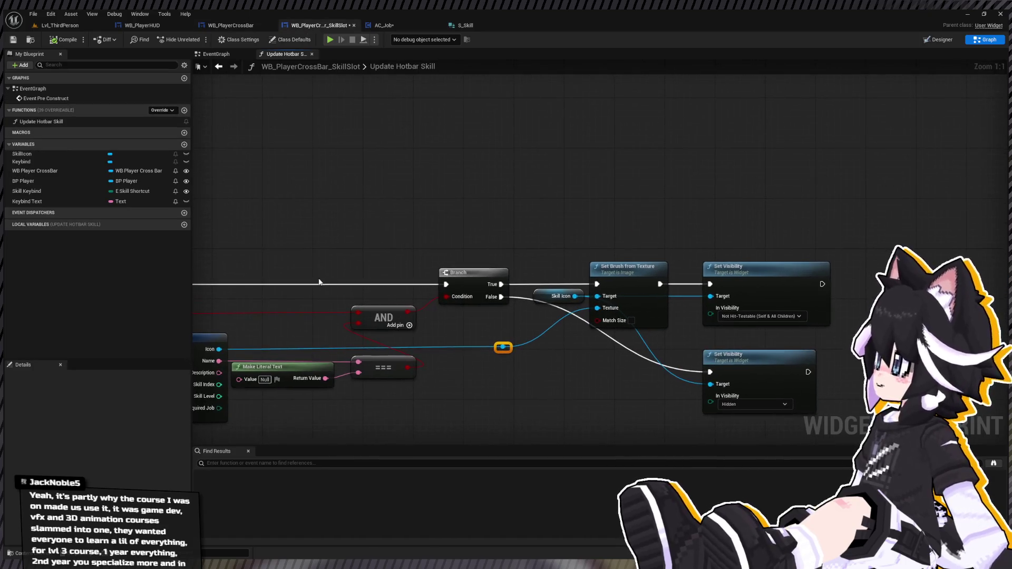
drag(381, 320, 574, 281)
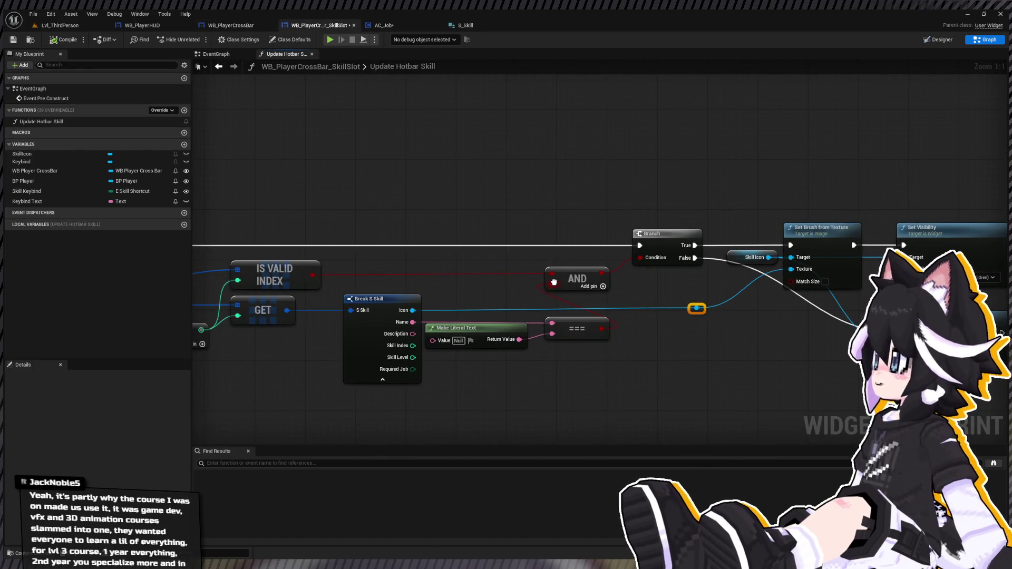
Insert a NOT node between the === Null comparison and the AND, then return to the level
click(559, 270)
key(Delete)
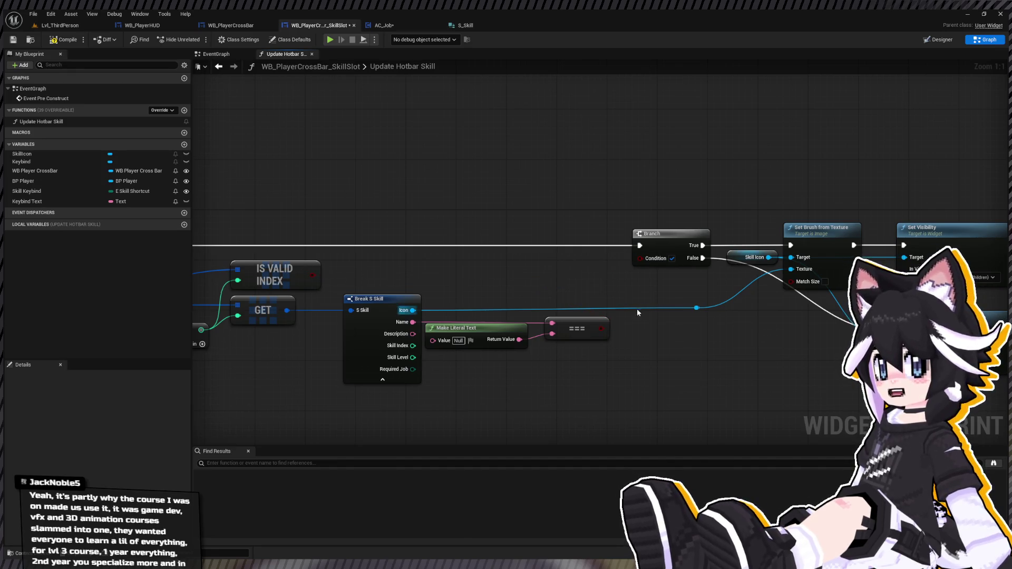
drag(604, 330, 629, 339)
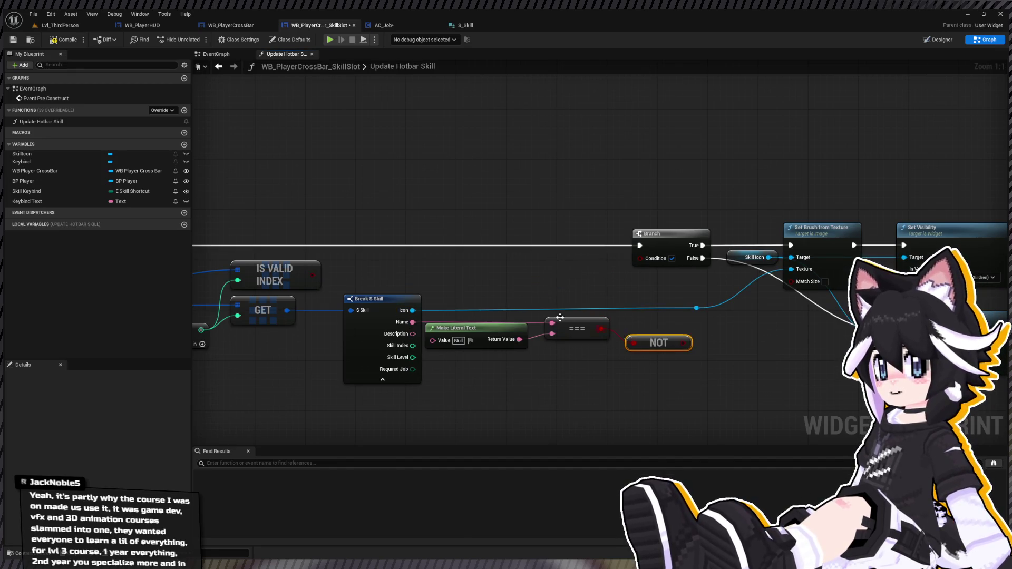
key(ctrl+z)
key(ctrl+z)
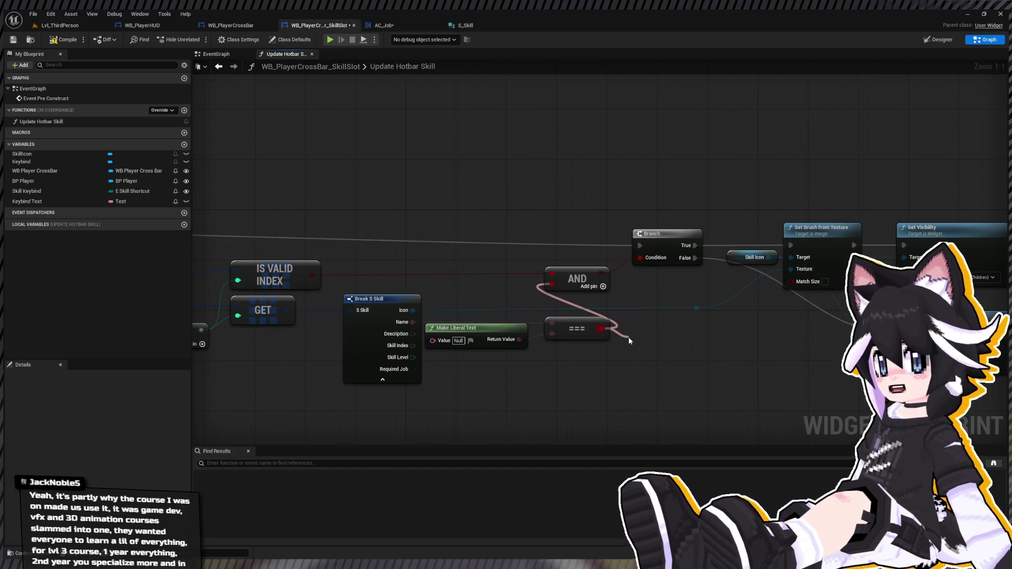
key(ctrl+z)
key(ctrl+z)
drag(658, 346, 576, 308)
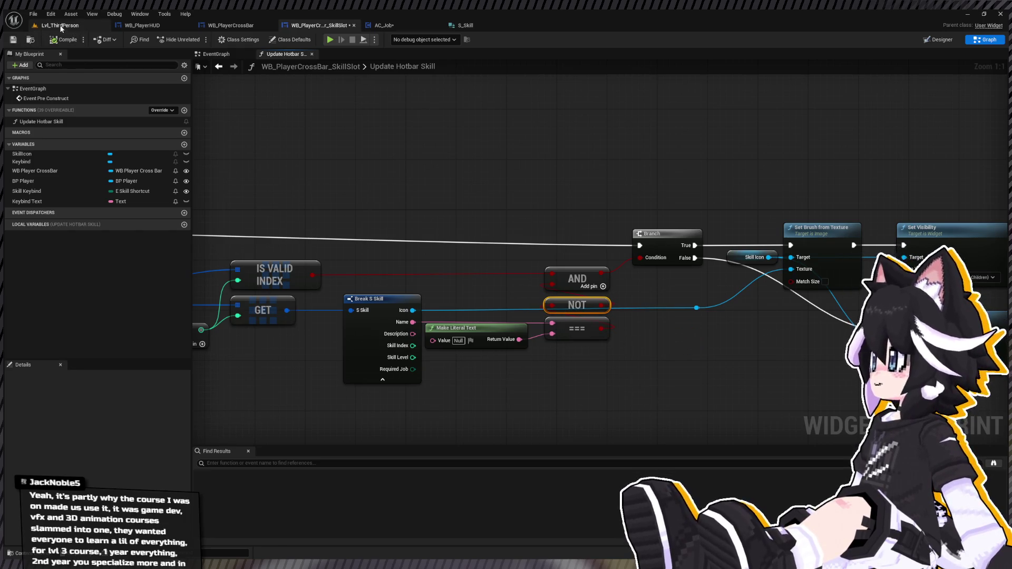
click(97, 25)
Run a quick Play-in-Editor test with Alt+P, move the character, then end it with Esc
key(alt+p)
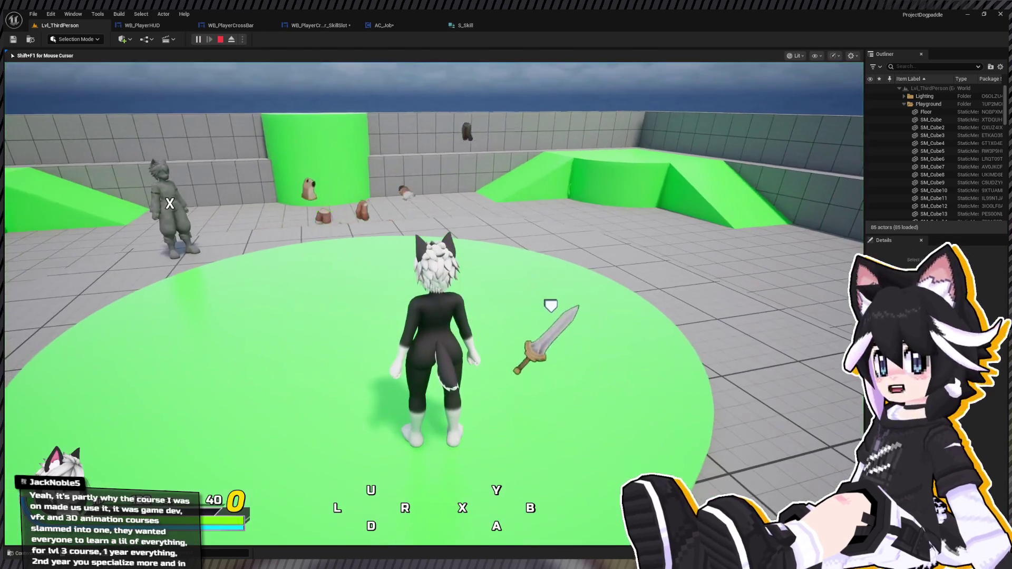
key(w)
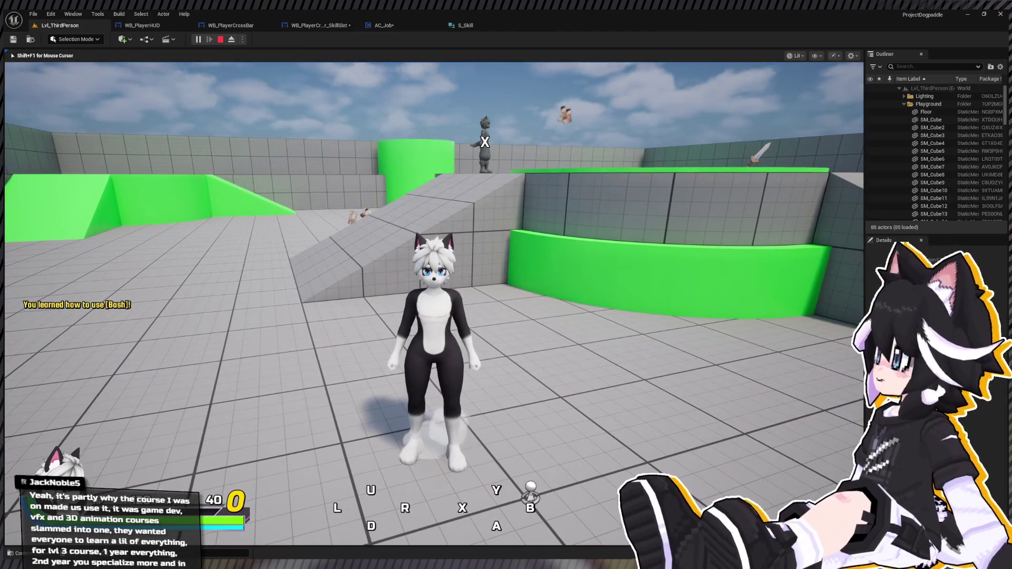
key(Escape)
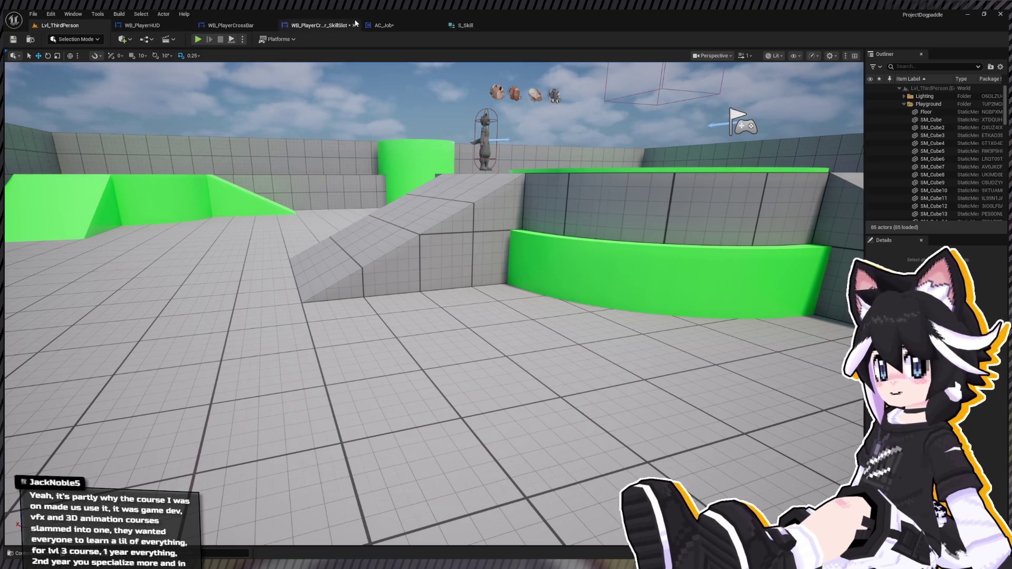
Review AC_Job's Learn Job Skill graph, then switch to its EventGraph
click(386, 26)
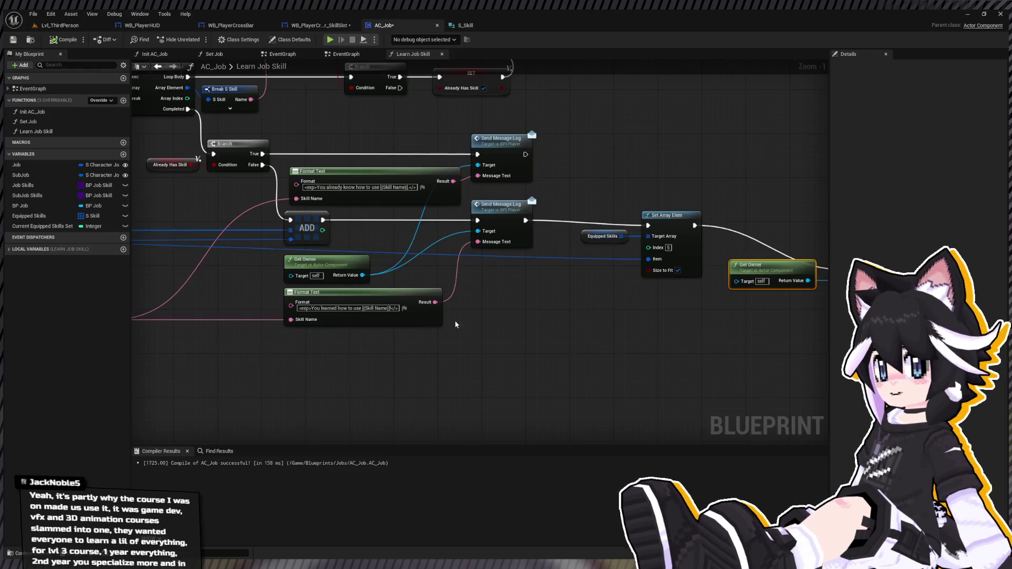
scroll(520, 316, down, 4)
scroll(358, 286, up, 3)
drag(359, 285, 526, 254)
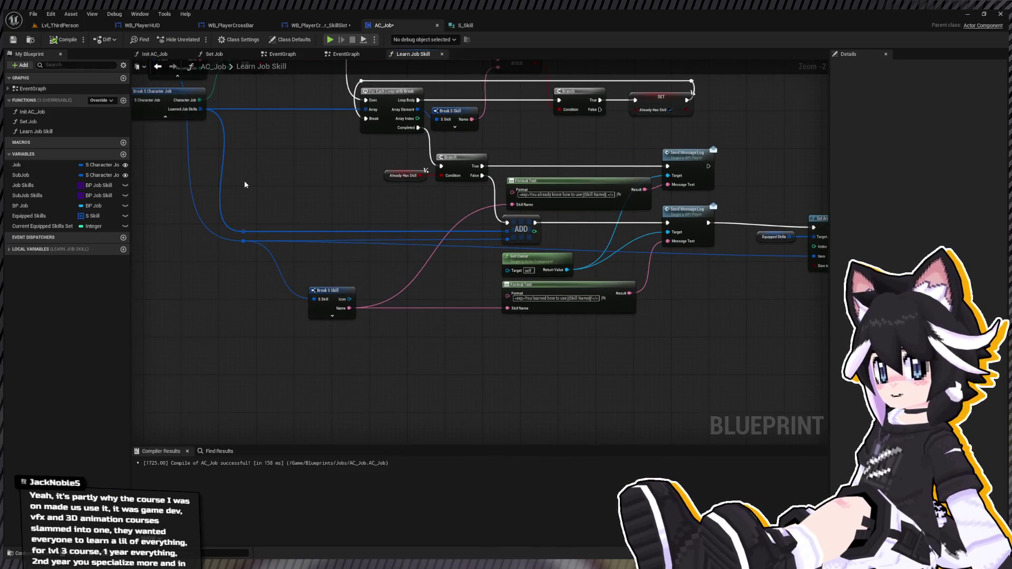
drag(245, 184, 416, 228)
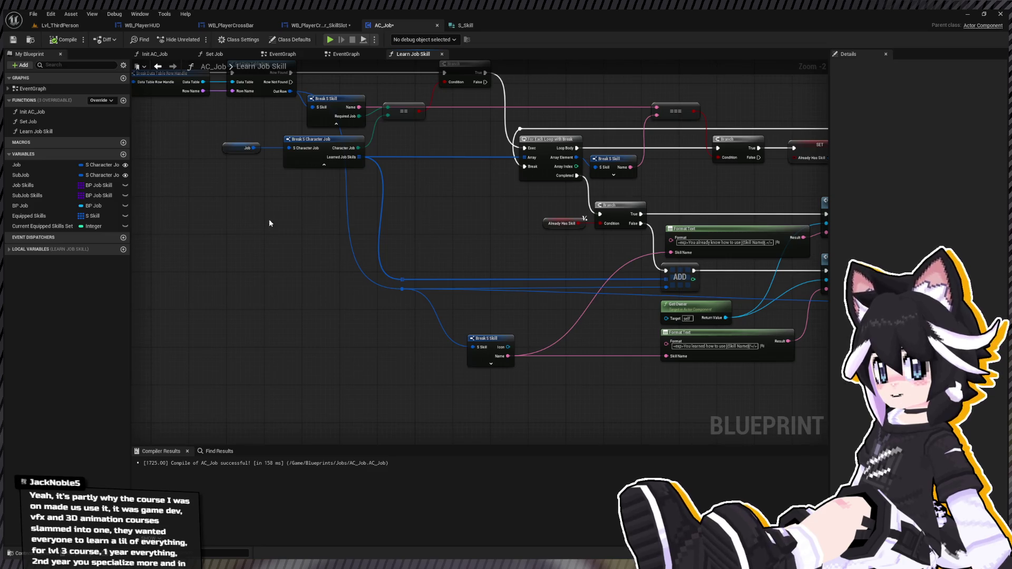
scroll(269, 223, down, 5)
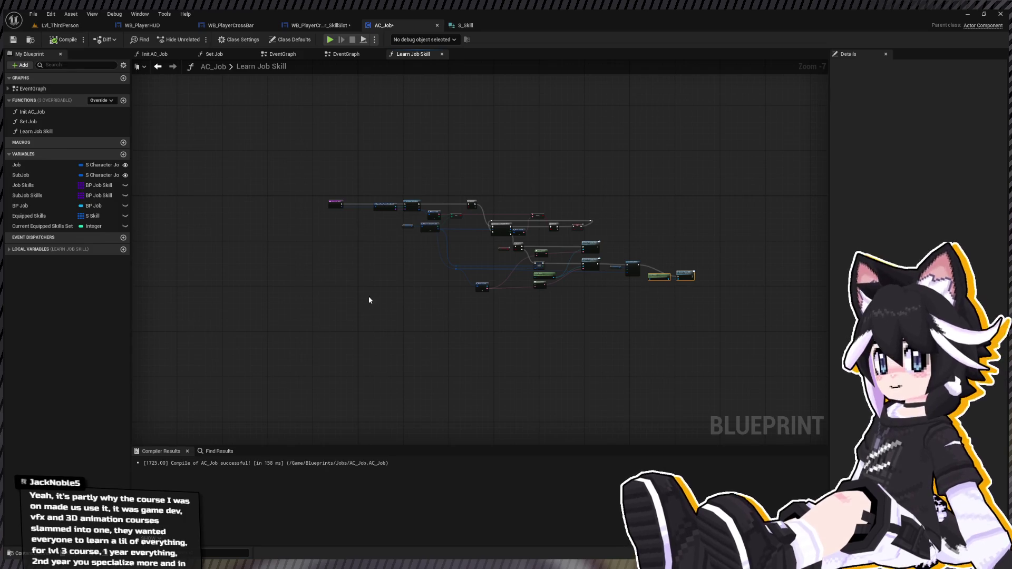
scroll(429, 248, up, 2)
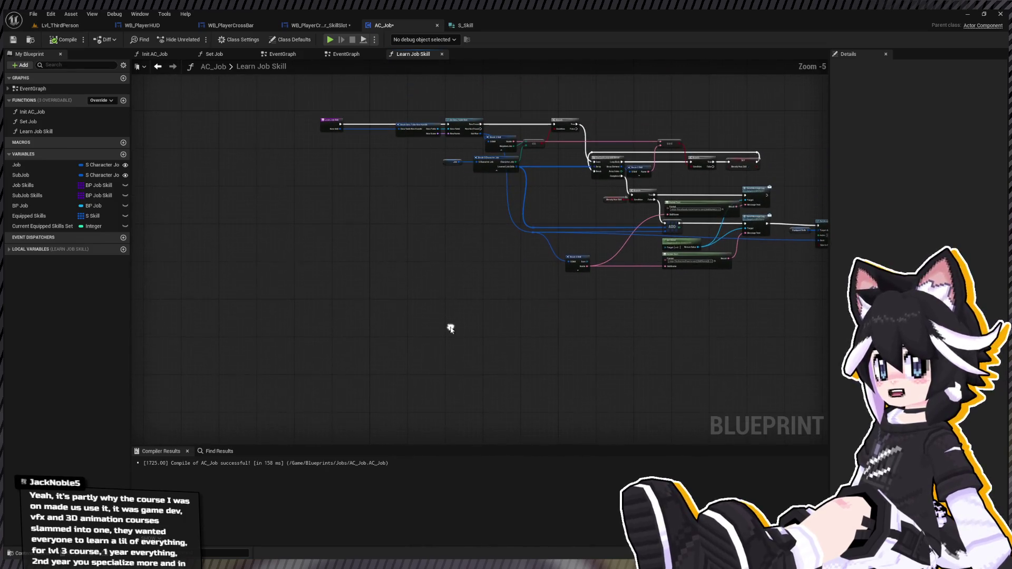
double_click(48, 90)
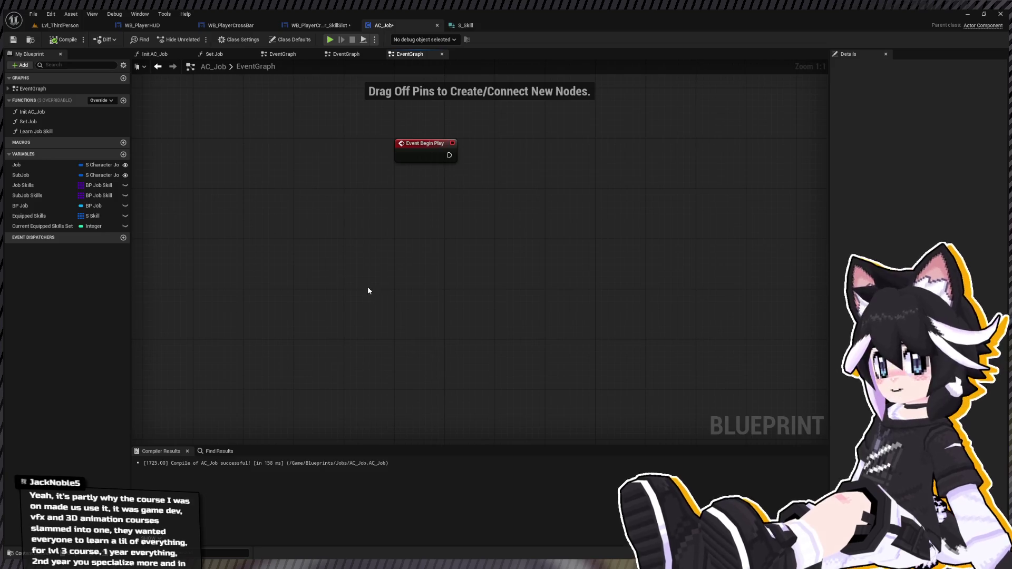
Browse the Content Drawer to Content > Input > Actions
key(ctrl+space)
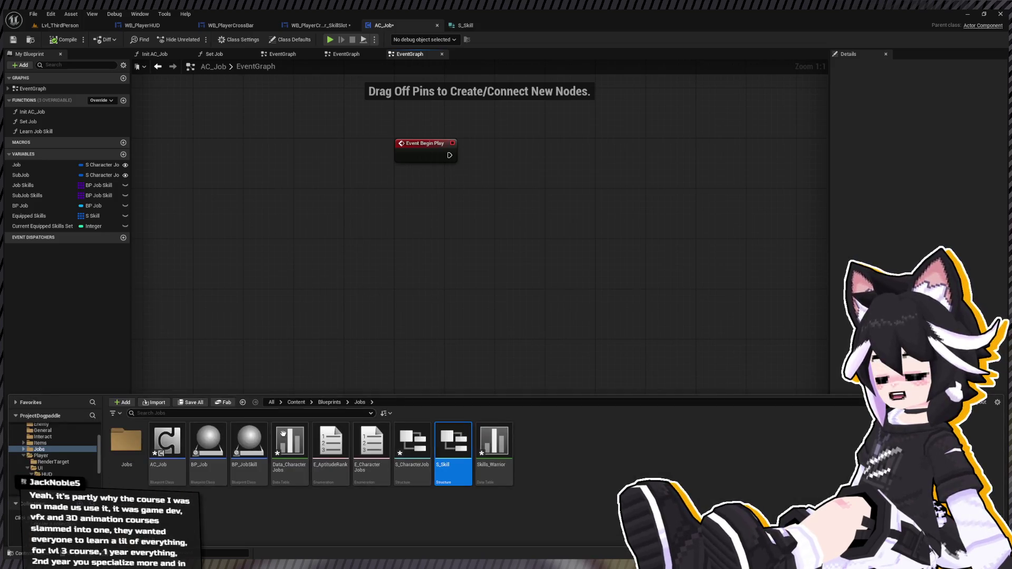
scroll(58, 458, up, 2)
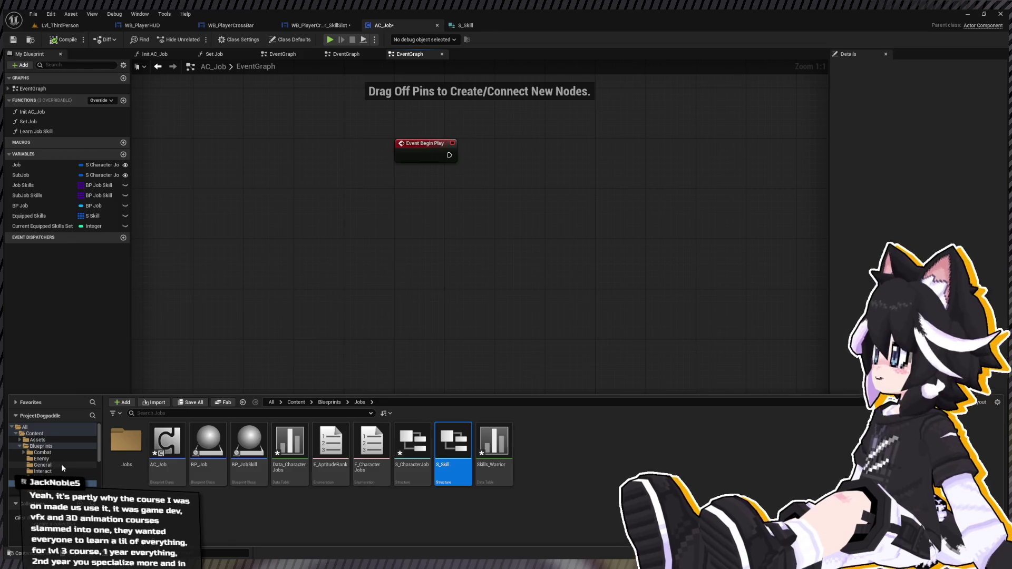
scroll(58, 463, down, 4)
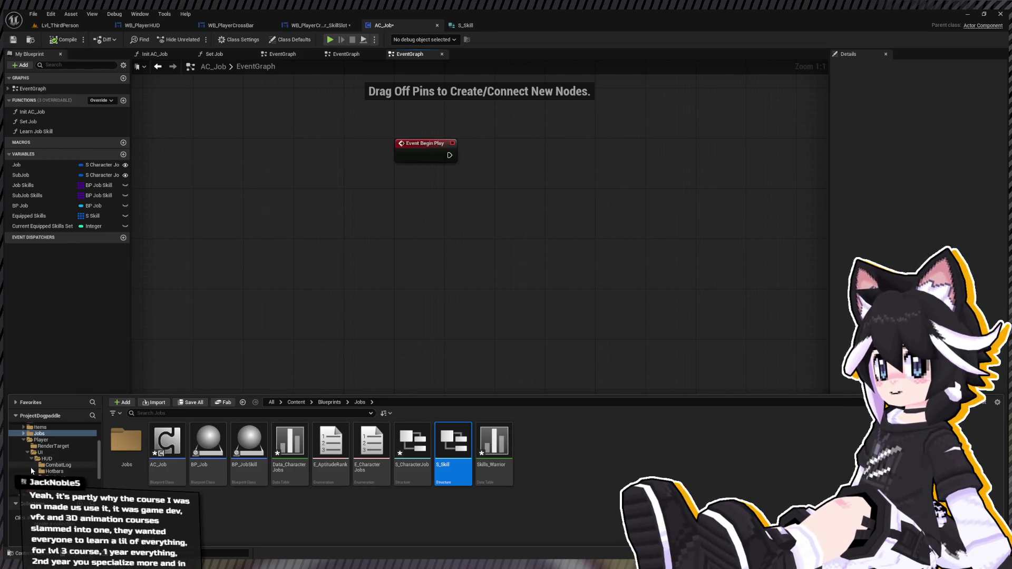
scroll(32, 467, up, 5)
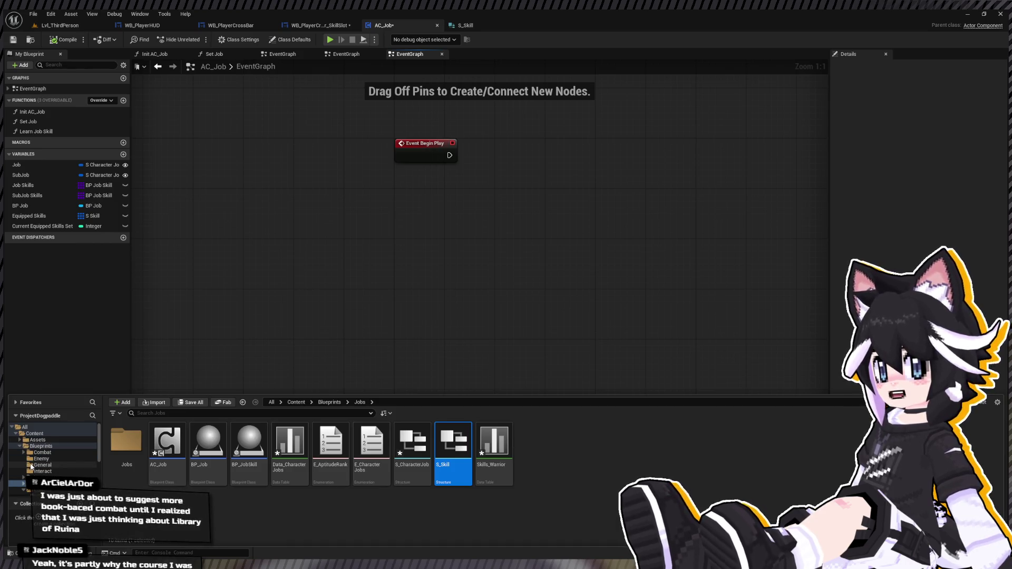
scroll(59, 466, down, 5)
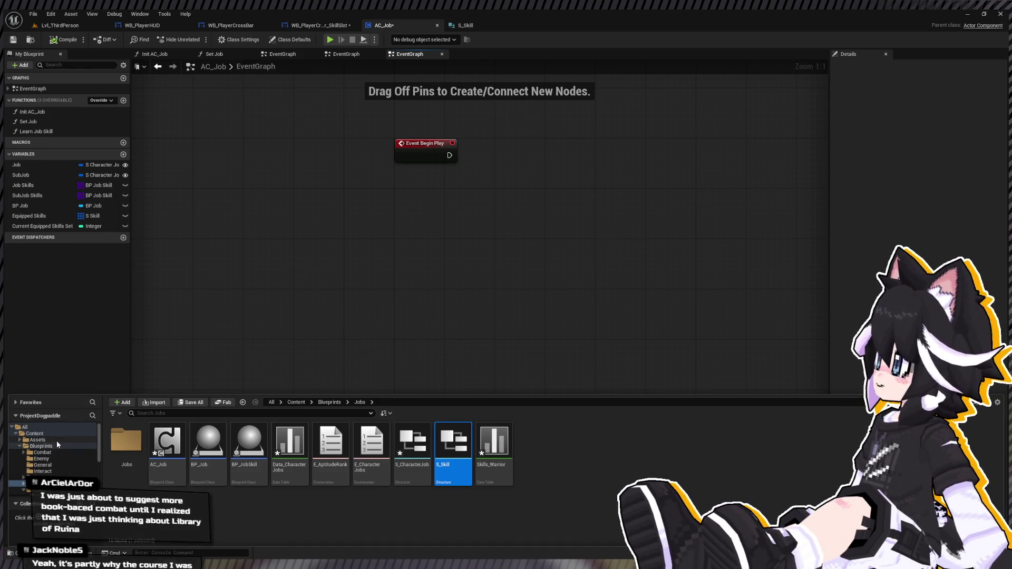
scroll(59, 459, down, 3)
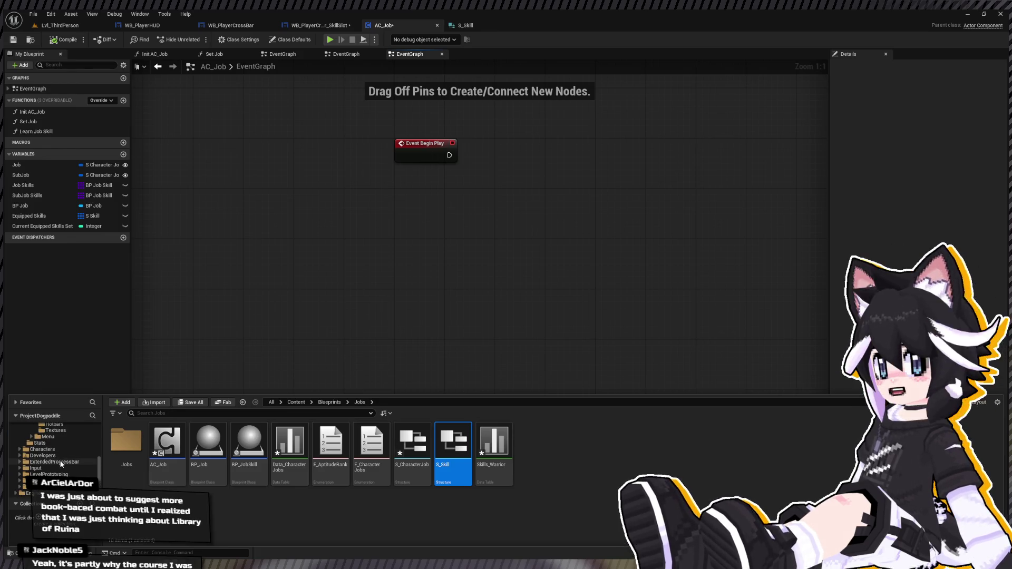
click(36, 468)
double_click(143, 451)
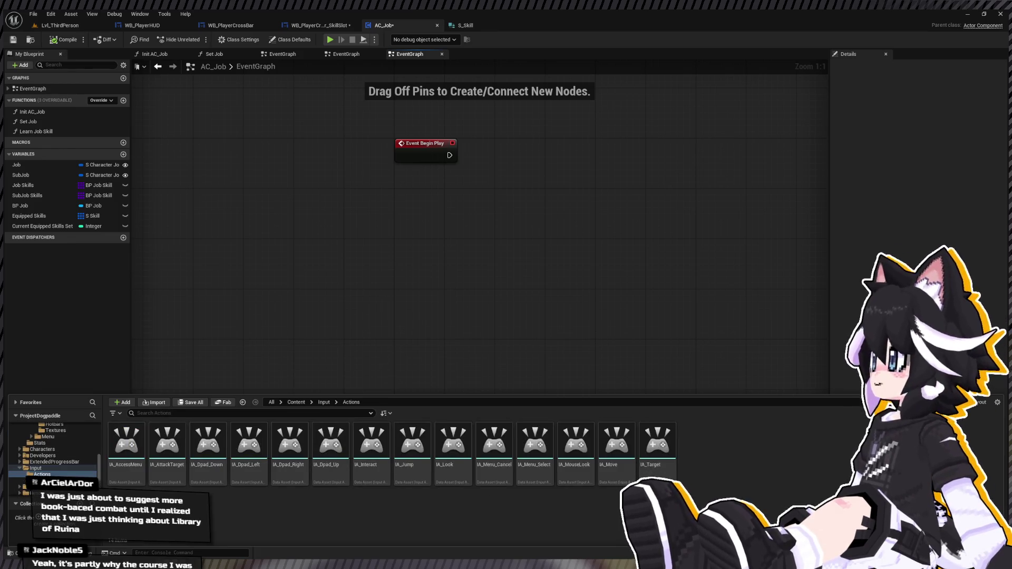
click(664, 442)
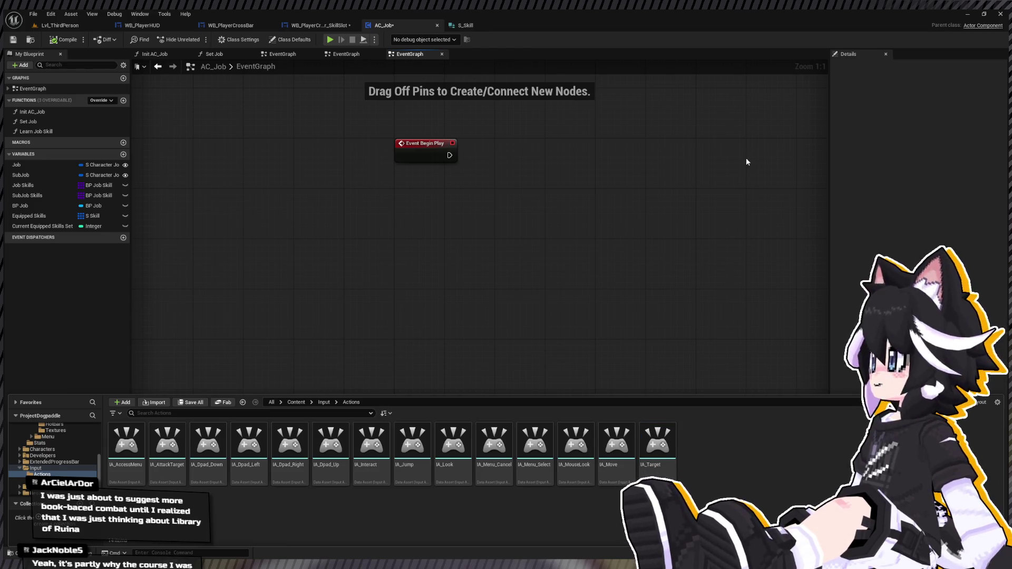
Create a new folder named Quickslots among the input actions and start renaming an input action
key(ctrl+shift+n)
text(S)
key(BackSpace)
text(Quic)
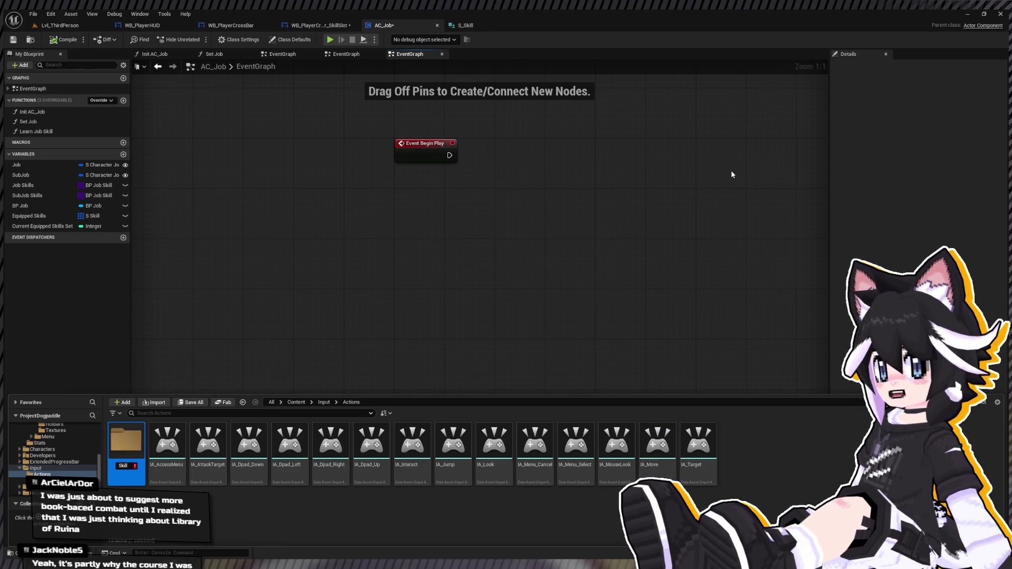
text(k)
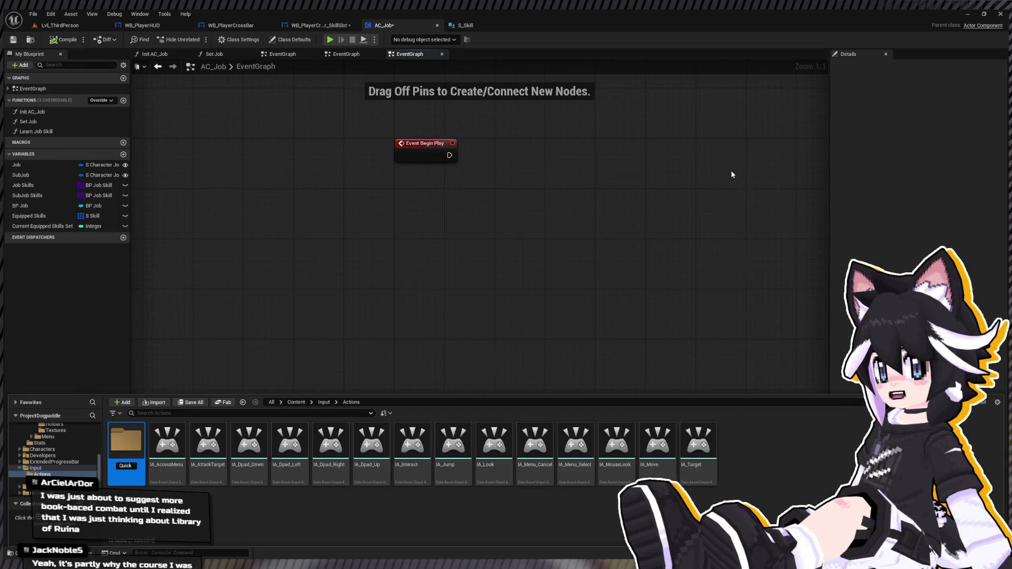
text(slot Ski)
key(BackSpace)
key(BackSpace)
key(BackSpace)
text(s)
key(Return)
key(Return)
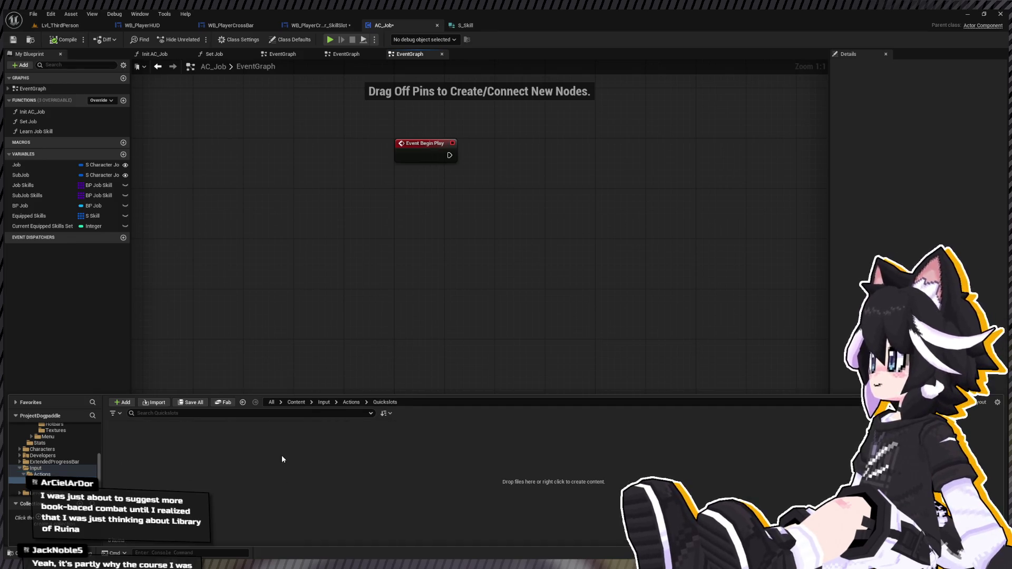
click(127, 458)
key(F2)
Name the action IA_Skill_Up and duplicate it as IA_Skill_Left, IA_Skill_Right and IA_Skill_Down
text(IA_Skill_Up)
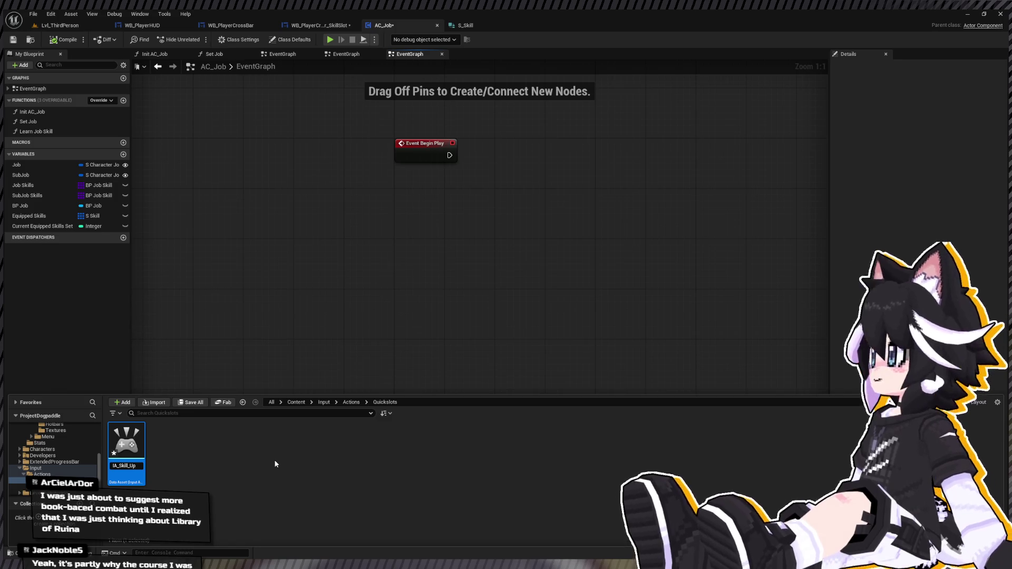
key(Return)
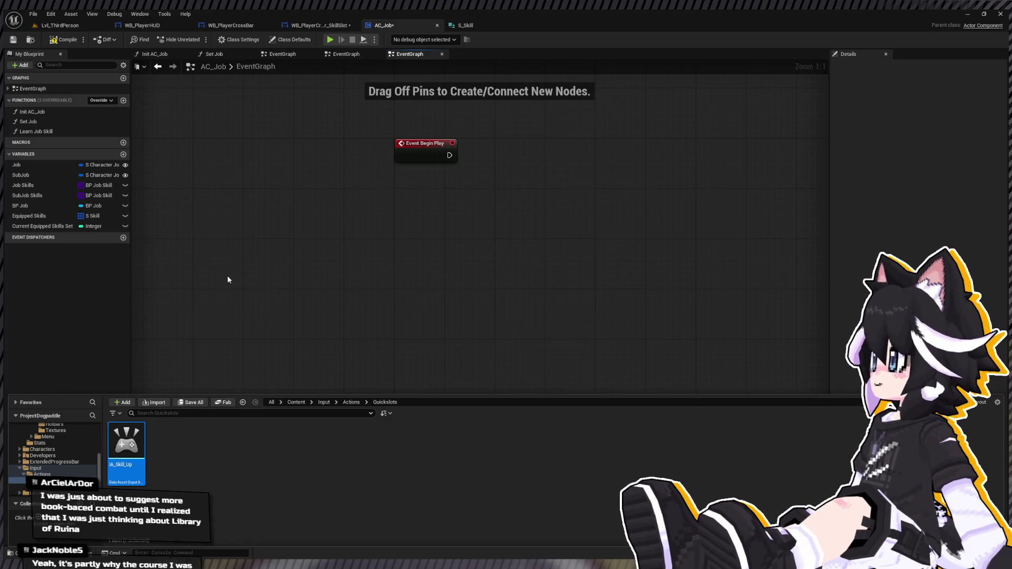
key(ctrl+d)
text(IA_Skill_Left)
key(Return)
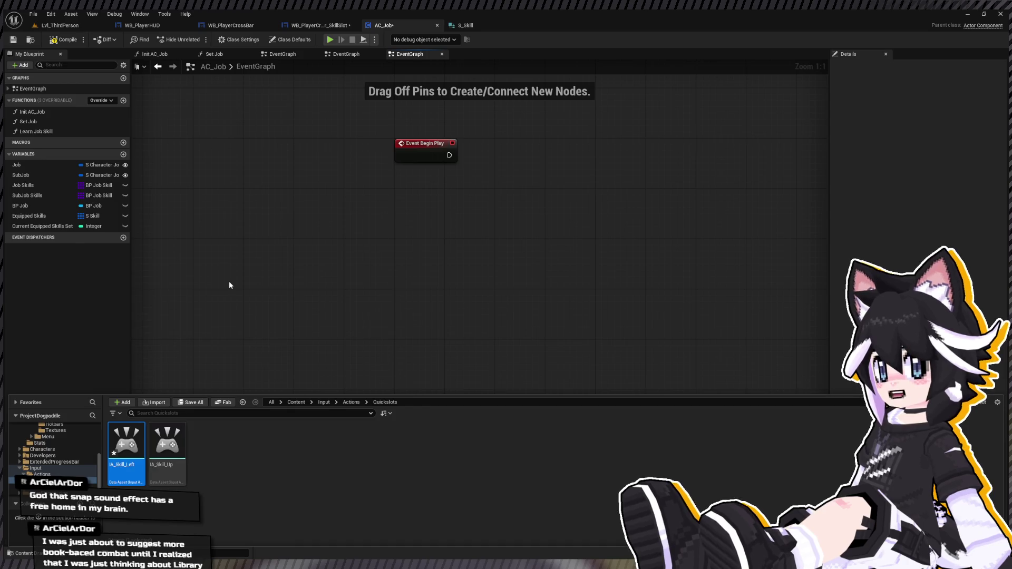
key(ctrl+d)
text(U)
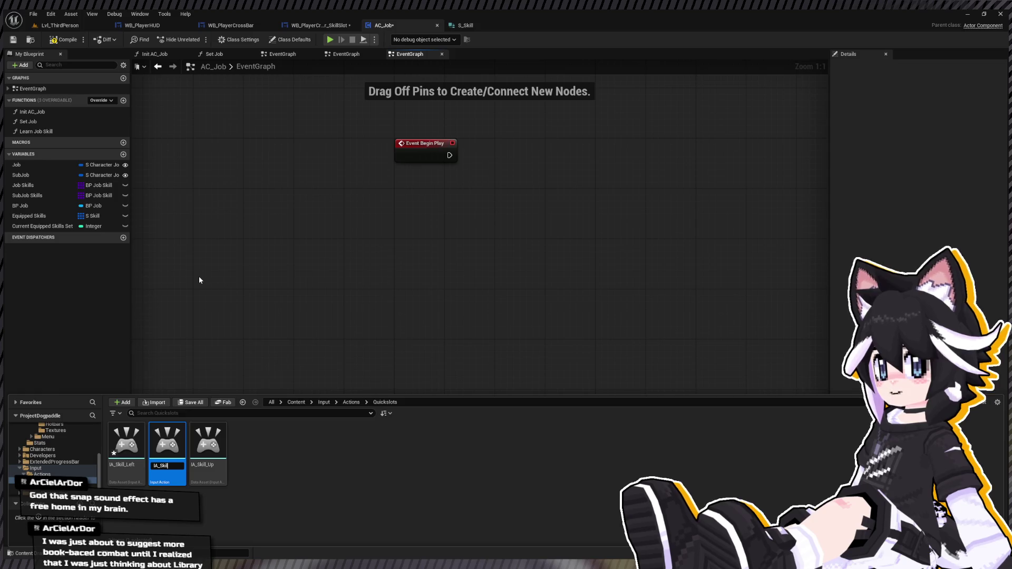
text(ht)
key(Return)
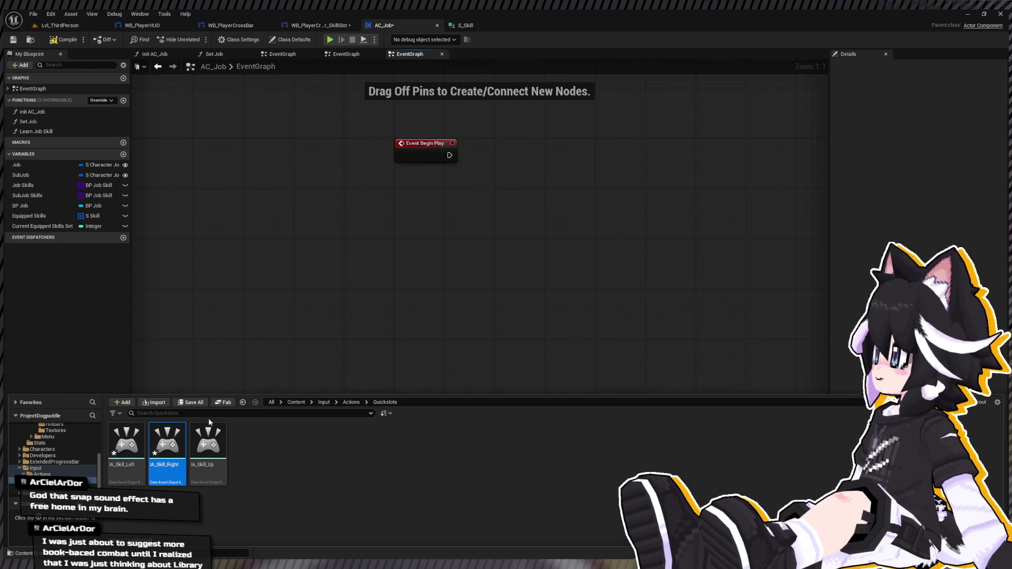
key(ctrl+d)
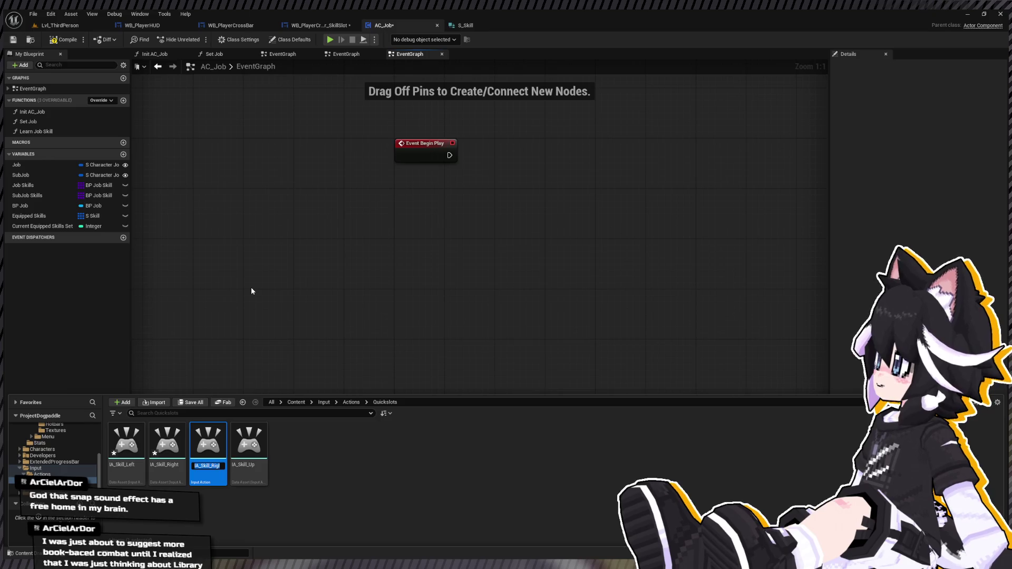
text(IA_)
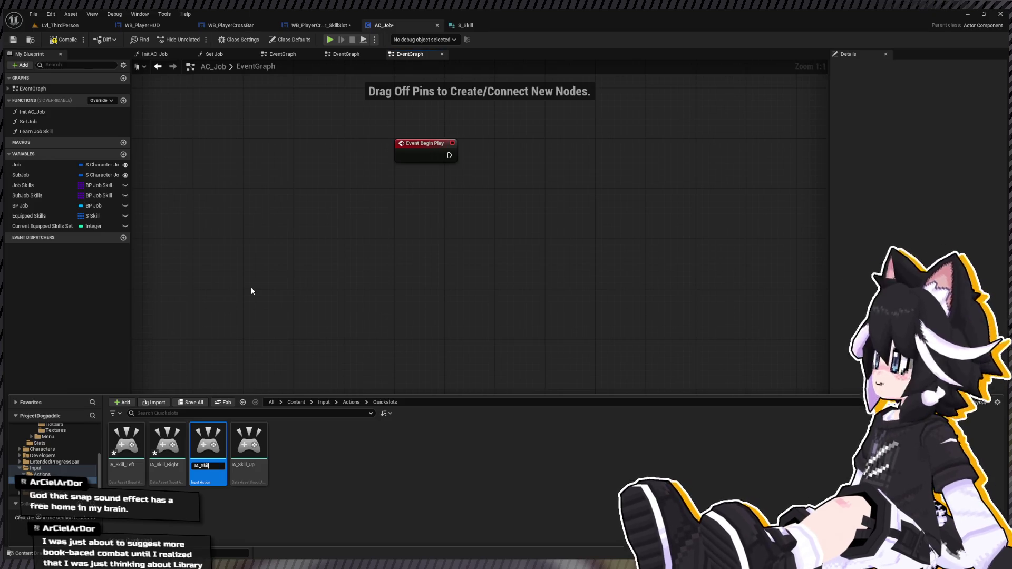
text(wn)
key(Return)
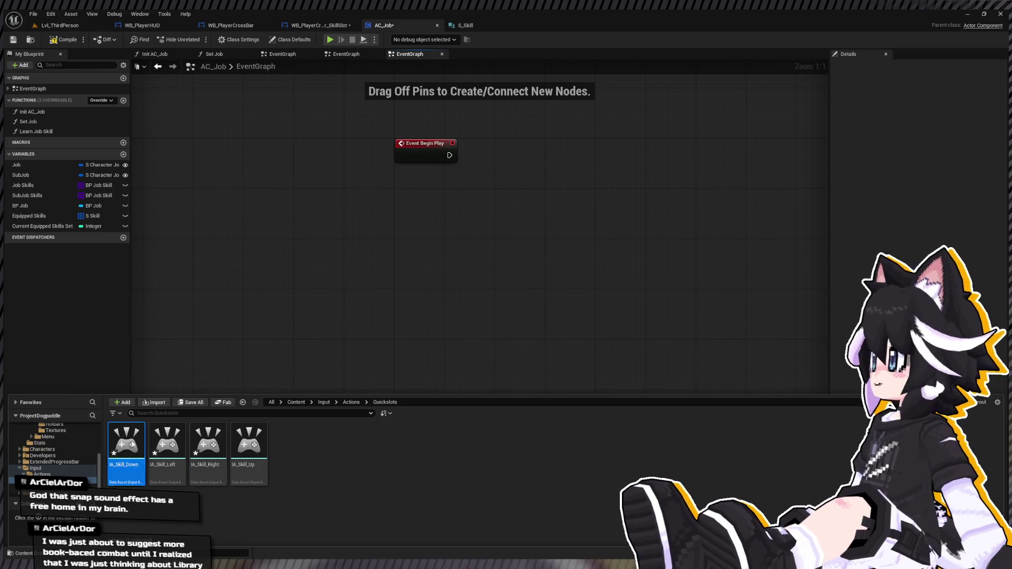
Add further duplicates named IA_Skill_A, IA_Skill_B and IA_Skill_X
key(ctrl+d)
text(IA_Skill_A)
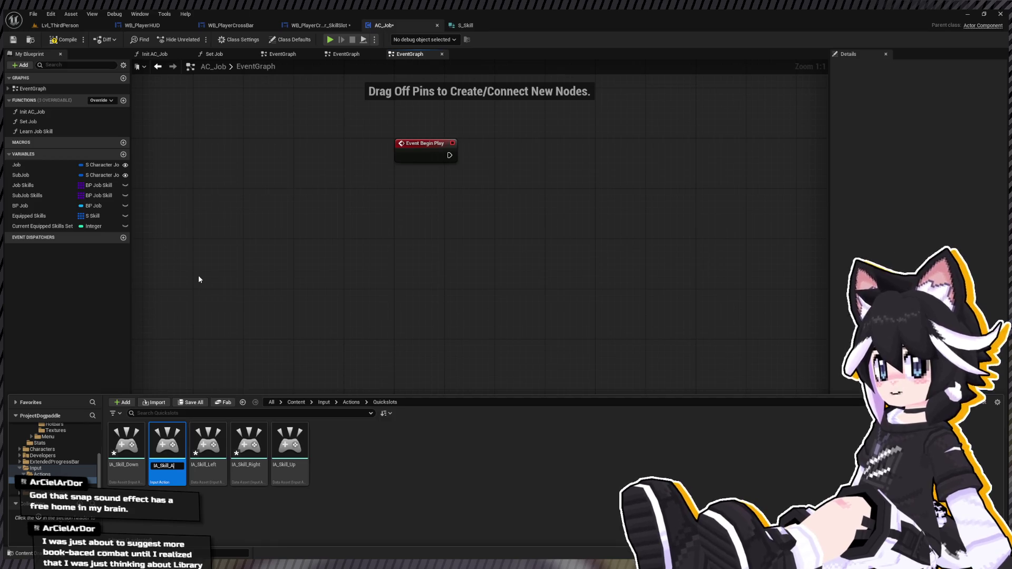
key(Return)
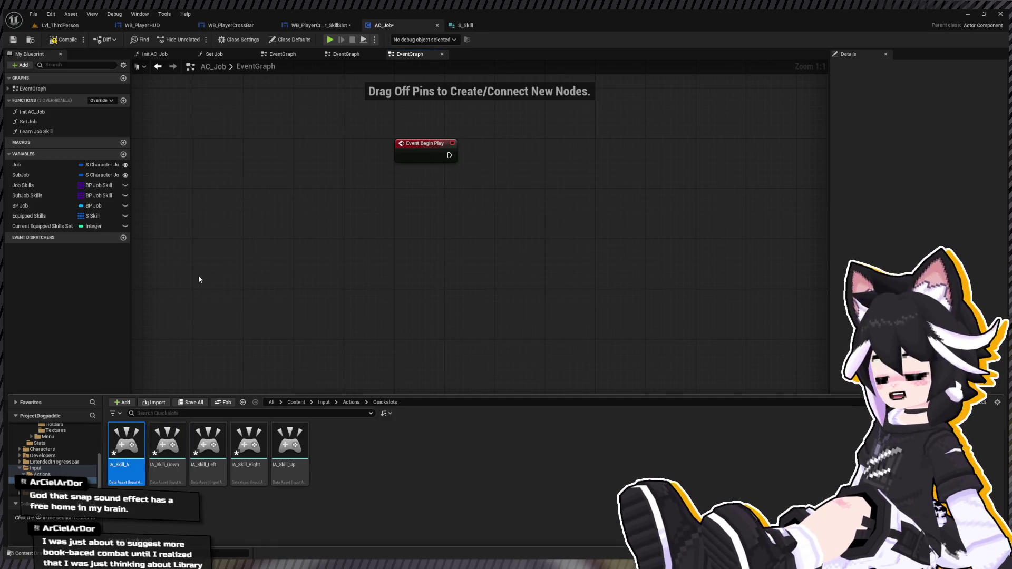
key(ctrl+d)
text(IA_Skill_B)
key(Return)
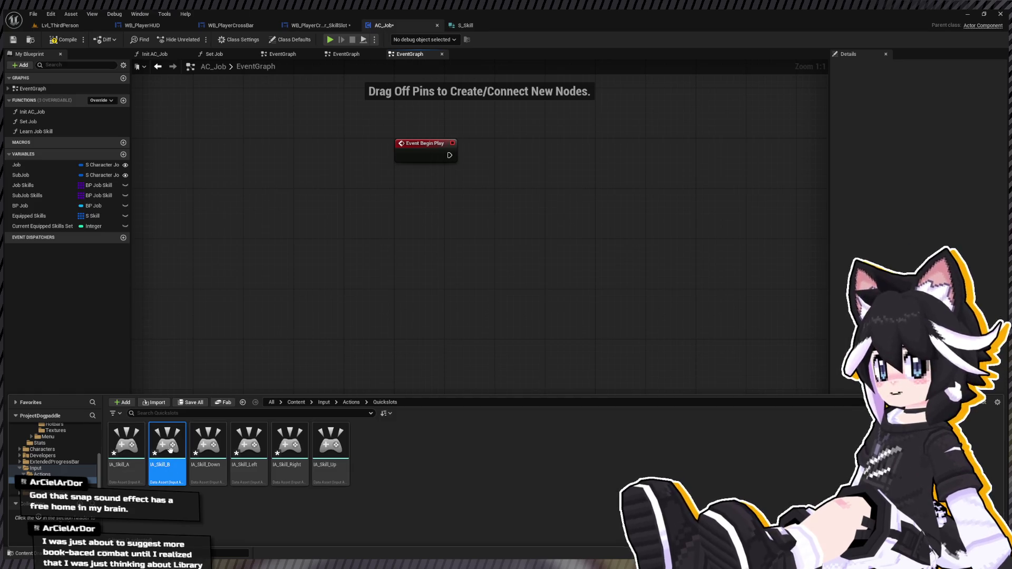
key(ctrl+d)
key(BackSpace)
key(BackSpace)
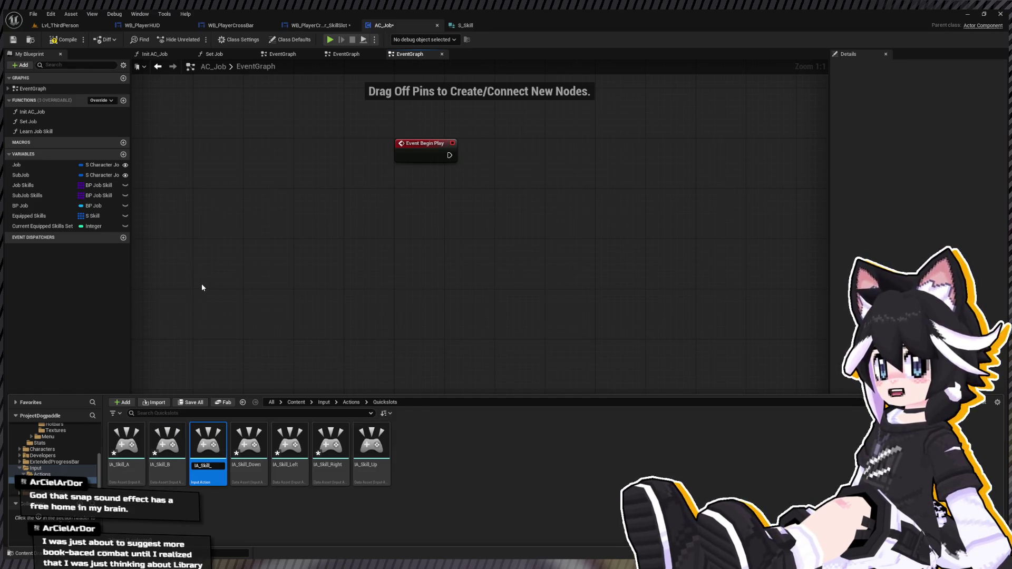
text(X)
key(Return)
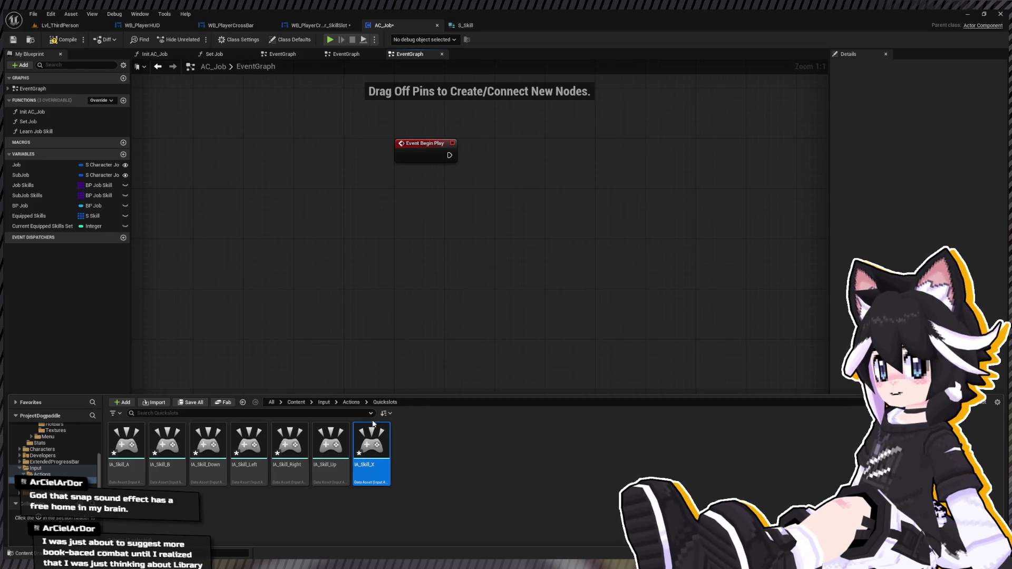
Duplicate again as IA_Skill_Y and IA_AccessSkills, then show the Input folder
key(ctrl+d)
key(BackSpace)
key(BackSpace)
key(Return)
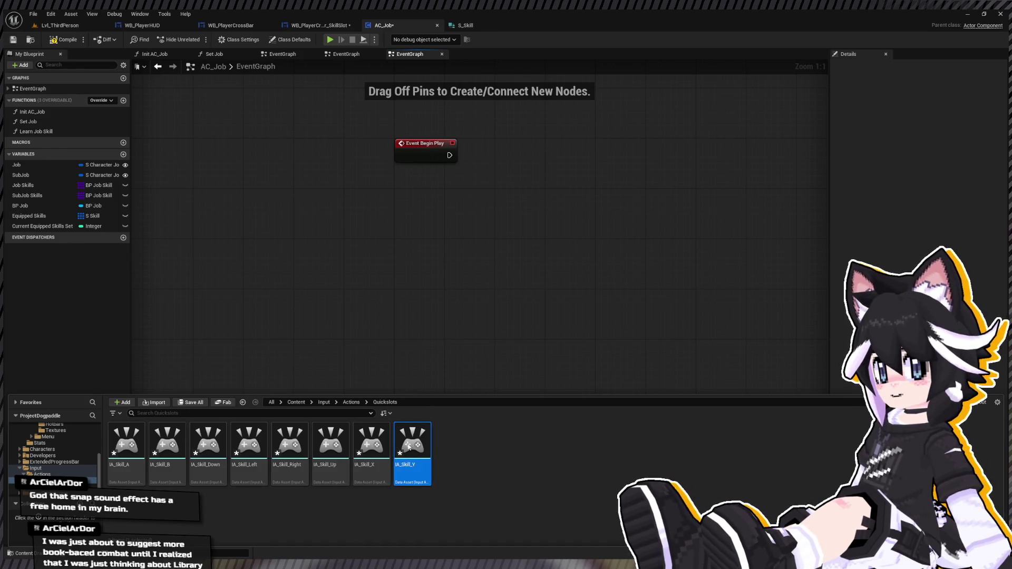
key(ctrl+d)
text(IA_AccessS)
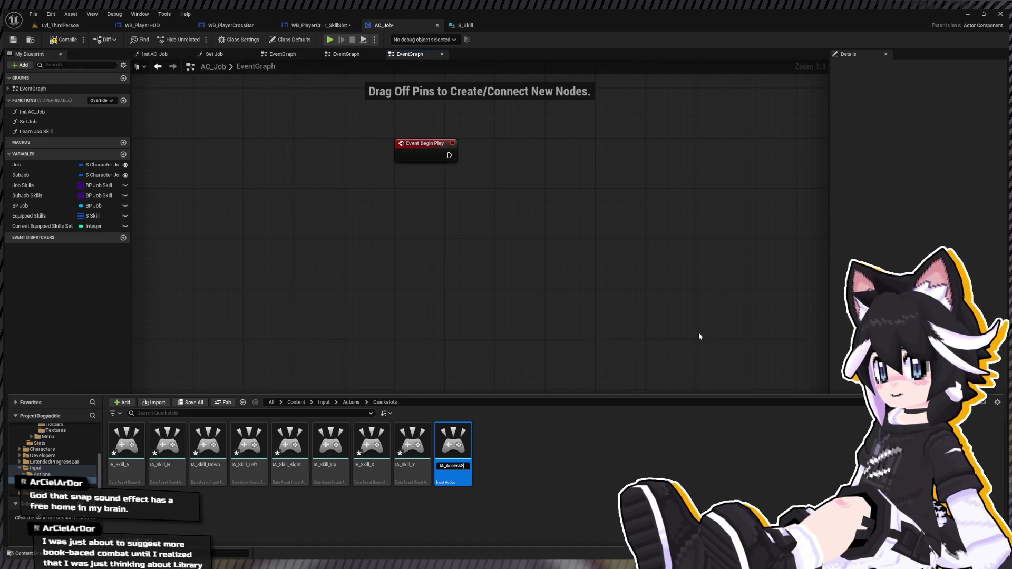
key(Return)
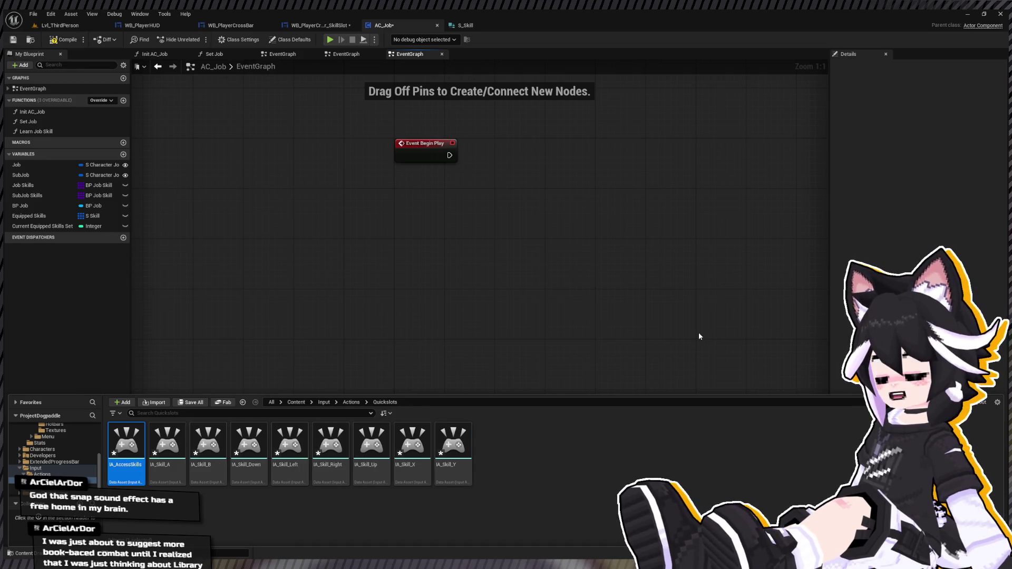
click(35, 468)
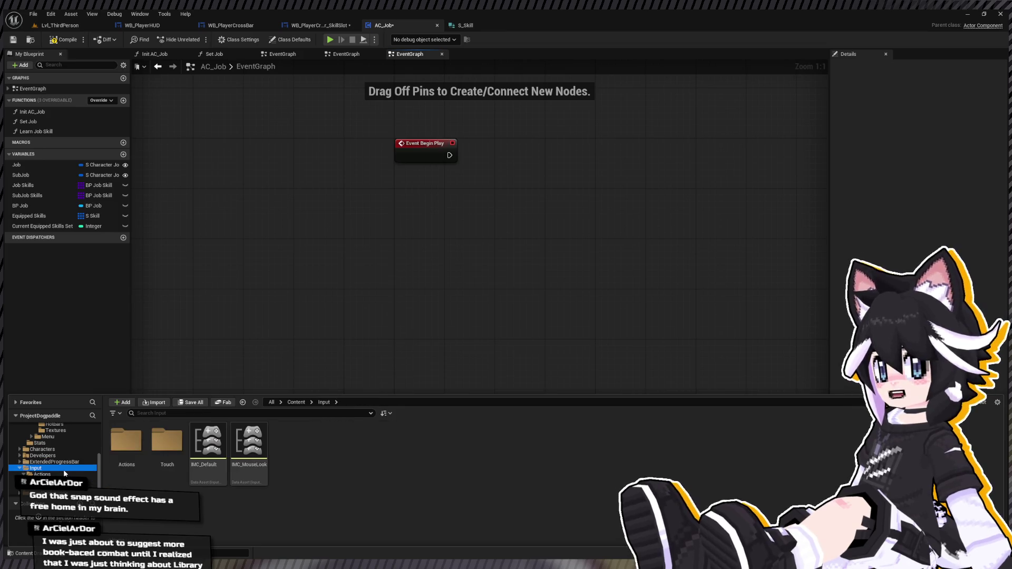
Open IMC_Default, add a mapping, and bind IA_AccessSkills to Gamepad Right Trigger Axis
click(218, 463)
double_click(218, 464)
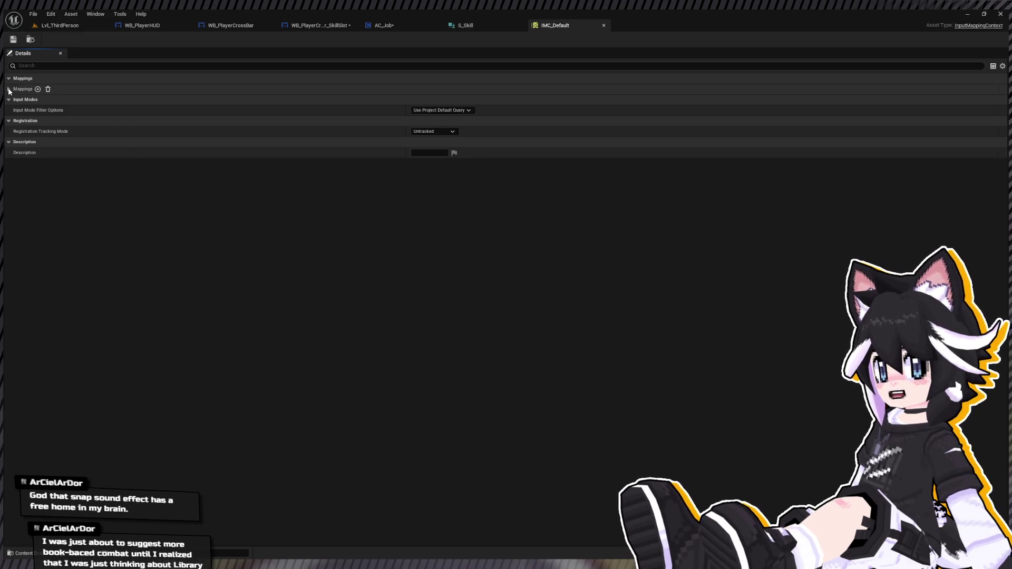
click(9, 89)
click(38, 89)
click(15, 163)
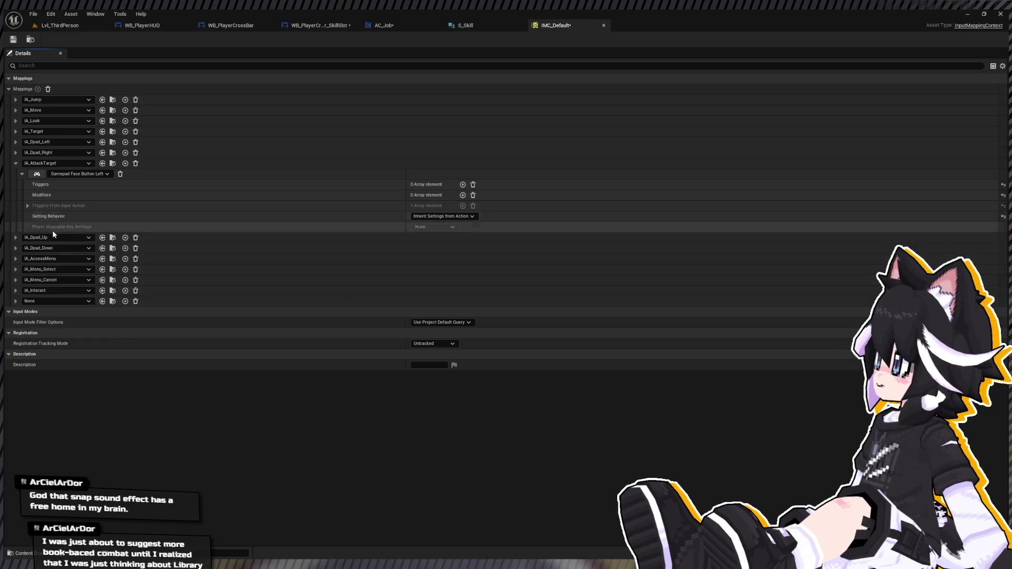
click(16, 163)
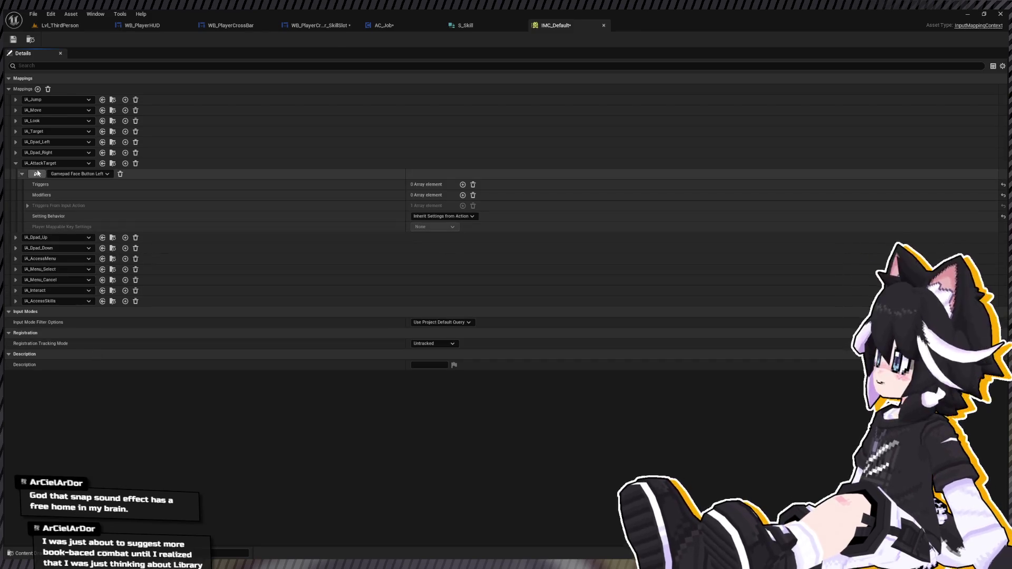
click(15, 164)
click(13, 39)
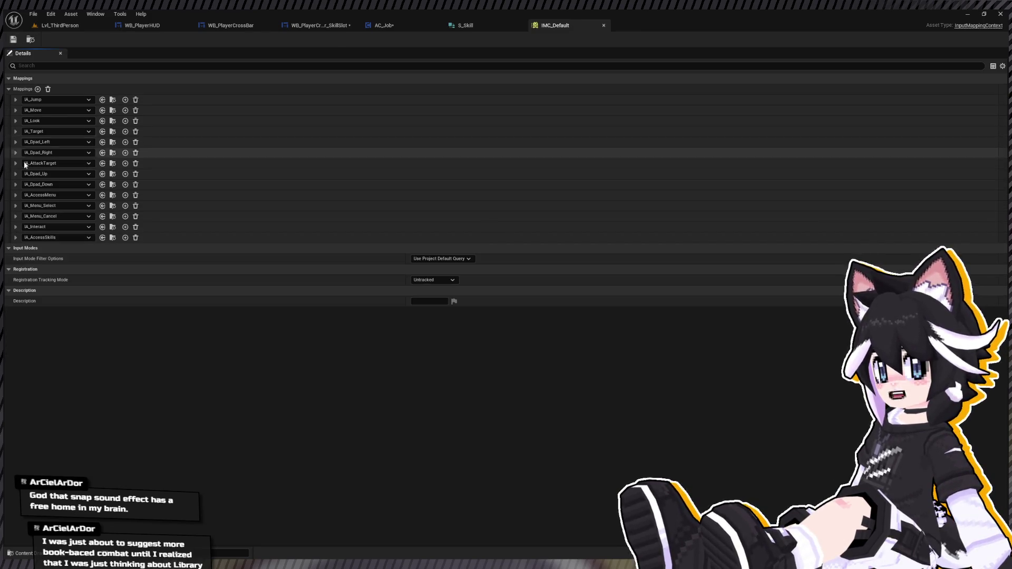
click(16, 237)
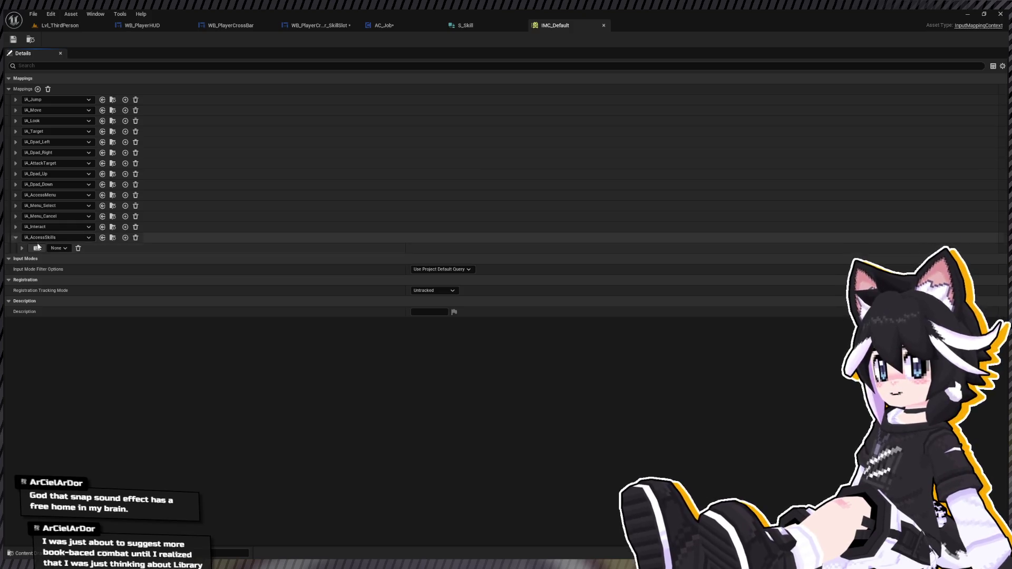
click(37, 249)
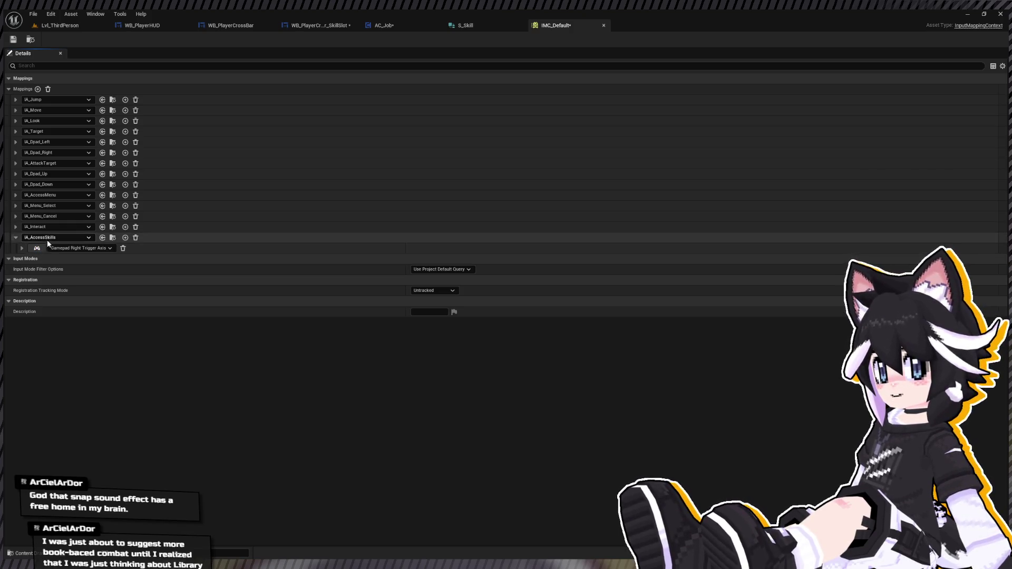
click(16, 237)
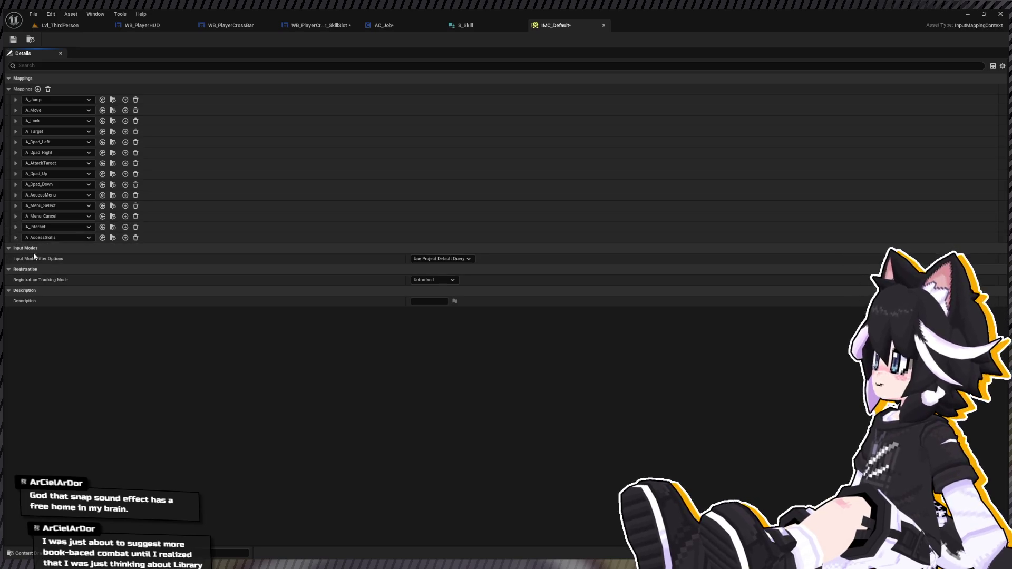
Add another mapping assigned to IA_Skill_Up and save IMC_Default
click(38, 89)
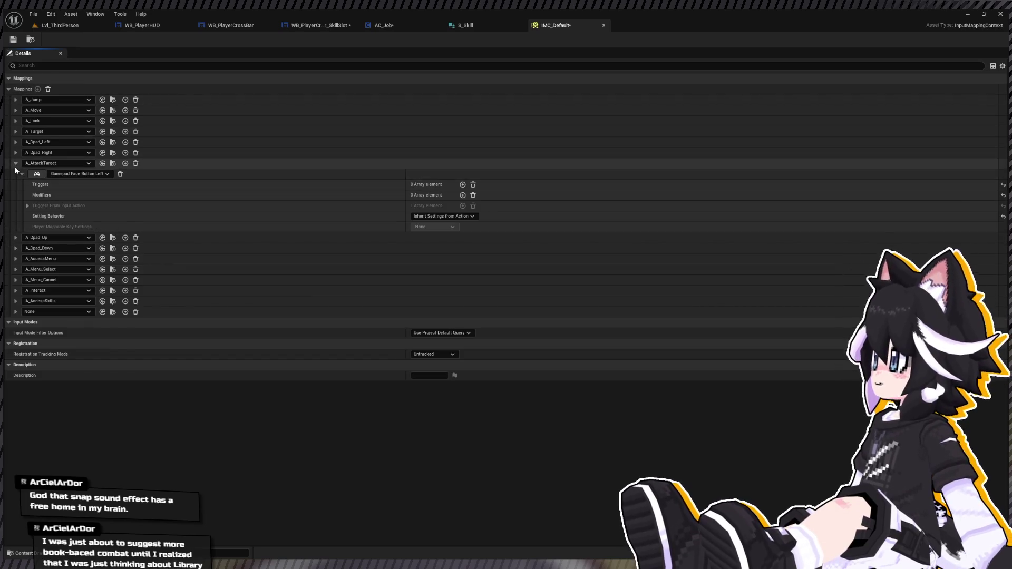
click(16, 164)
click(13, 40)
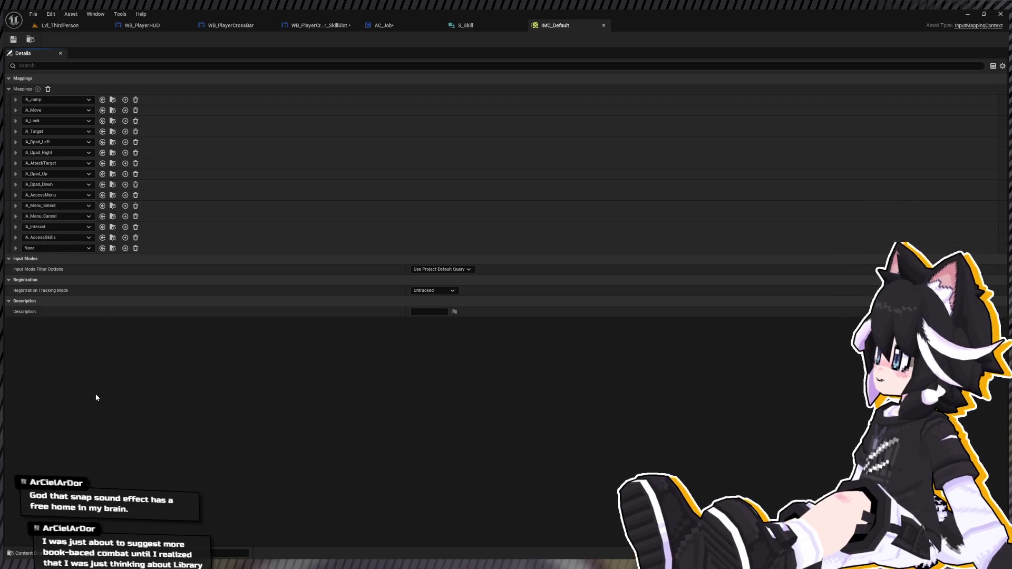
click(57, 248)
click(27, 180)
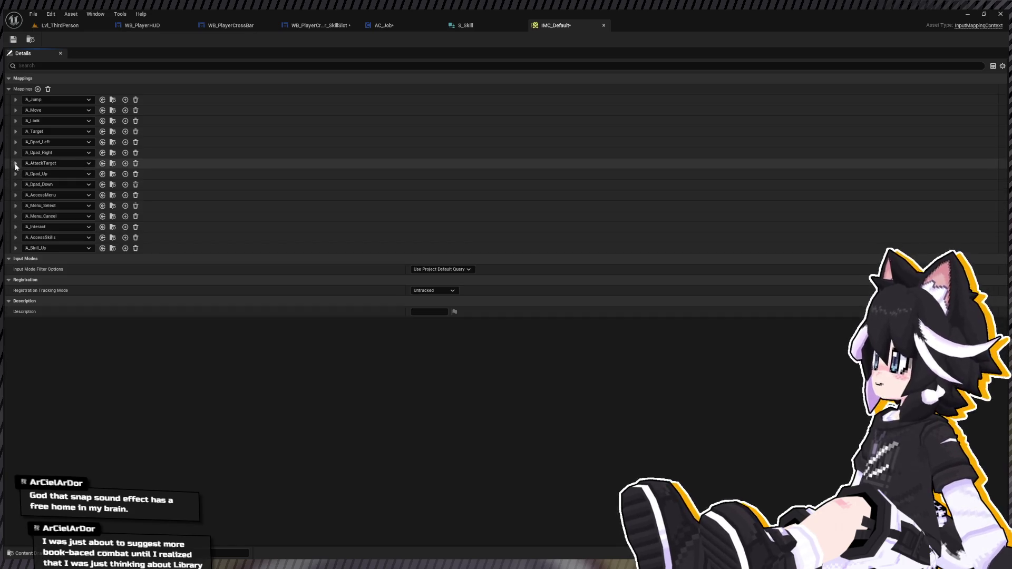
click(13, 39)
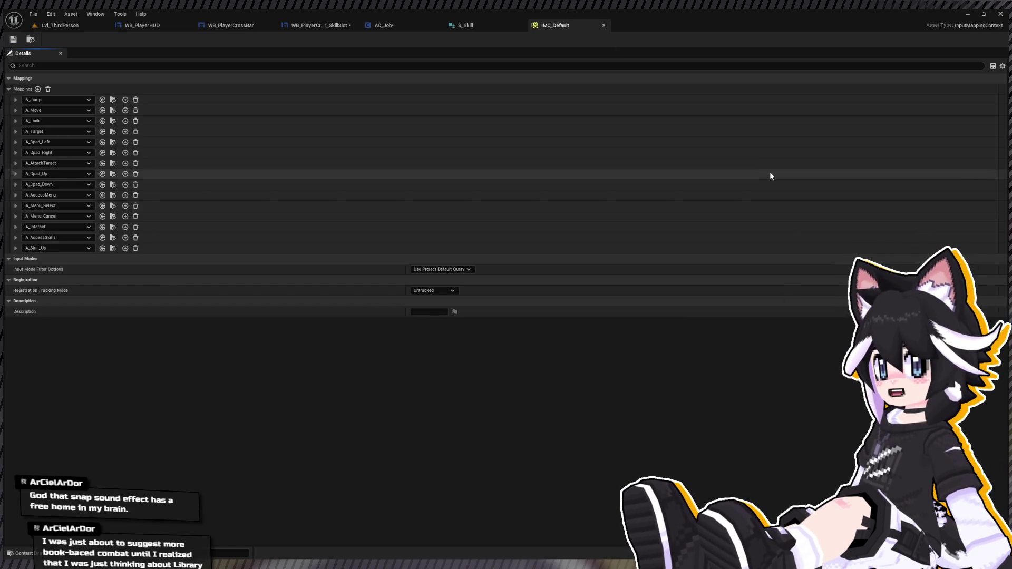
Reopen IMC_Default, check the existing key bindings, and add an IA_Skill_Left mapping
click(604, 26)
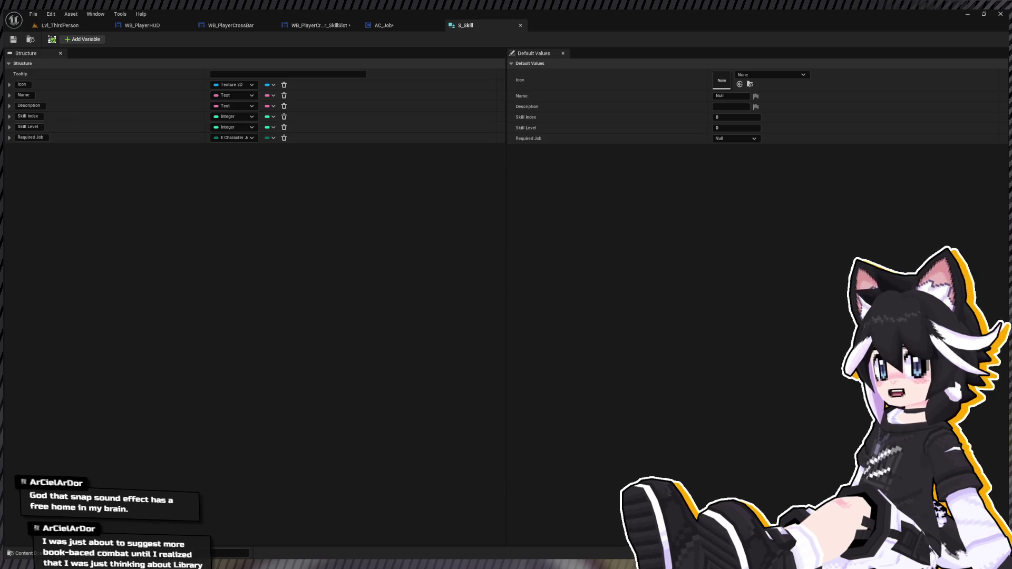
key(ctrl+shift+t)
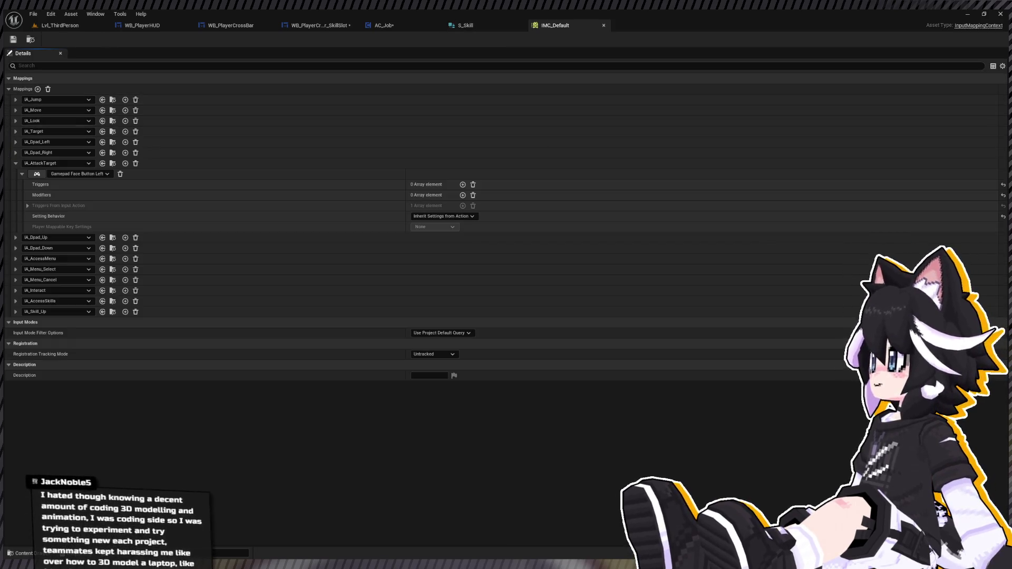
click(15, 301)
click(15, 322)
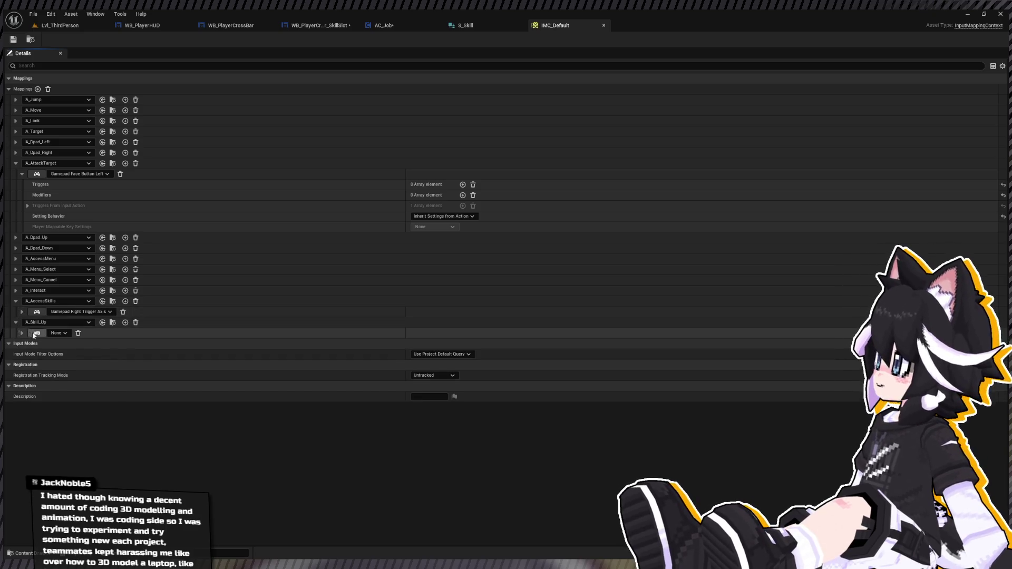
click(15, 301)
click(15, 311)
click(38, 90)
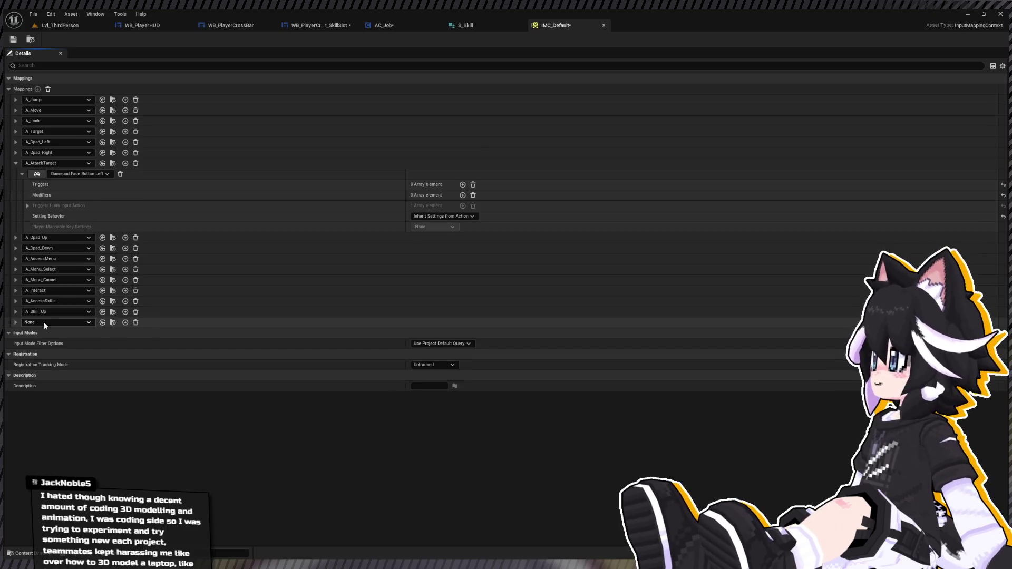
key(ctrl+z)
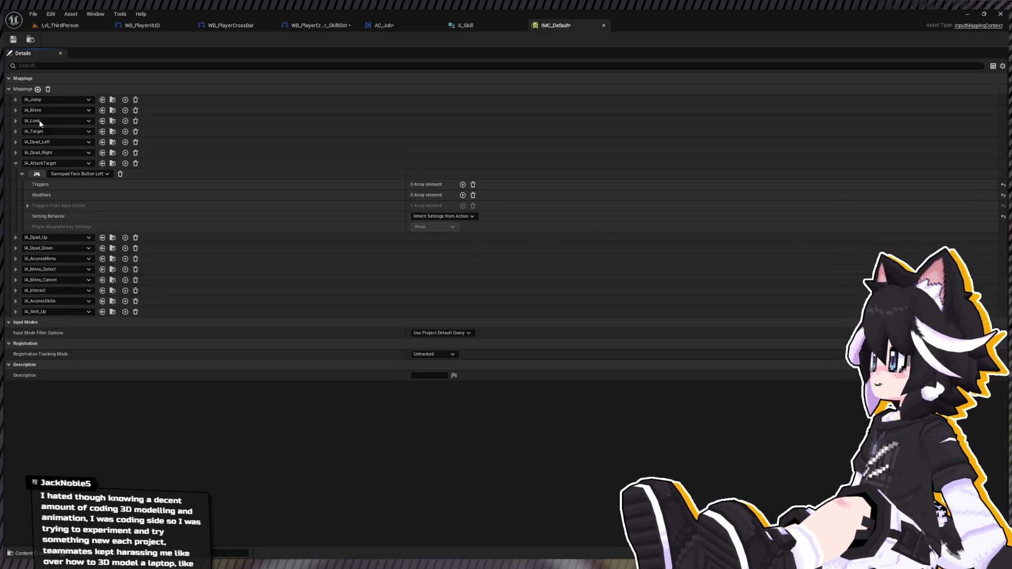
click(38, 89)
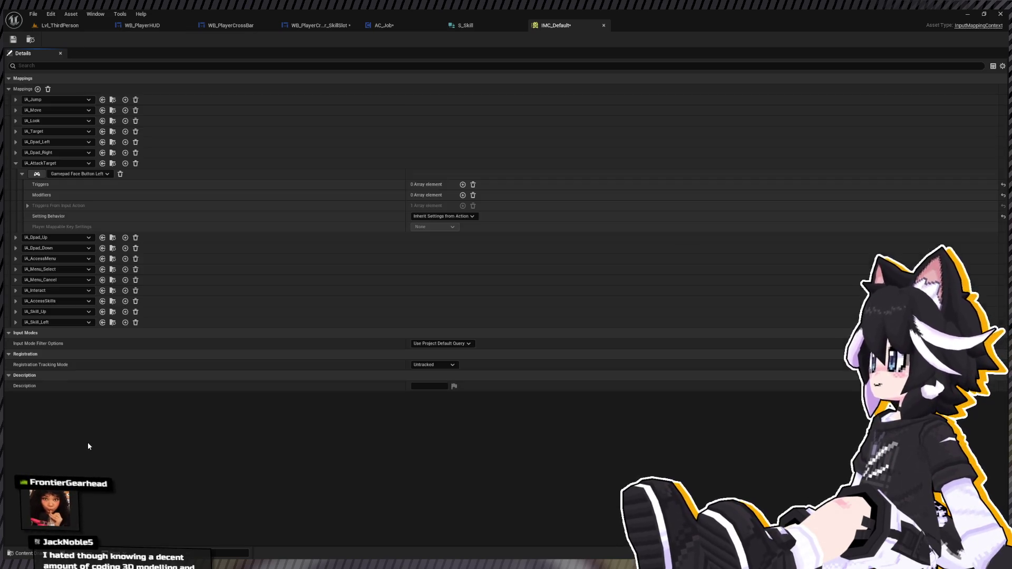
click(15, 322)
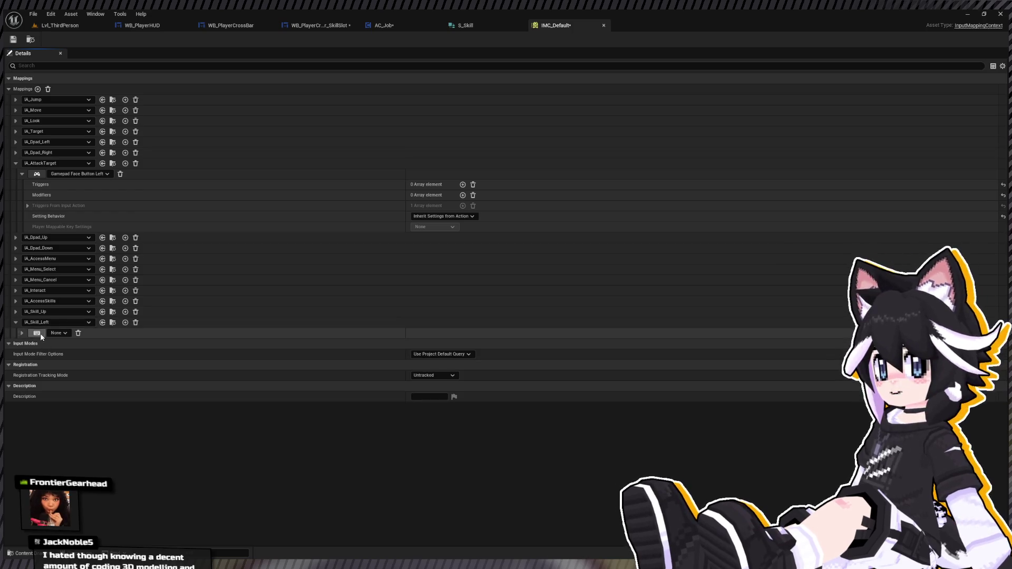
click(16, 322)
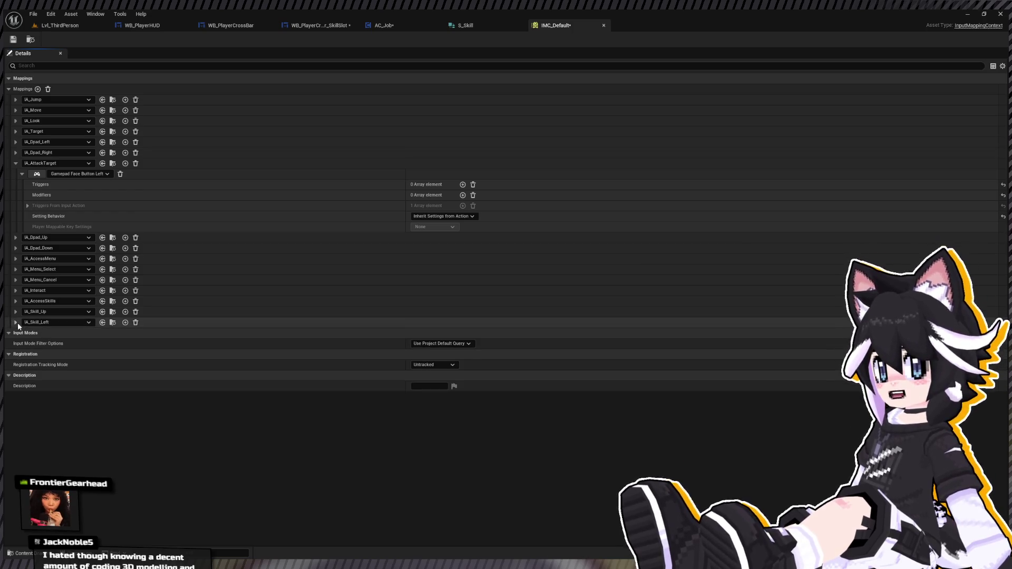
Add IA_Skill_Right, IA_Skill_Down and IA_Skill_A mappings, saving along the way
click(38, 89)
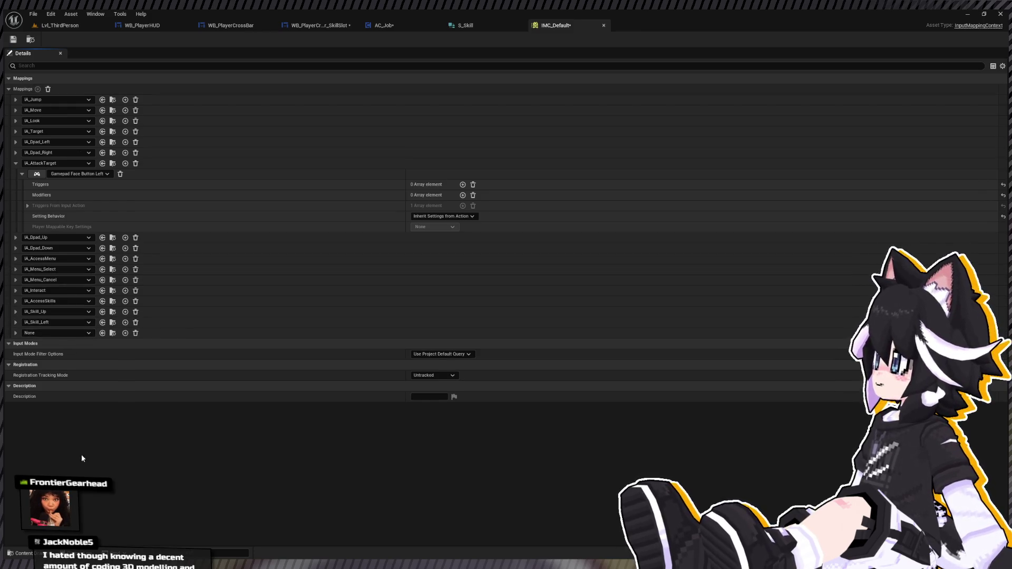
click(16, 333)
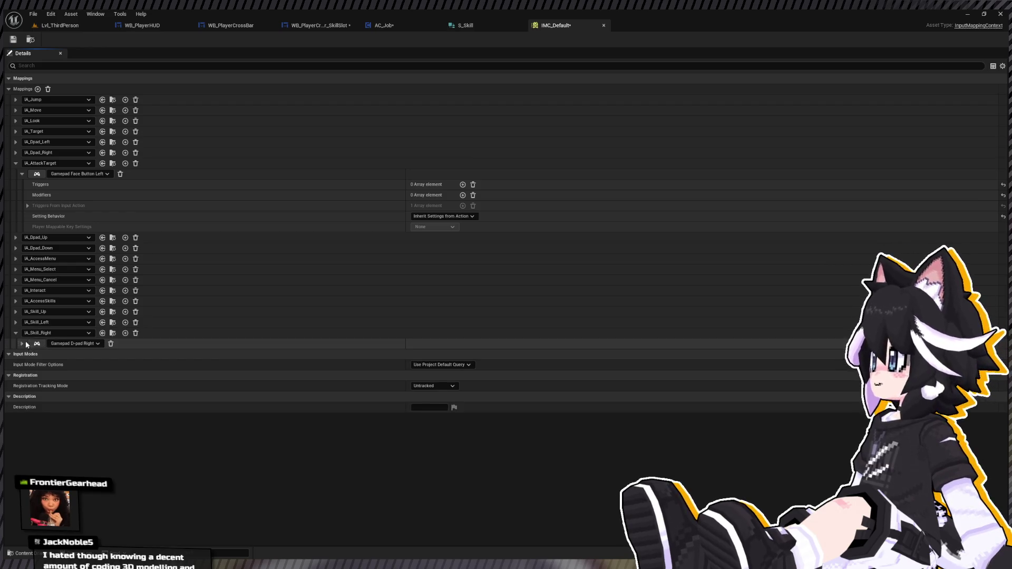
click(15, 333)
click(38, 88)
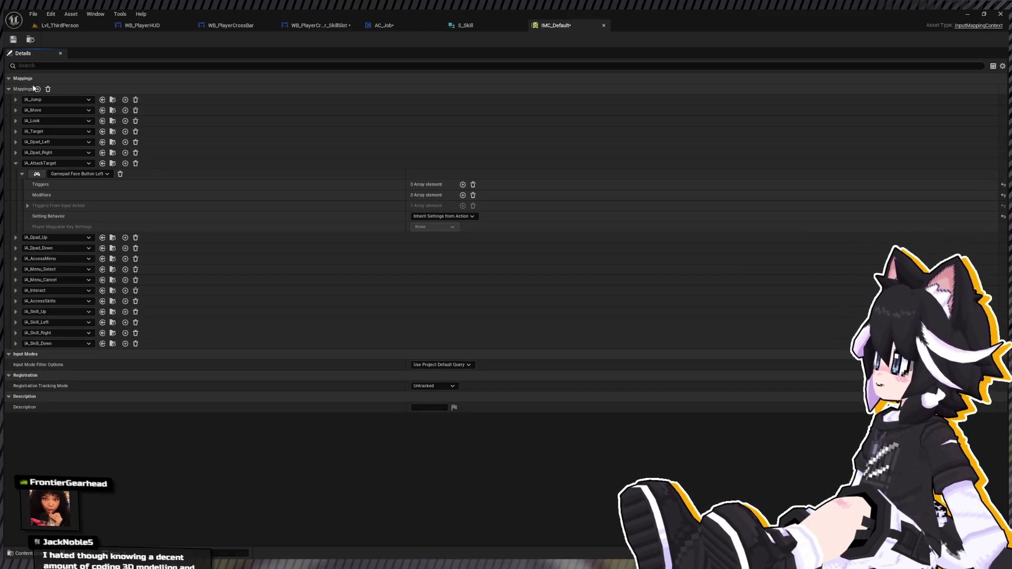
click(13, 39)
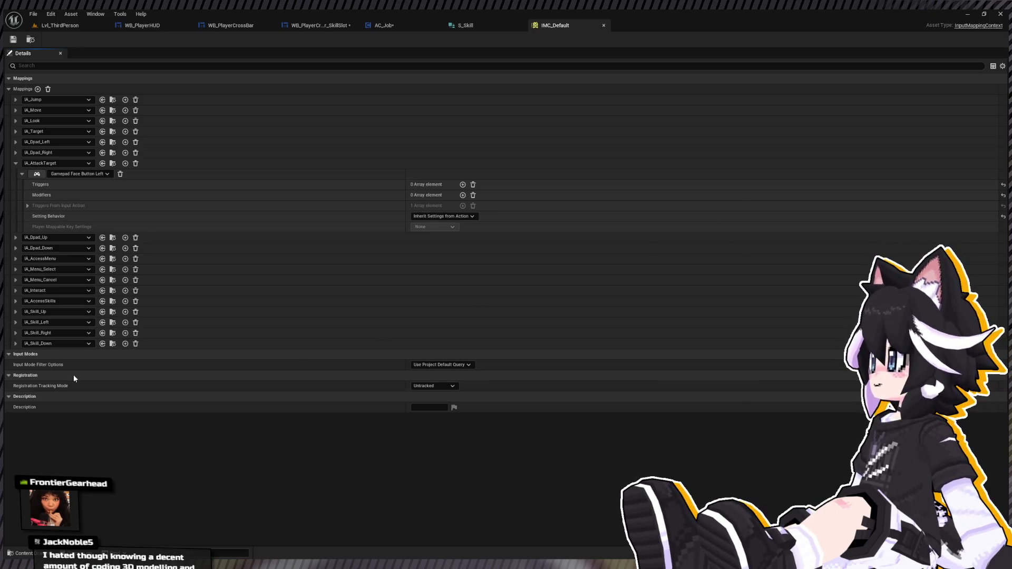
click(15, 343)
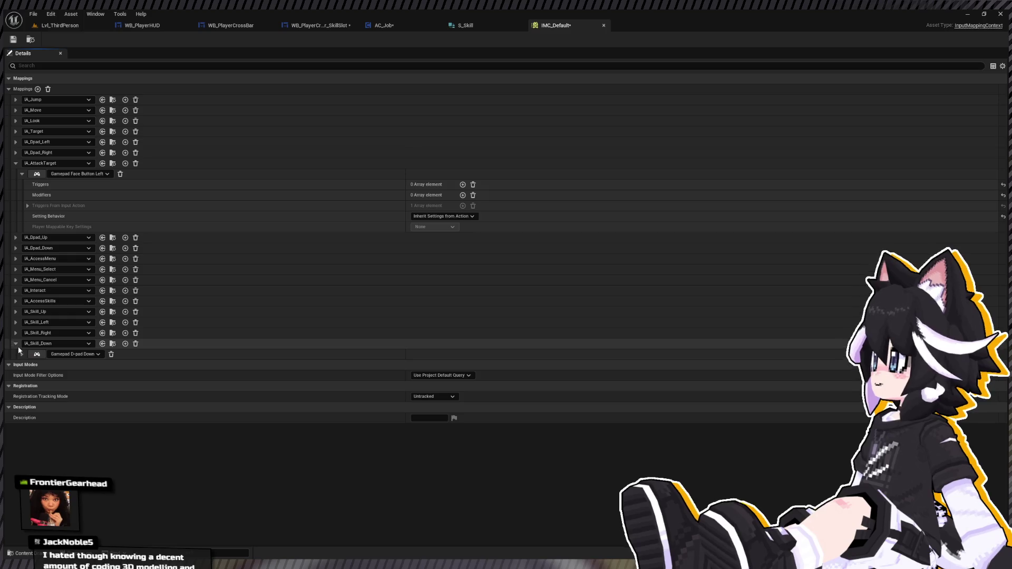
click(16, 344)
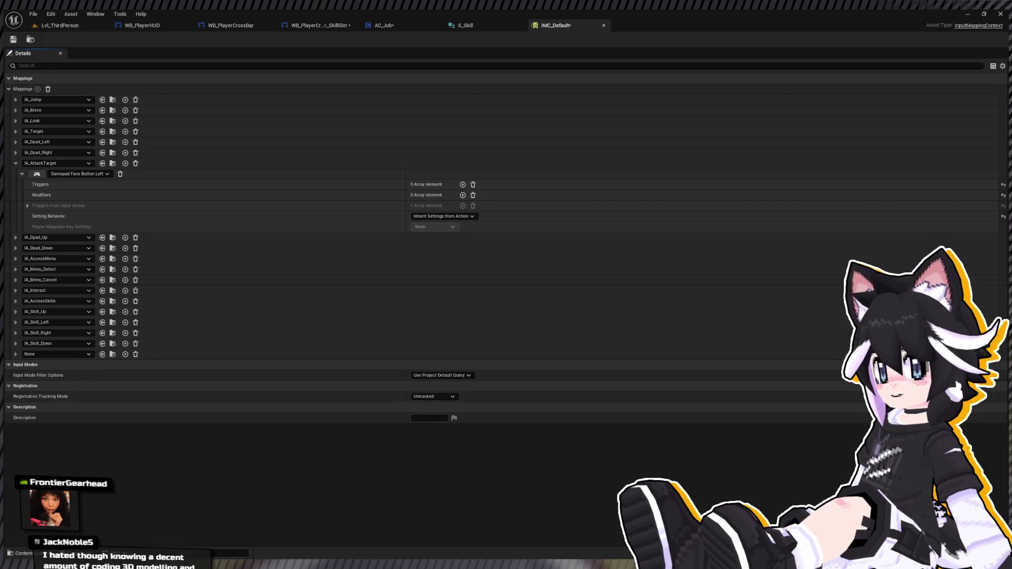
key(ctrl+v)
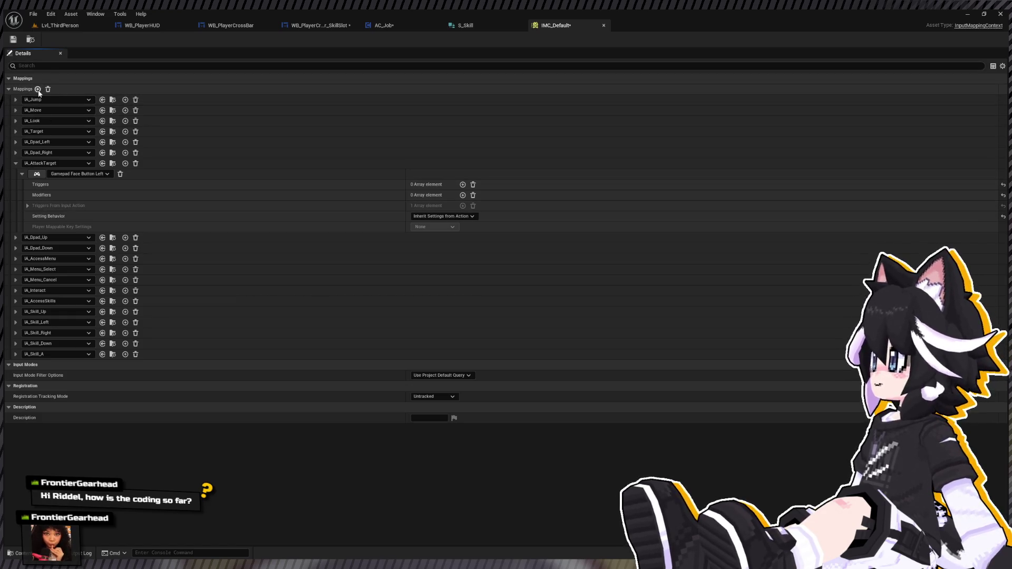
Add an IA_Skill_B mapping and check its key binding
click(38, 89)
click(16, 365)
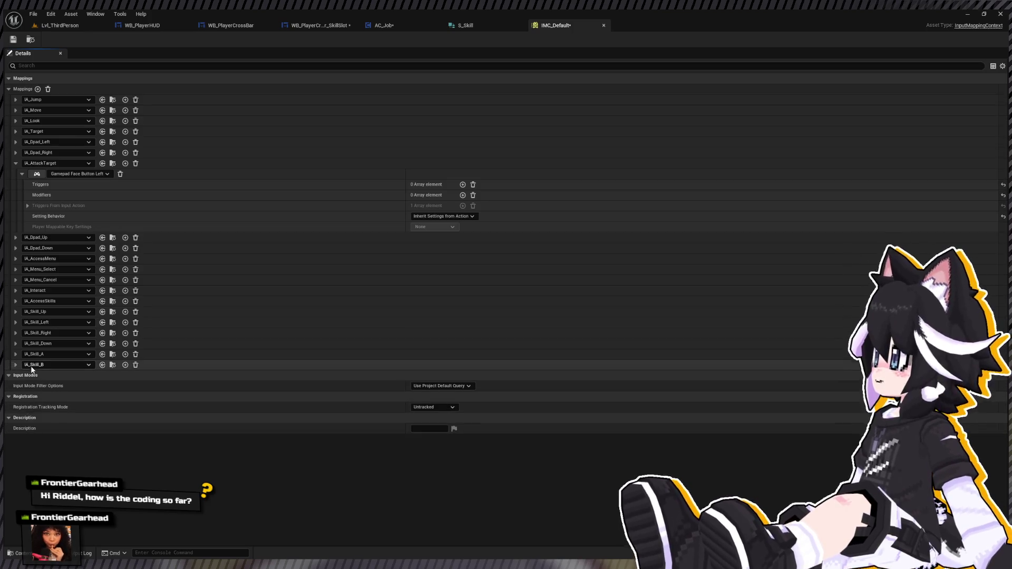
click(15, 365)
click(37, 376)
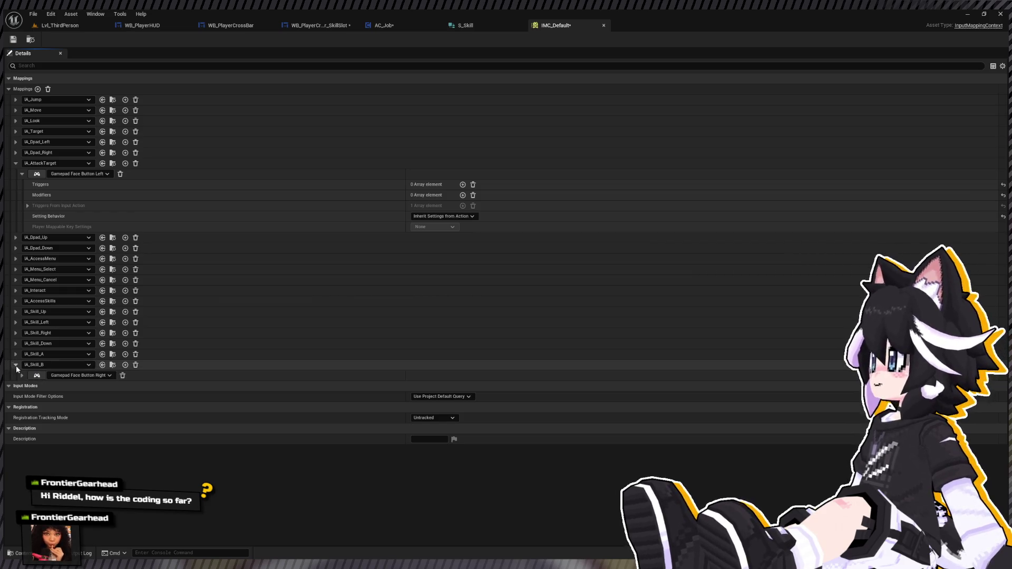
click(16, 365)
Add IA_Skill_X and IA_Skill_Y mappings, remove Y's empty key binding, and save
click(37, 89)
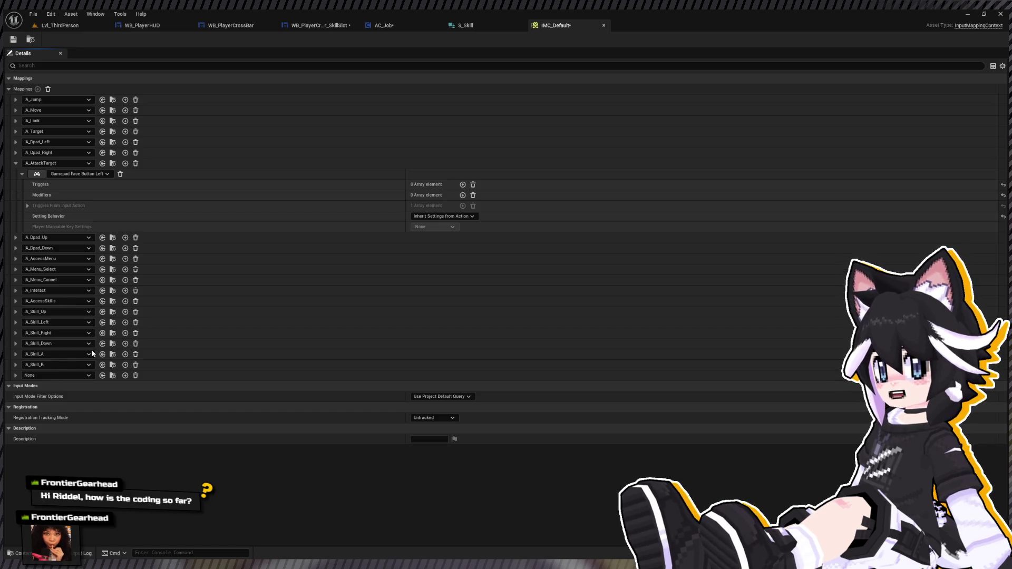
click(102, 375)
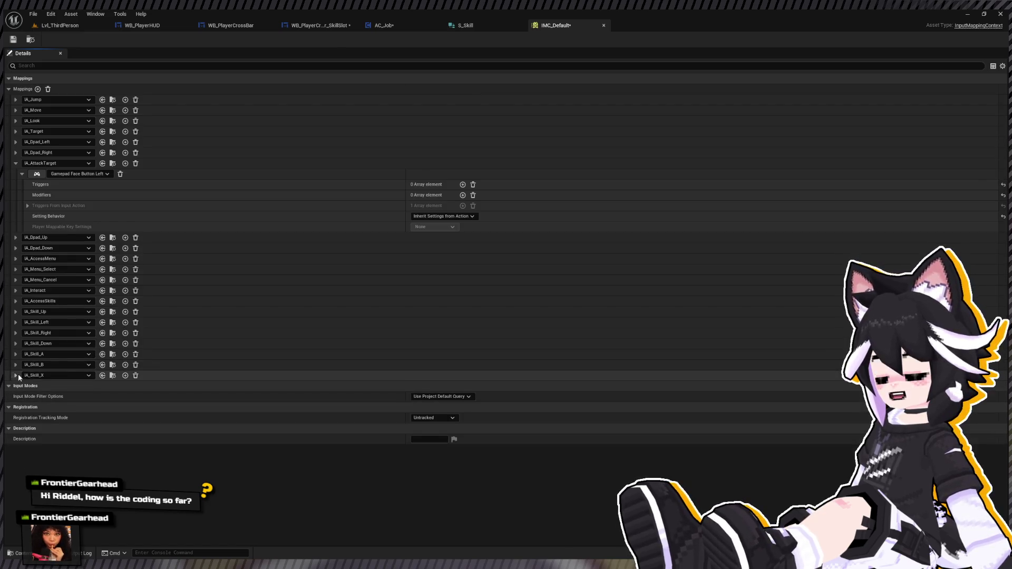
click(18, 375)
click(18, 375)
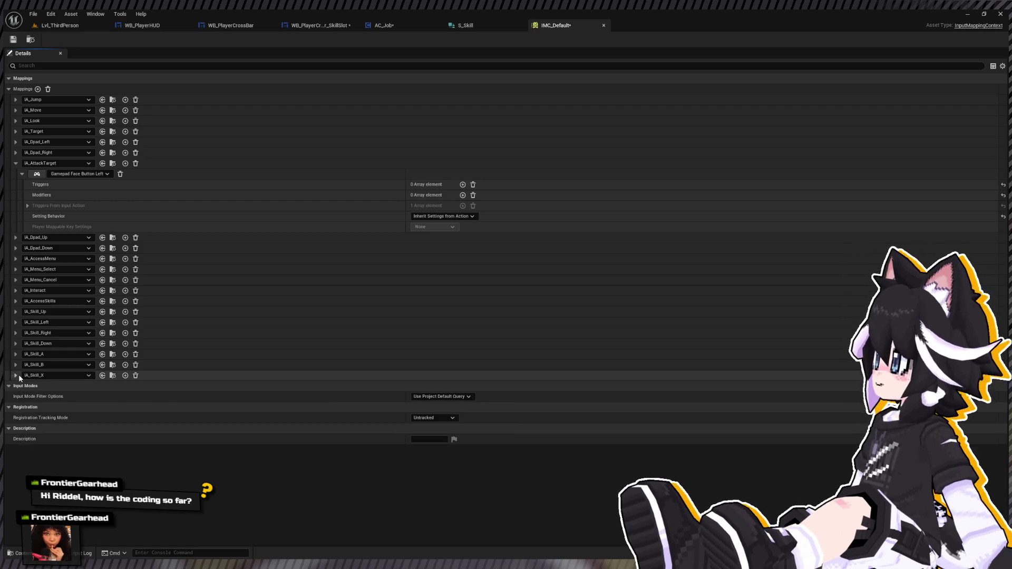
click(37, 89)
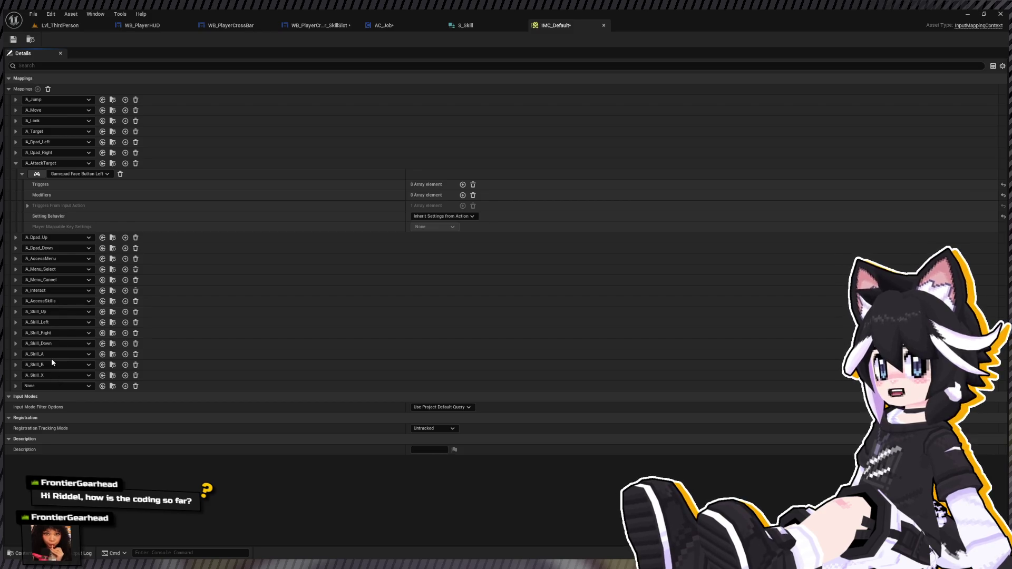
click(16, 386)
click(78, 396)
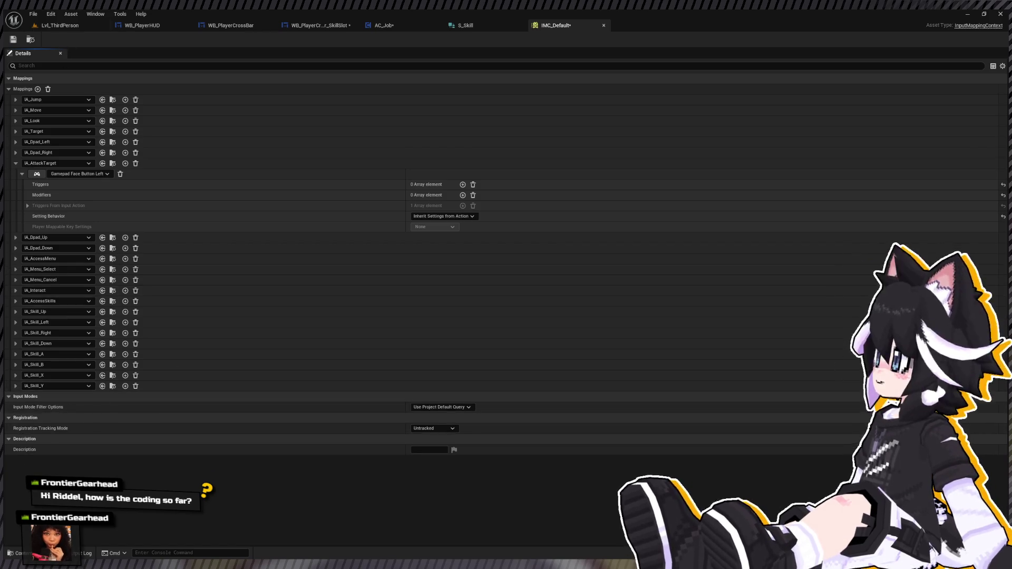
click(13, 39)
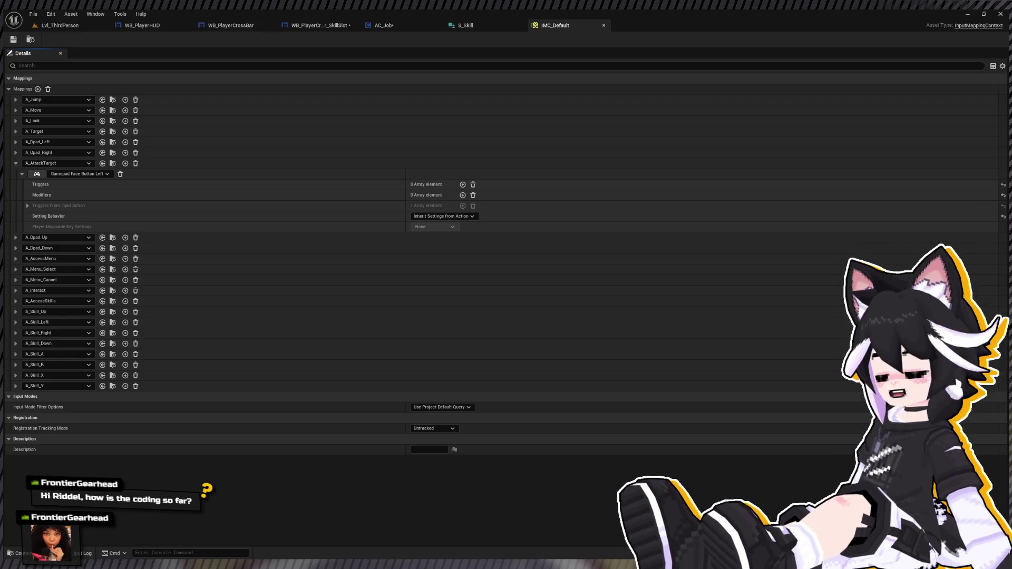
click(603, 26)
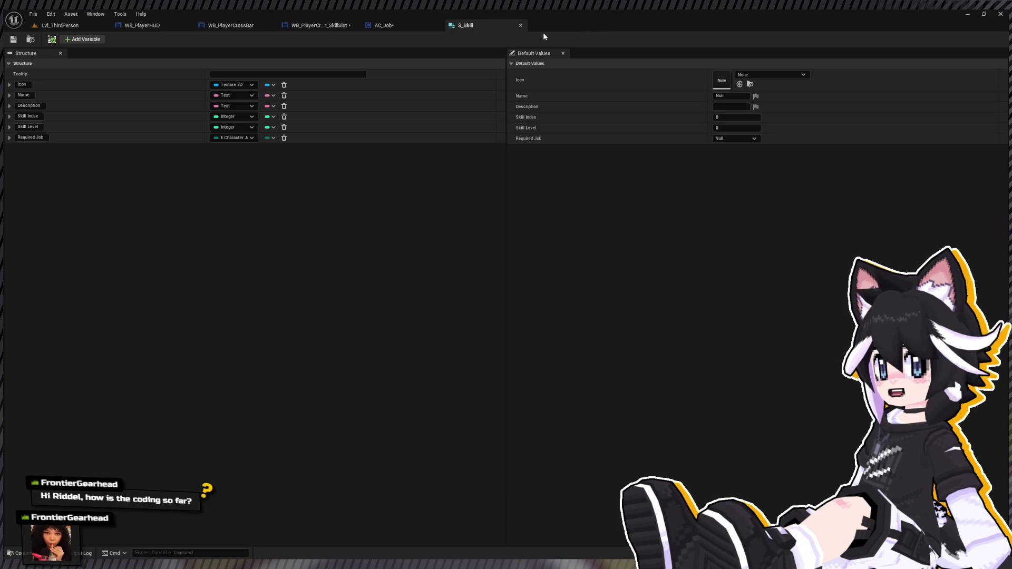
Paste an IA_AccessSkills input event under Event Begin Play in AC_Job's EventGraph and compile
click(137, 26)
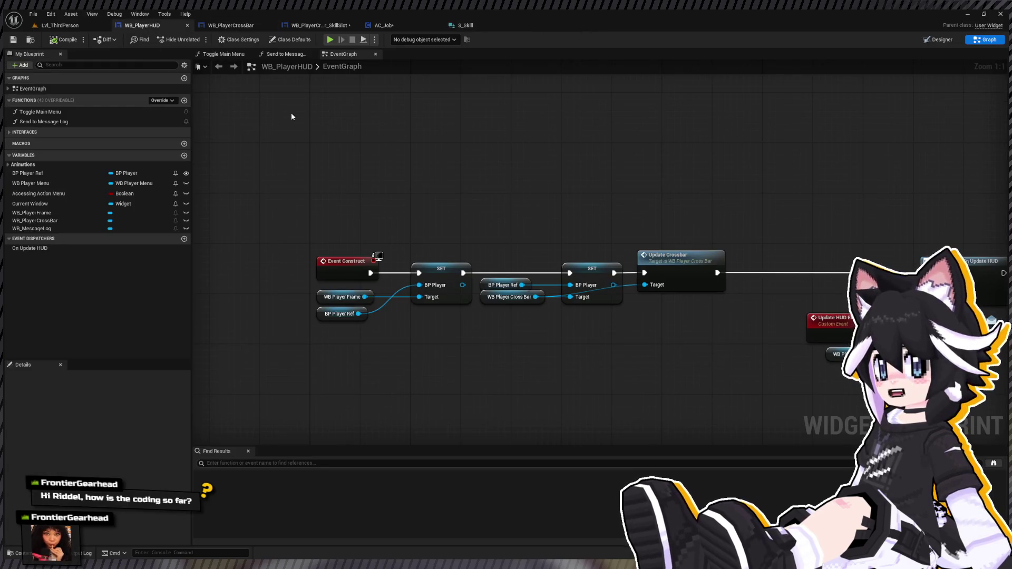
scroll(423, 226, down, 3)
scroll(430, 149, down, 5)
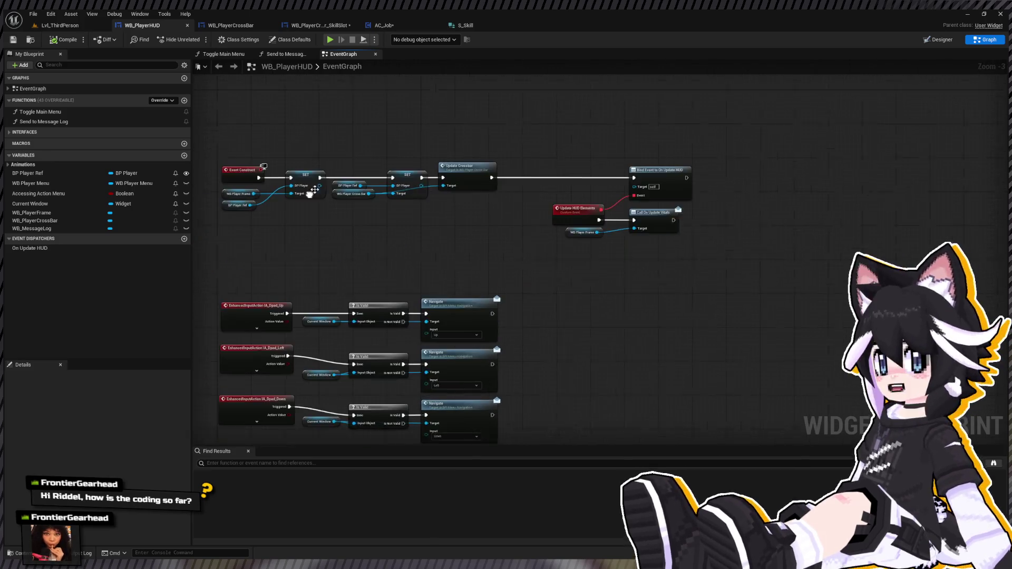
scroll(431, 150, up, 4)
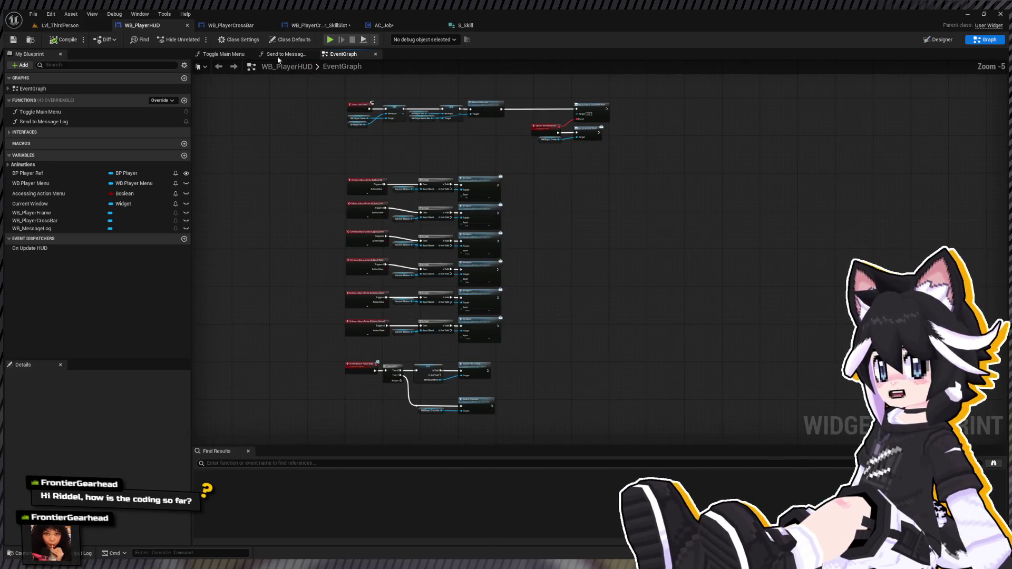
click(384, 25)
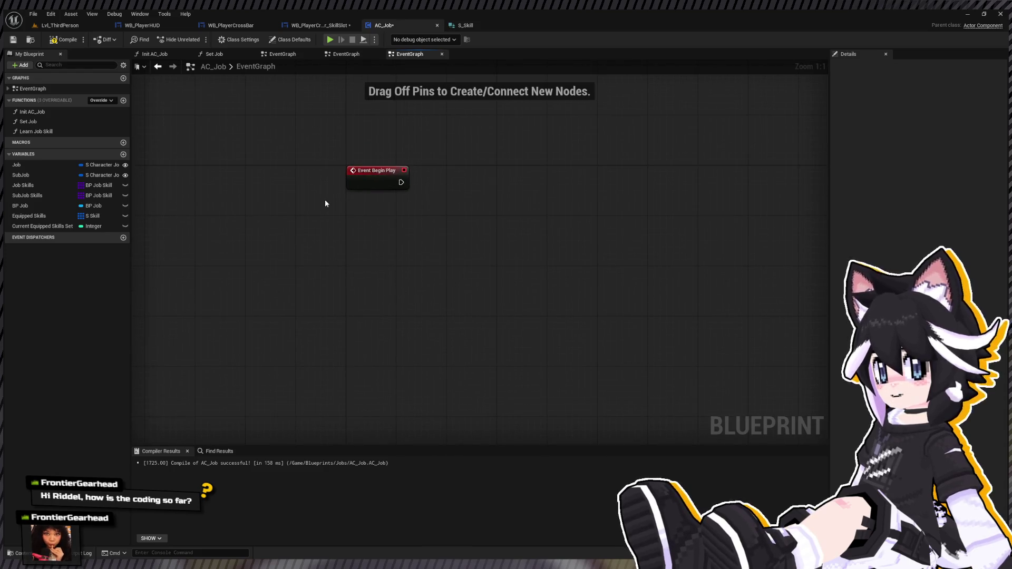
drag(400, 189, 391, 199)
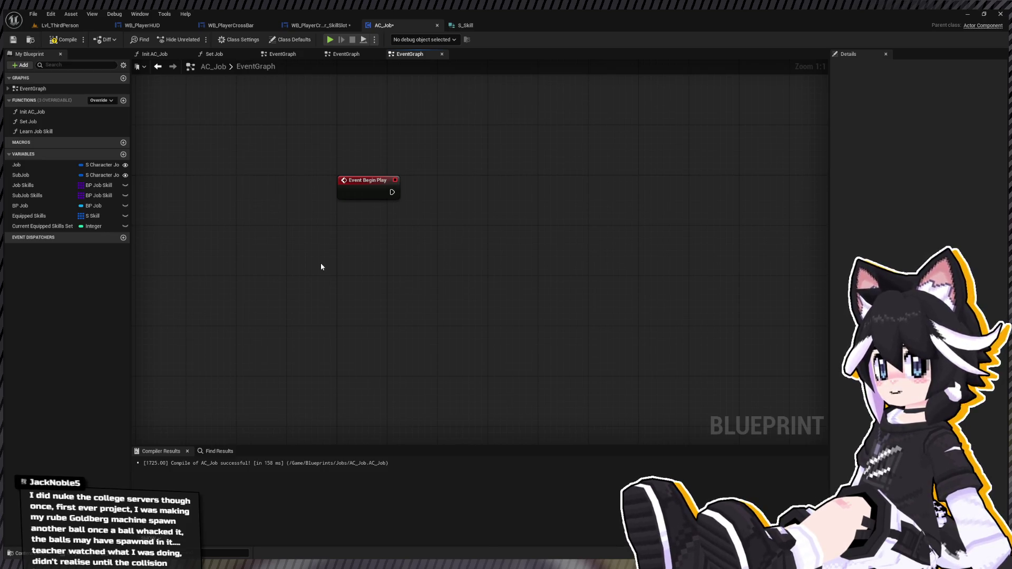
key(ctrl+v)
mouse_move(349, 267)
mouse_down()
mouse_move(386, 255)
mouse_move(369, 226)
mouse_up()
click(63, 40)
Browse the Content Drawer to the Player folder and select BP_Player
click(138, 25)
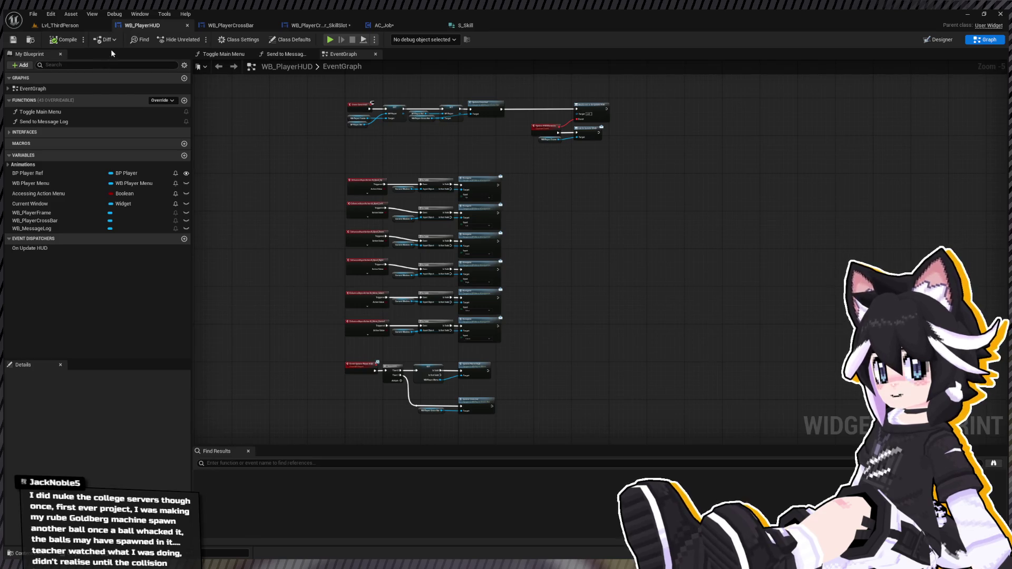
click(385, 25)
click(21, 553)
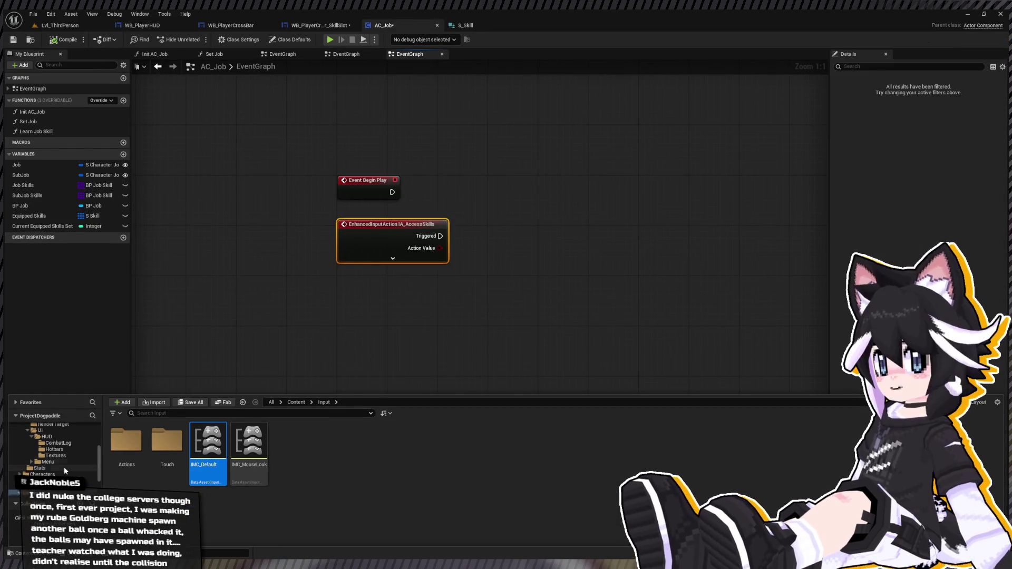
click(41, 442)
click(290, 443)
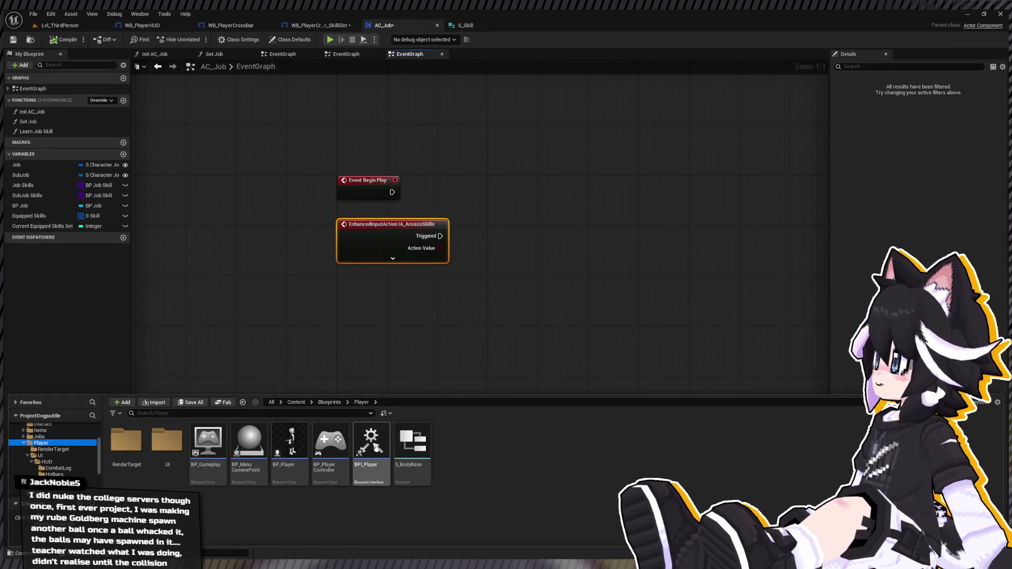
Open BP_Player and inspect the Player State variable under Player States
double_click(303, 441)
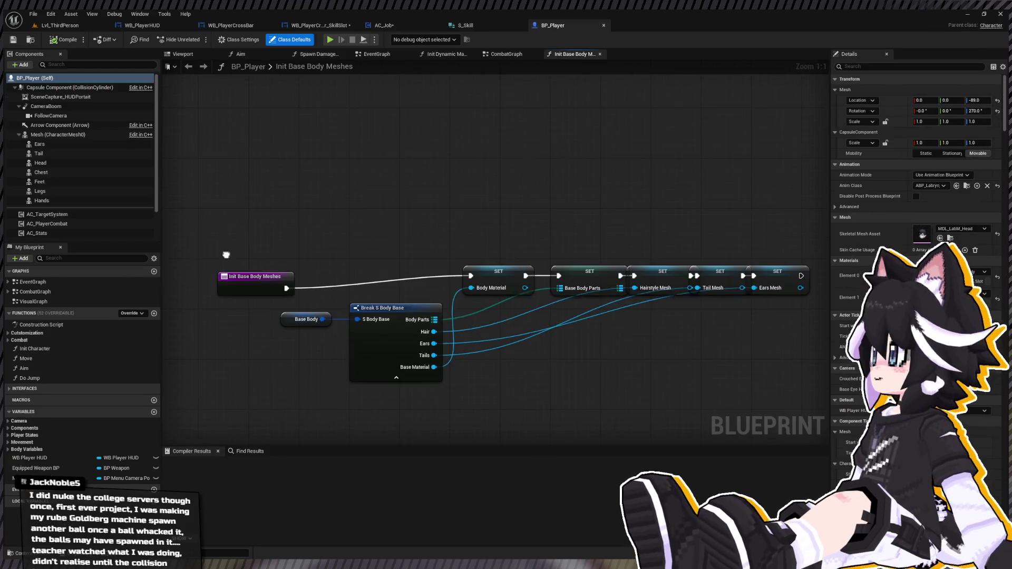
click(50, 435)
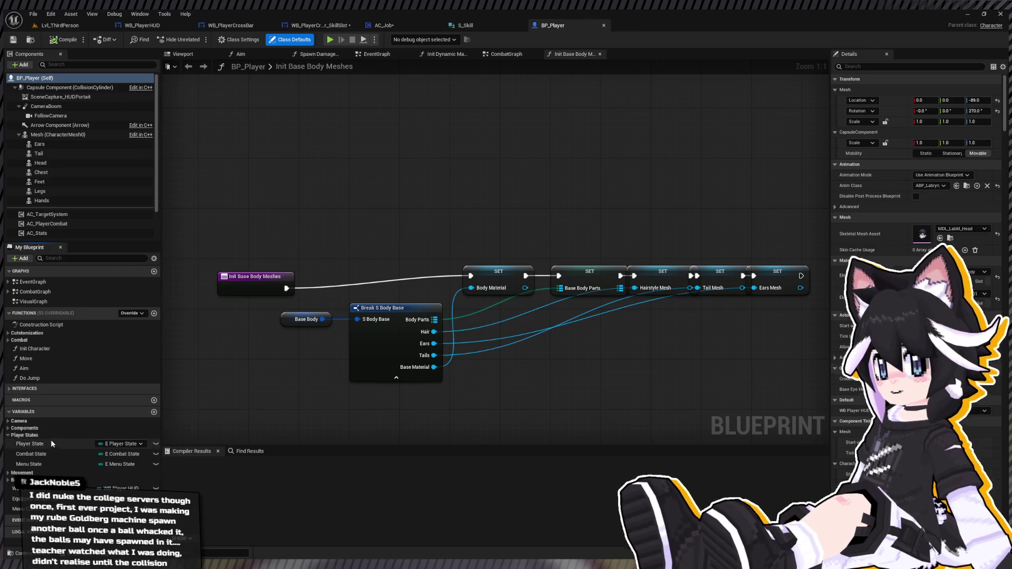
click(42, 443)
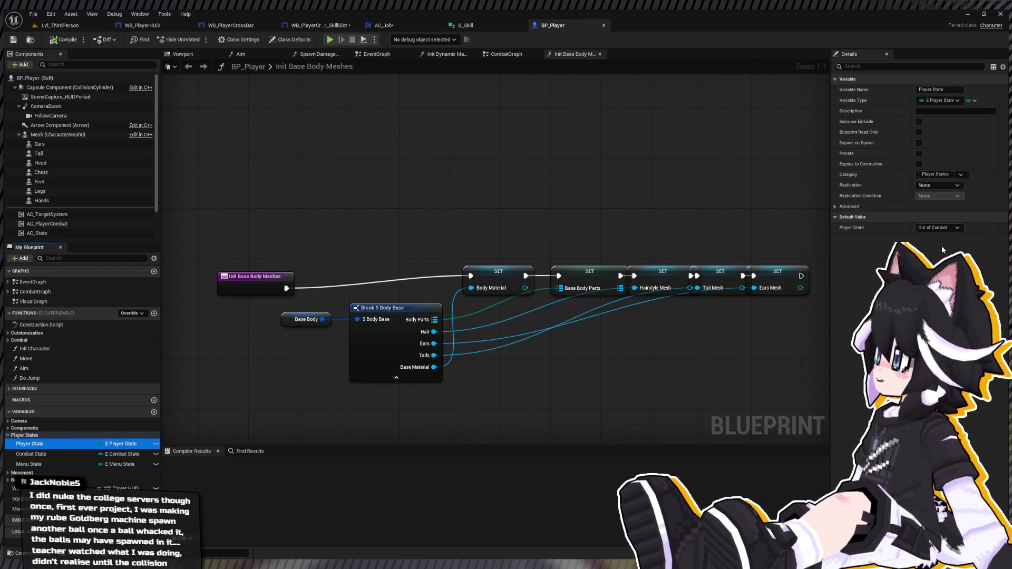
click(950, 227)
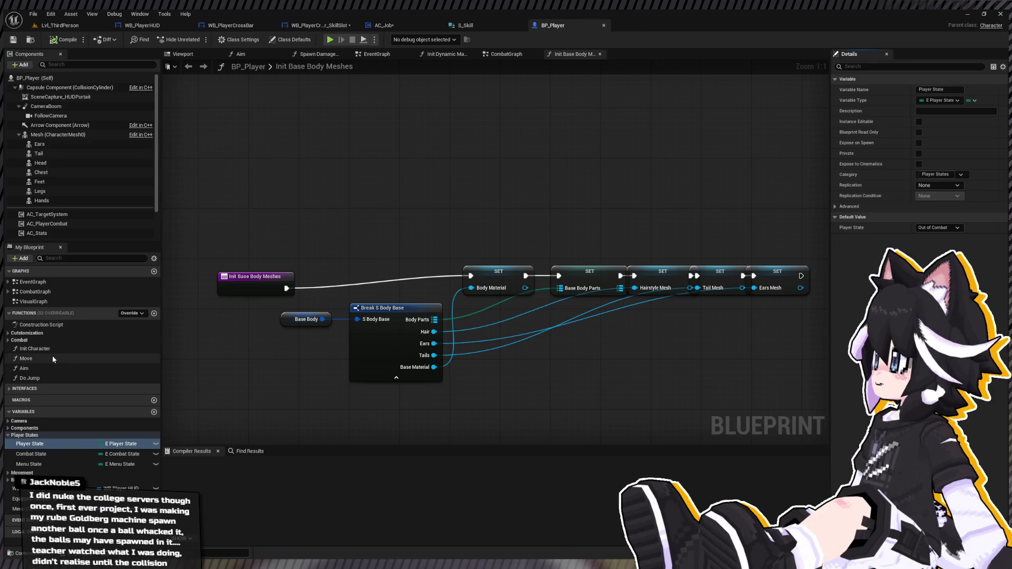
Open BP_Player's EventGraph at the jump input logic and check the Menu, Combat and Player State variables
click(99, 283)
double_click(98, 282)
scroll(409, 272, up, 3)
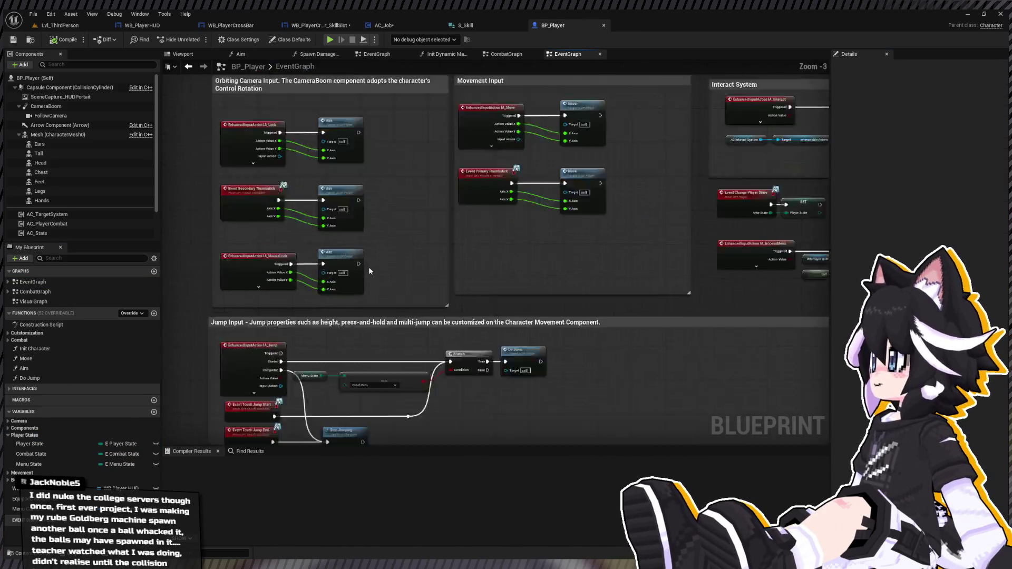
scroll(451, 198, up, 3)
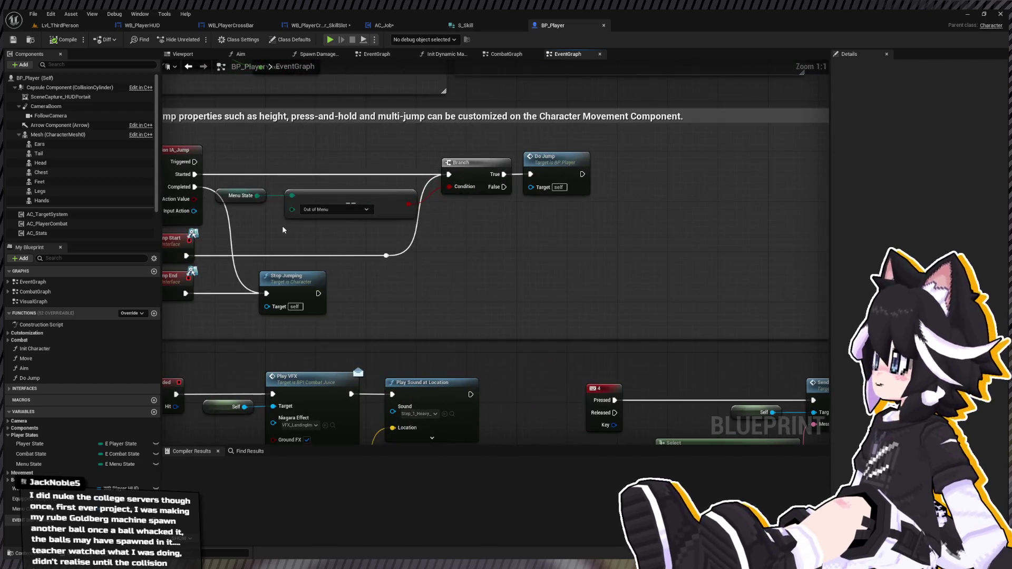
drag(434, 207, 427, 225)
click(75, 460)
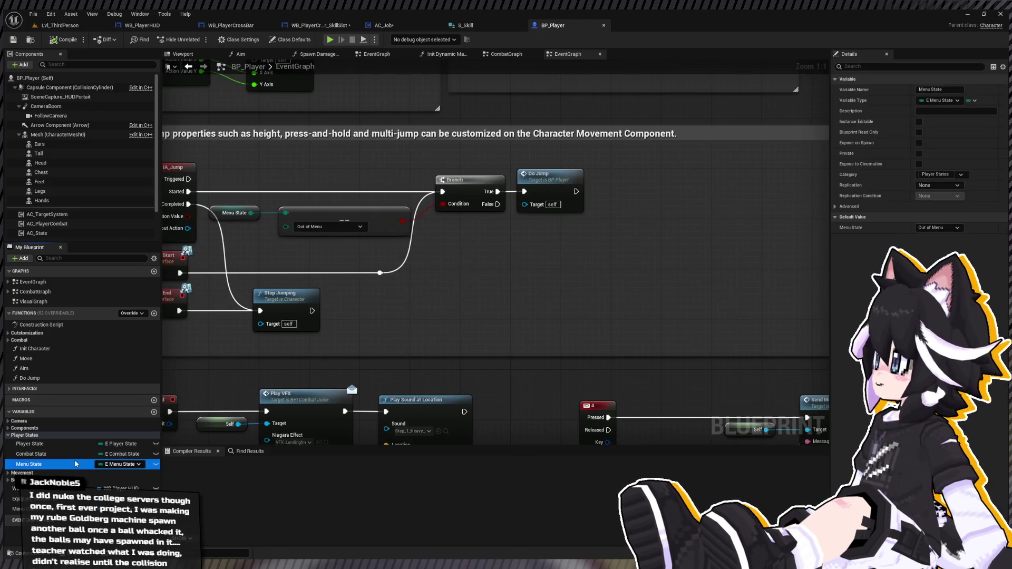
click(78, 453)
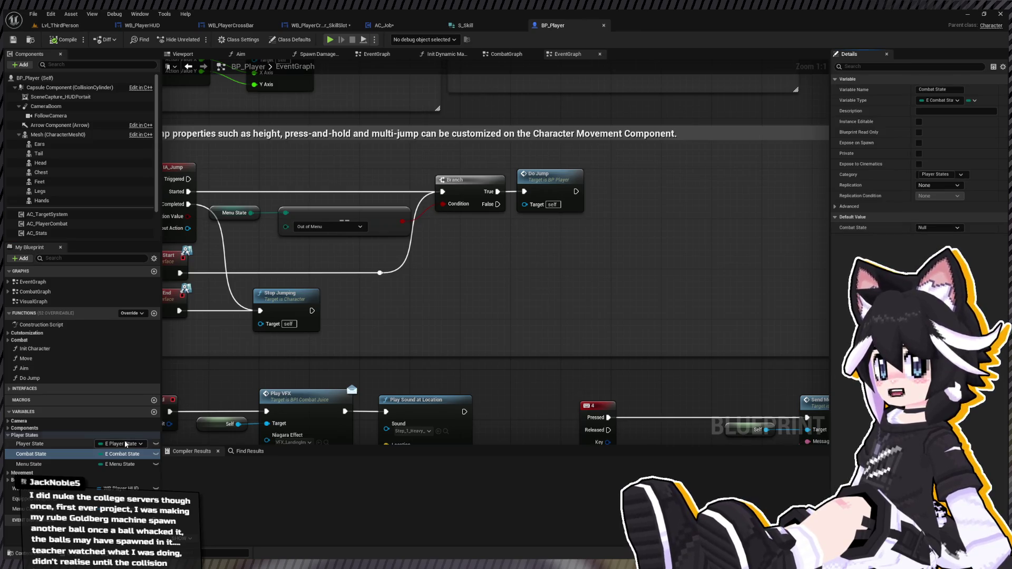
click(87, 445)
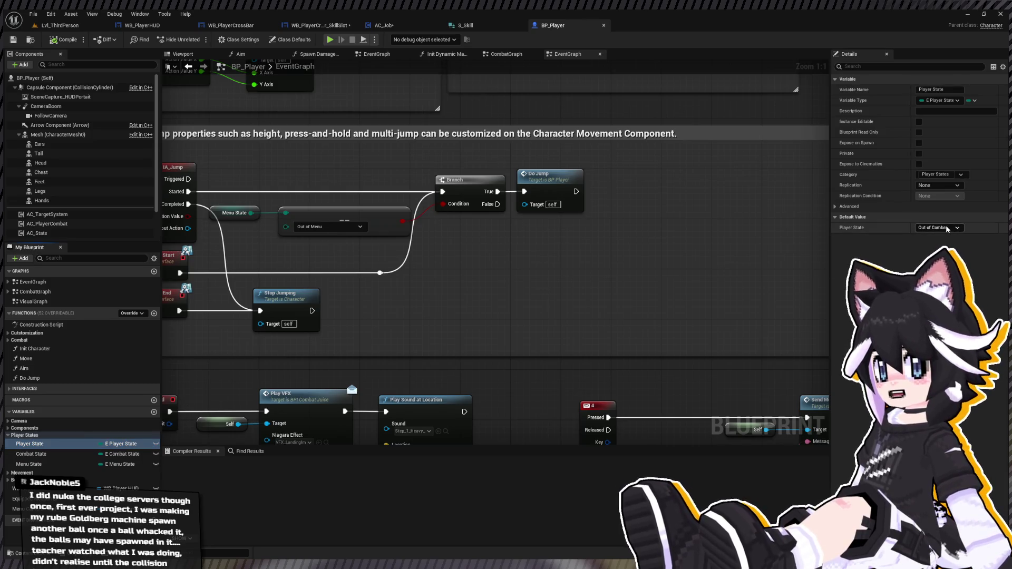
Pan around the event graph to centre the Jump Input logic
scroll(378, 299, down, 5)
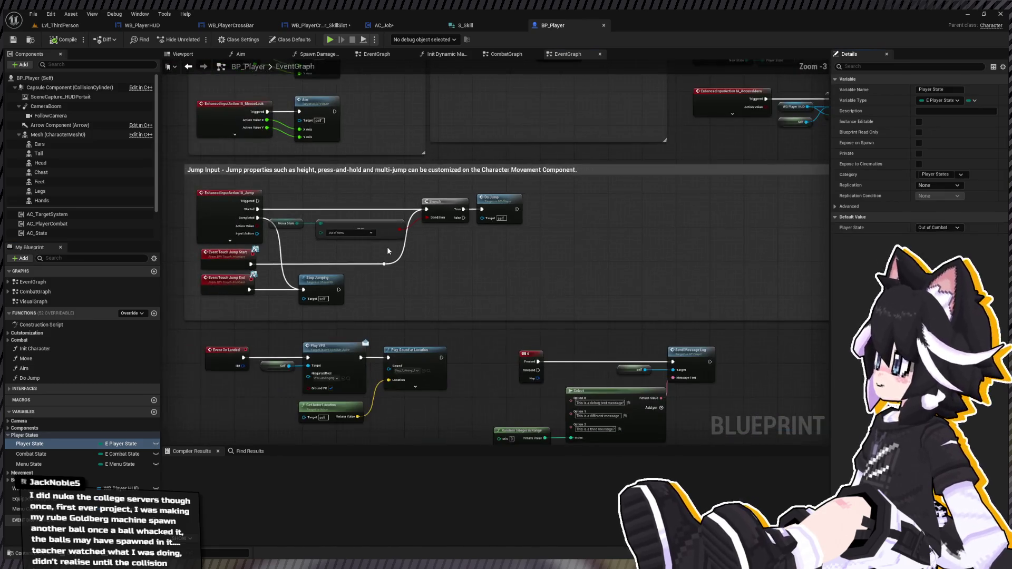
drag(378, 299, 376, 226)
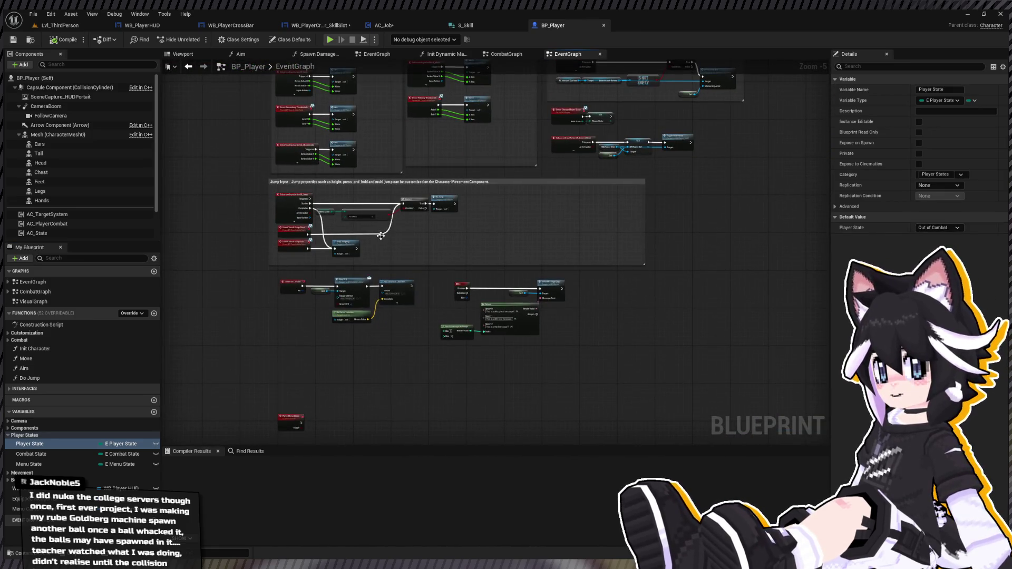
key(ctrl+space)
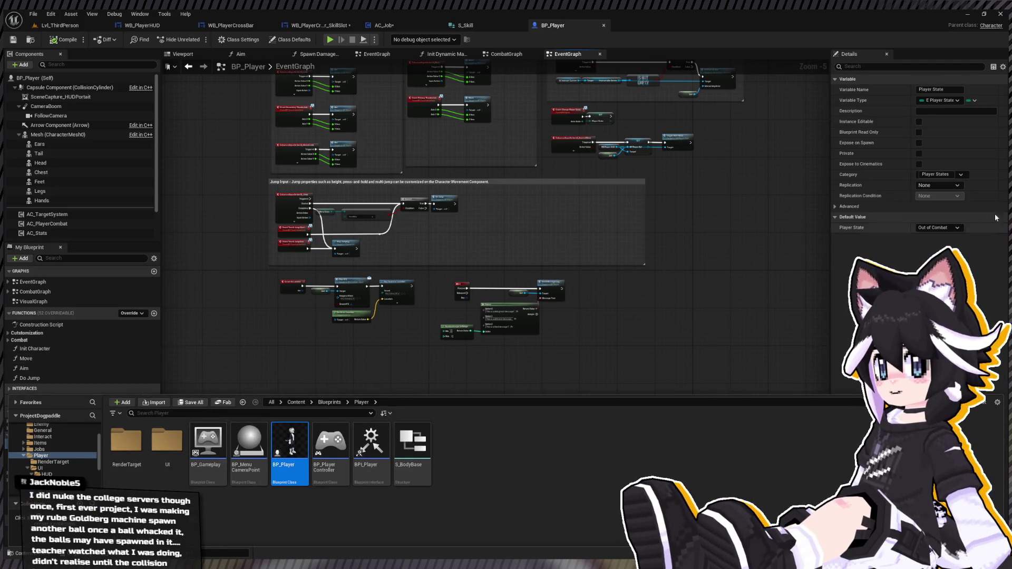
key(ctrl+space)
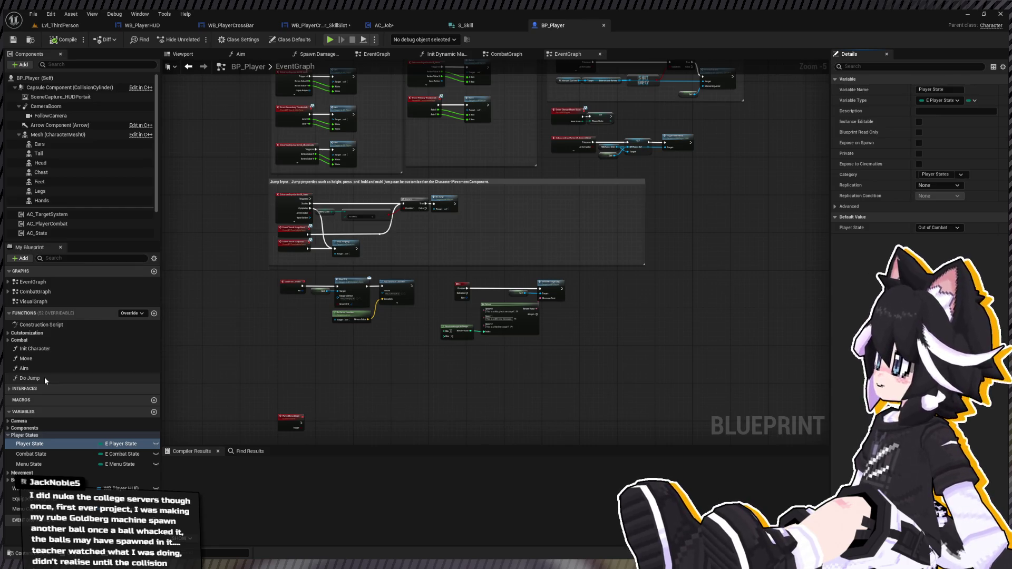
drag(448, 199, 437, 267)
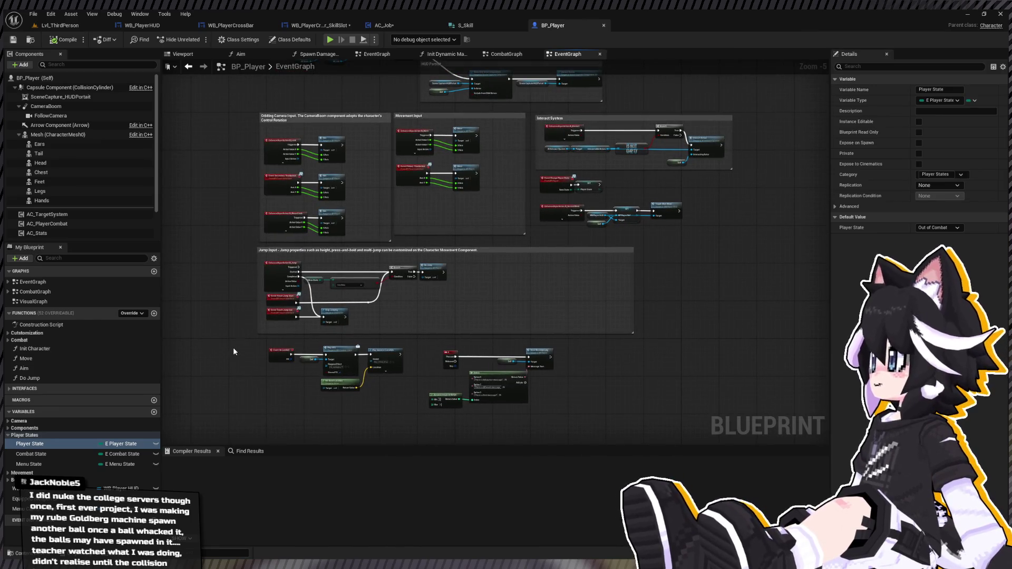
scroll(297, 310, up, 5)
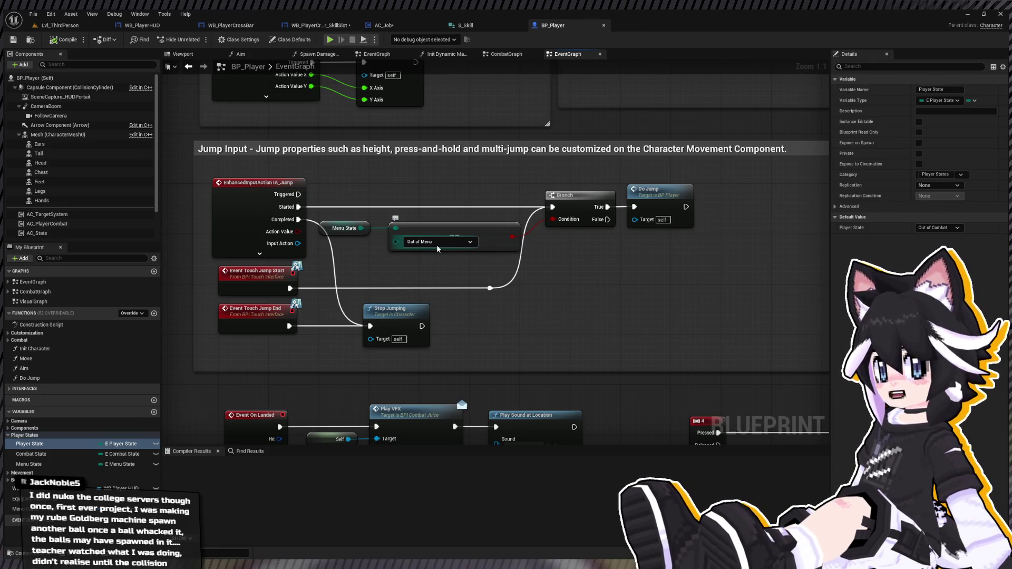
drag(436, 249, 345, 270)
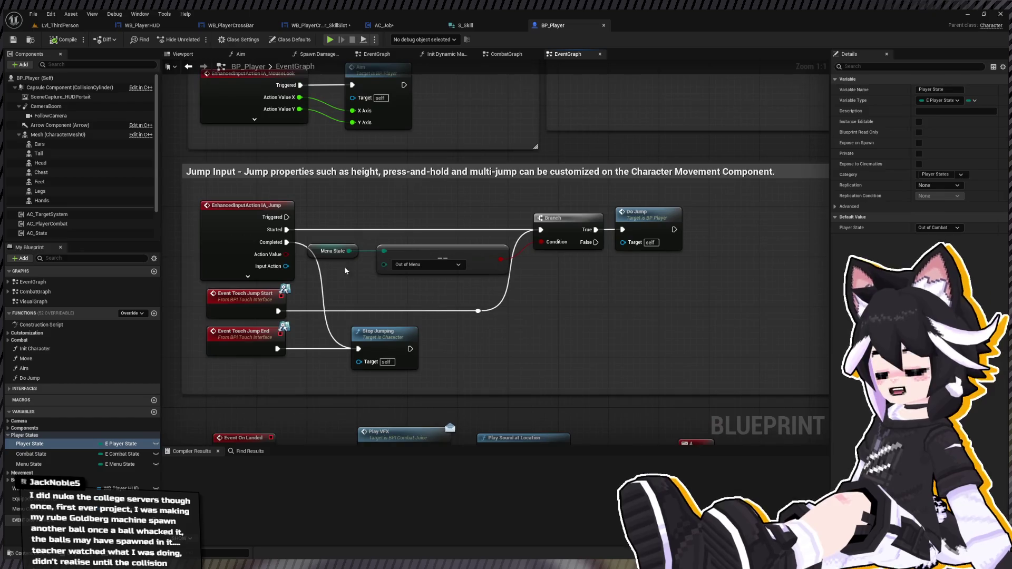
Search Content for 'menu stat', open E_MenuState, and add a new enumerator
key(ctrl+space)
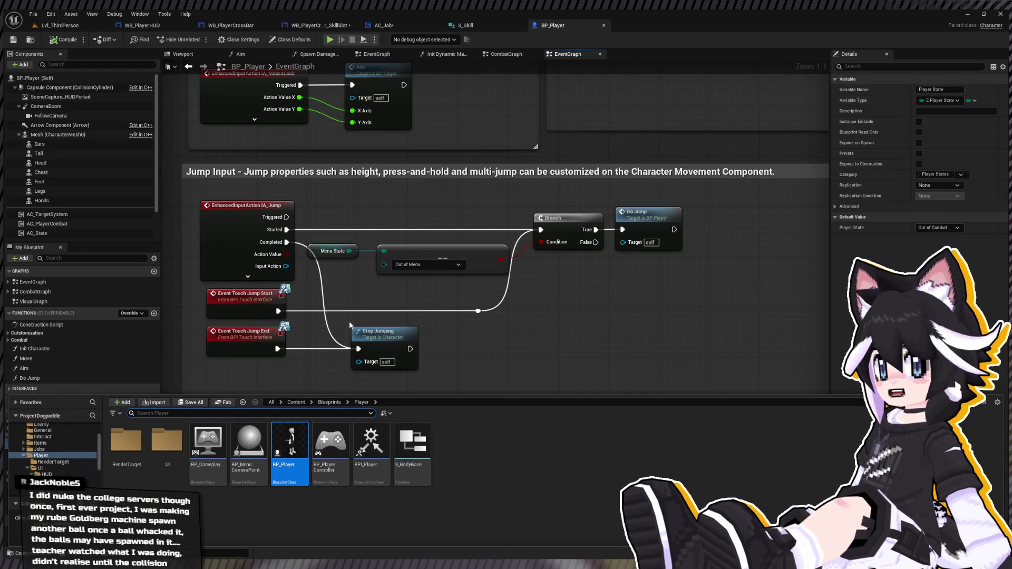
scroll(66, 459, down, 3)
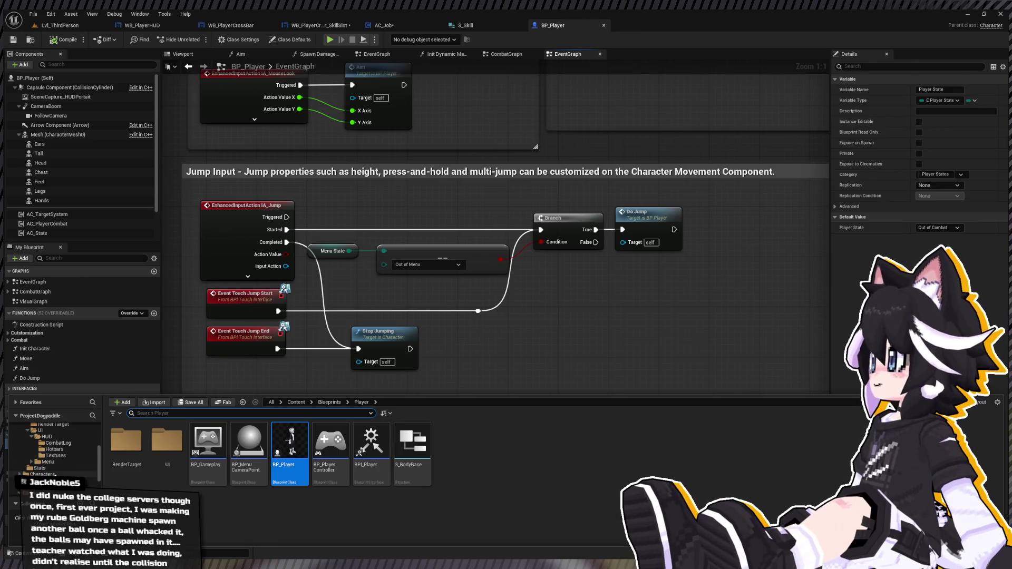
click(40, 468)
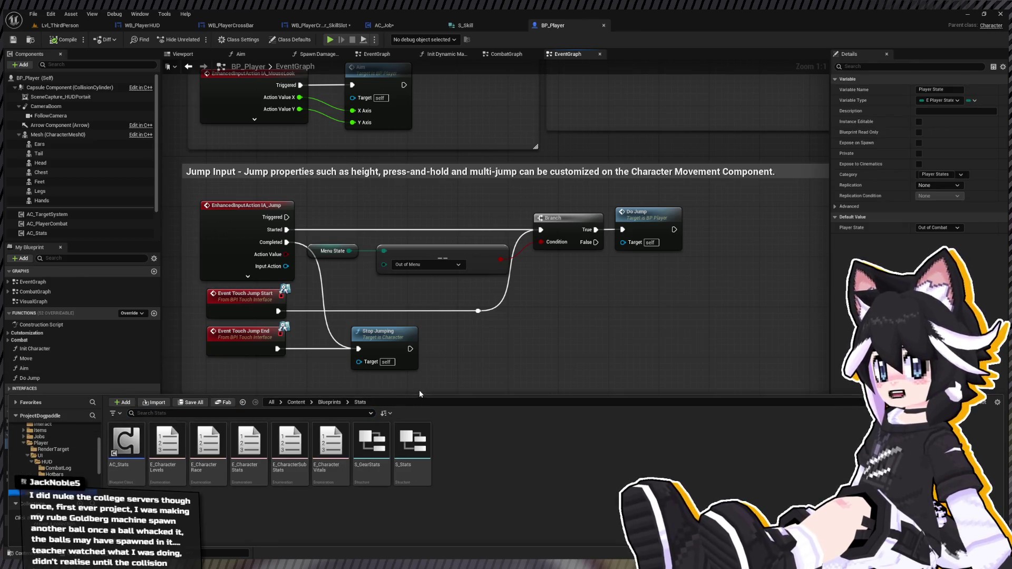
scroll(60, 464, up, 3)
scroll(59, 463, up, 3)
click(34, 433)
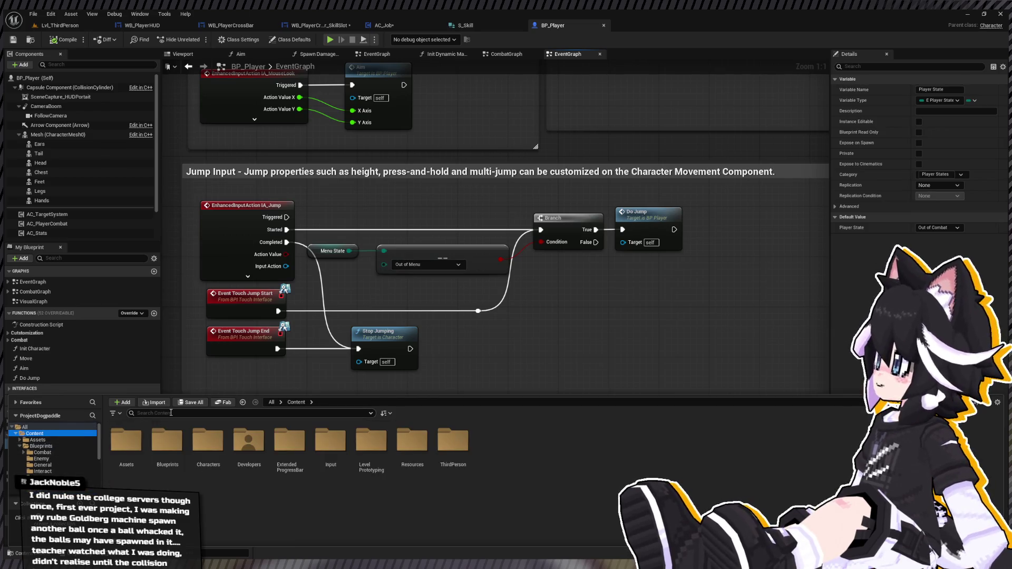
text(menu stat)
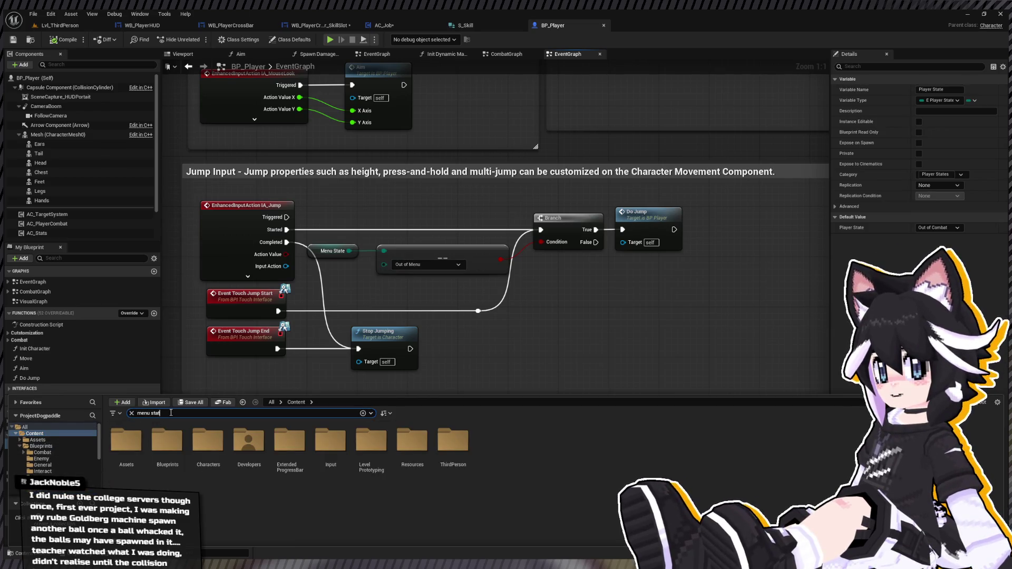
click(399, 484)
double_click(126, 453)
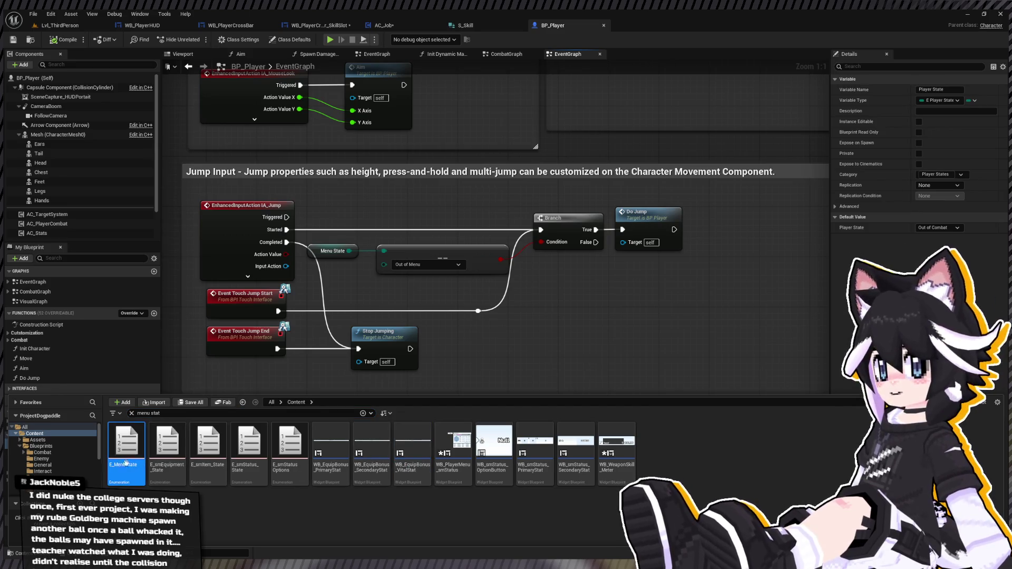
click(56, 39)
drag(206, 106, 163, 105)
Name the new enumerator 'Accessing Crossbar' and save E_MenuState
text(Accessing Hot)
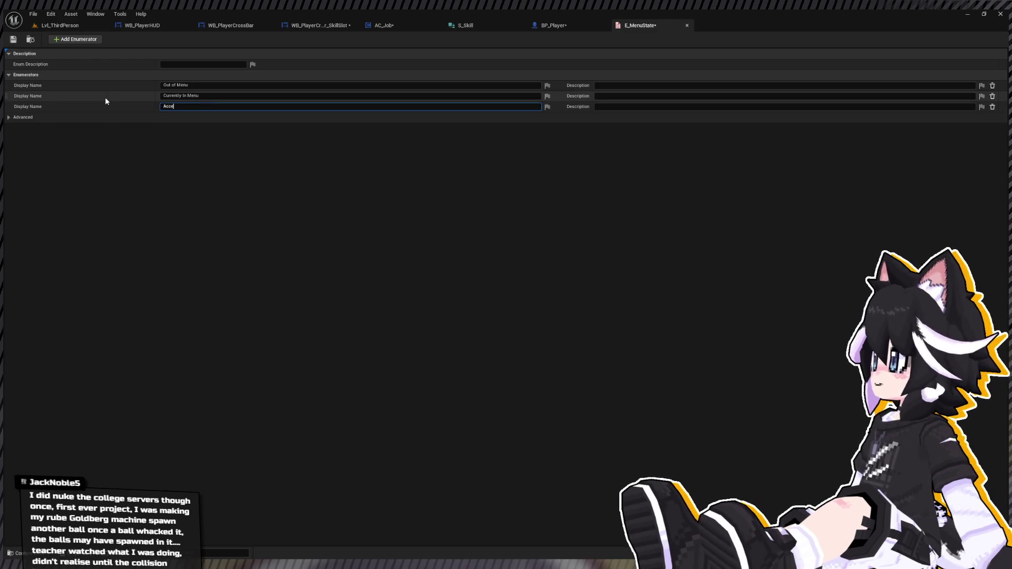
key(BackSpace)
key(BackSpace)
key(BackSpace)
text(Crossbar)
key(Return)
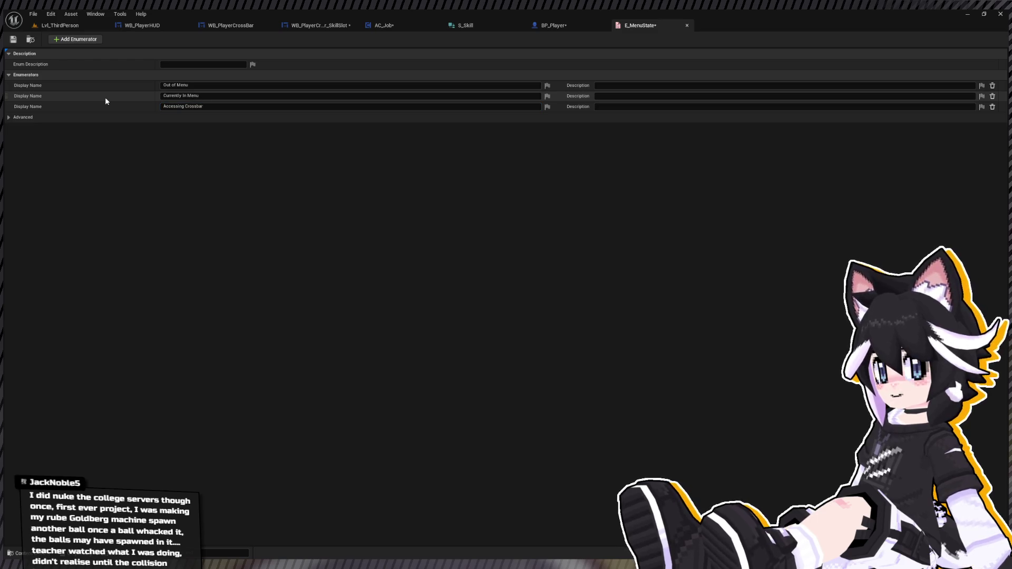
click(19, 42)
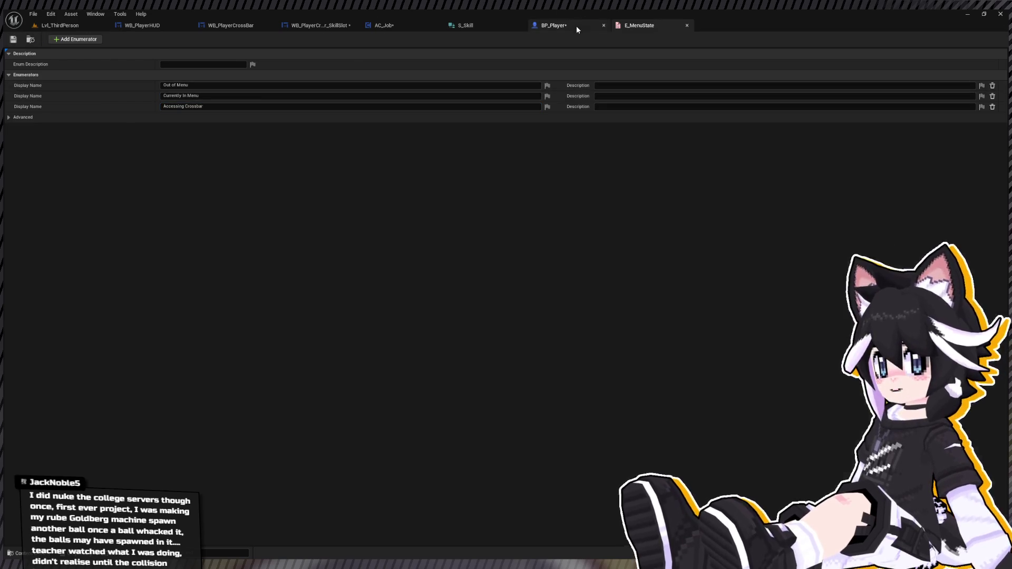
Review BP_Player's jump logic, then move to AC_Job's EventGraph and shift the IA_AccessSkills node down
click(576, 26)
drag(405, 267, 410, 252)
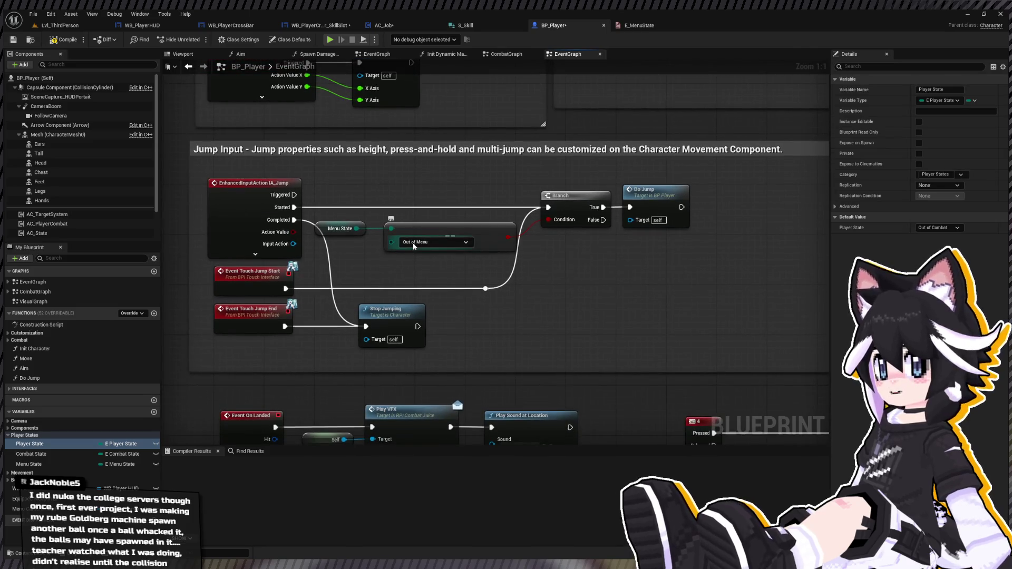
scroll(532, 256, down, 5)
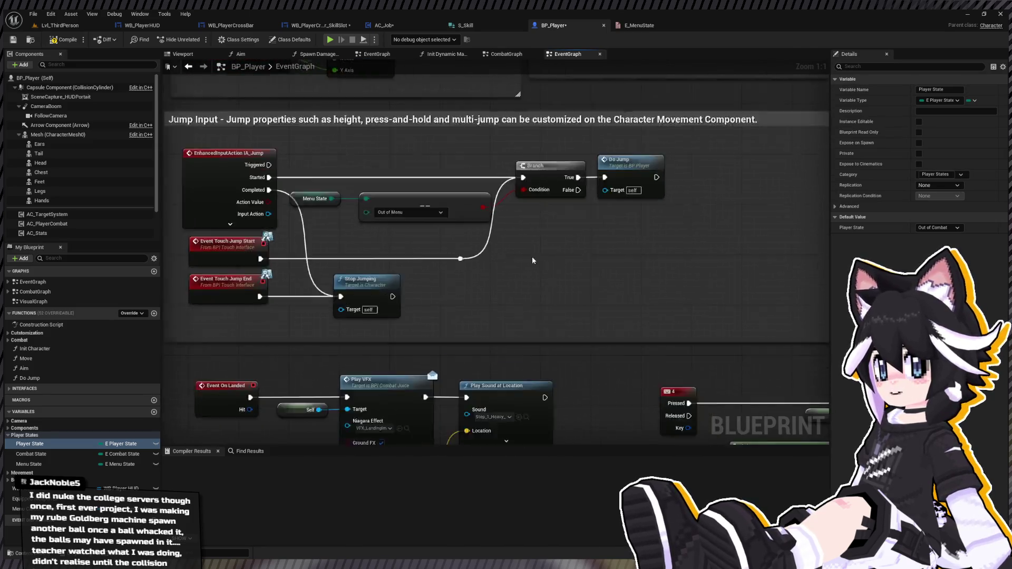
mouse_move(284, 342)
mouse_down()
mouse_move(279, 282)
mouse_move(319, 194)
mouse_up()
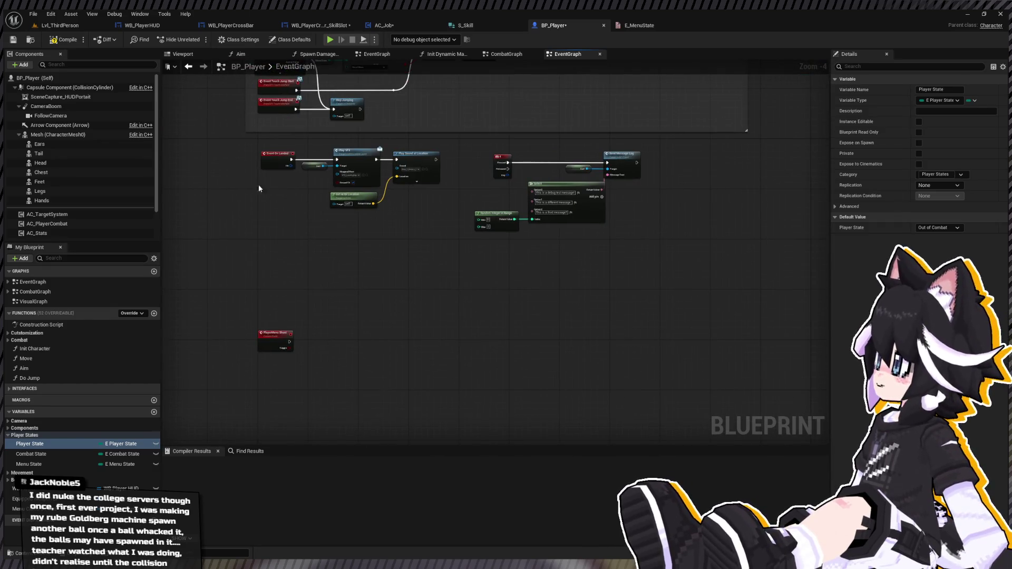
drag(258, 184, 270, 209)
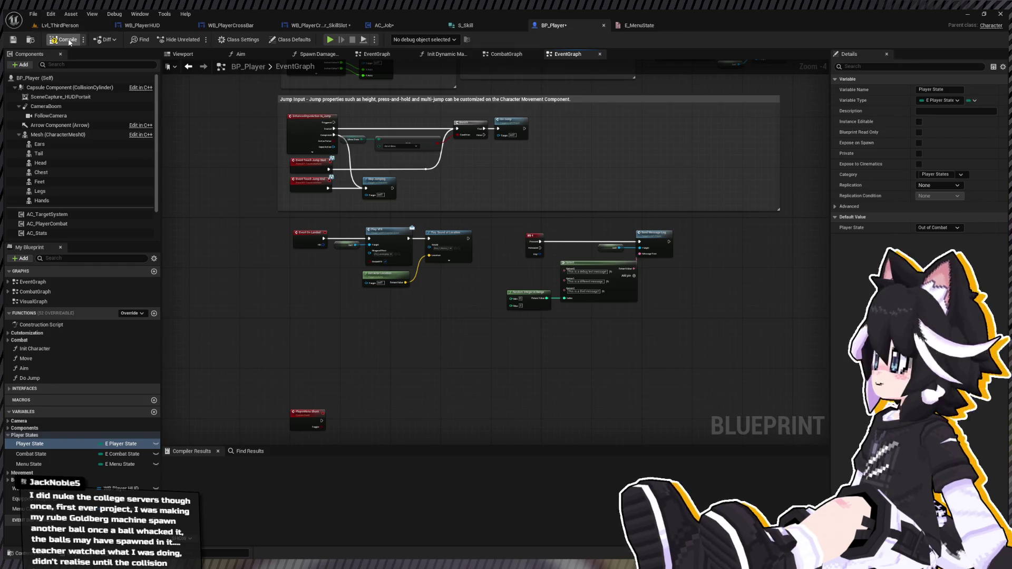
click(380, 25)
mouse_move(435, 243)
mouse_down()
mouse_move(454, 201)
mouse_move(399, 219)
mouse_move(399, 237)
mouse_move(419, 255)
mouse_up()
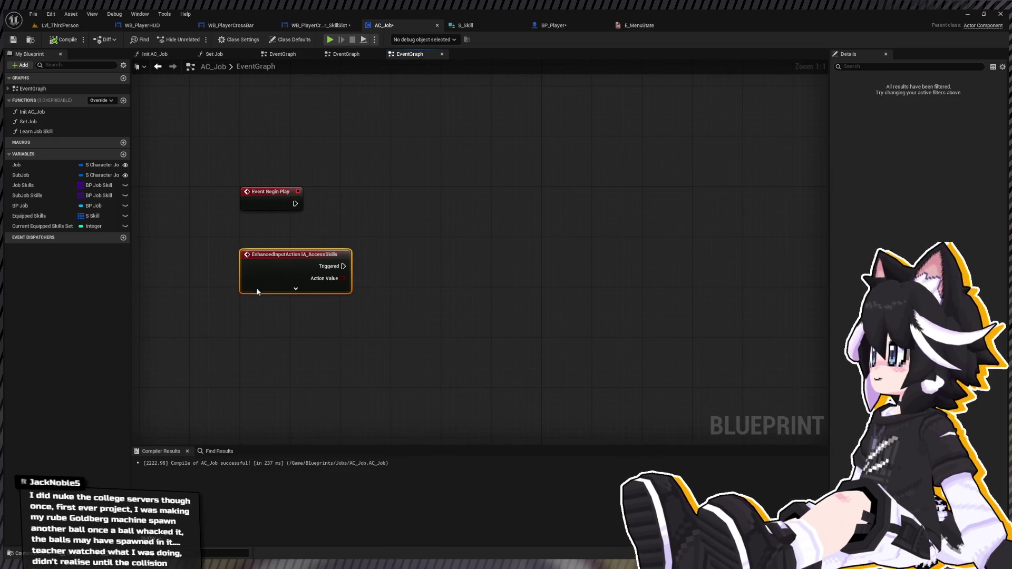
On Event Begin Play, cast Get Owner to BP_Player and promote the result to an As BP Player variable
drag(295, 254, 289, 272)
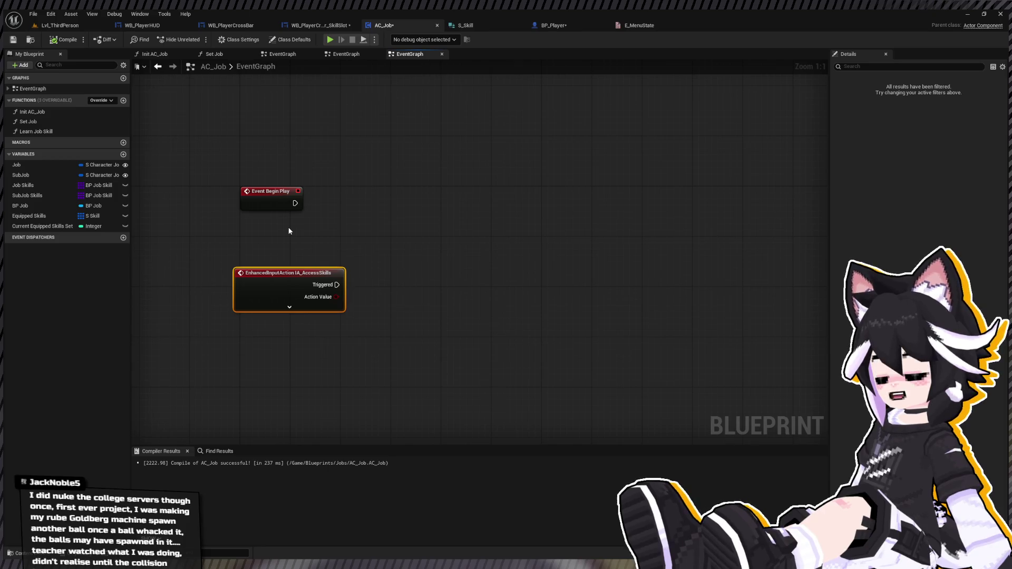
key(ctrl+v)
drag(371, 246, 397, 244)
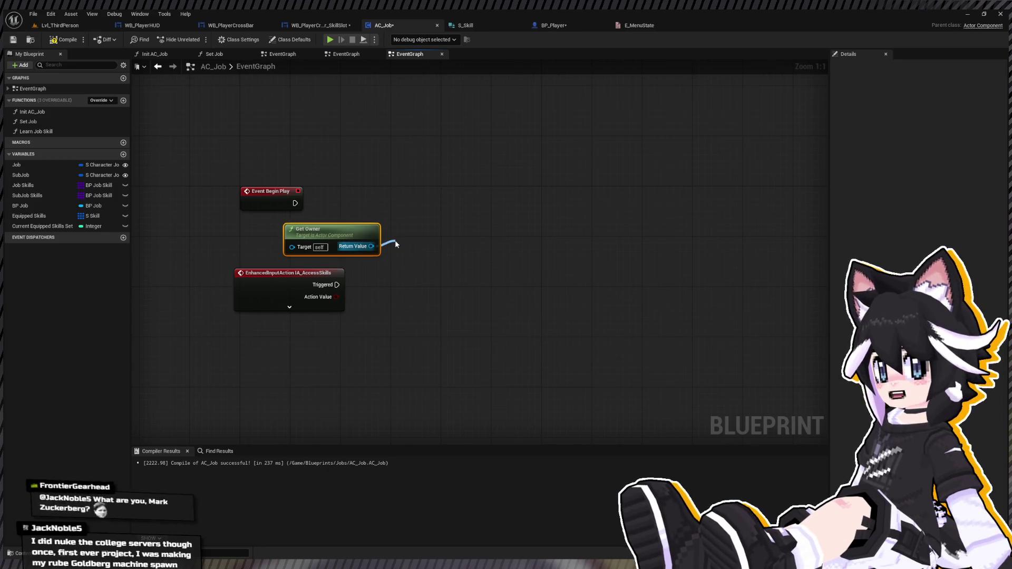
click(443, 275)
right_click(462, 278)
click(494, 302)
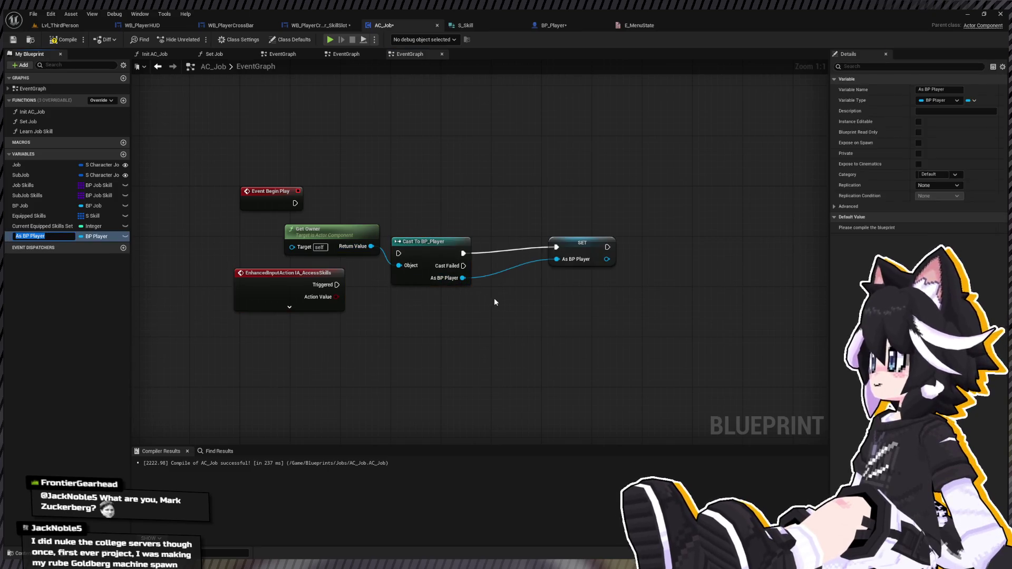
drag(471, 220, 285, 284)
ctrl+click(582, 248)
key(q)
drag(398, 253, 295, 203)
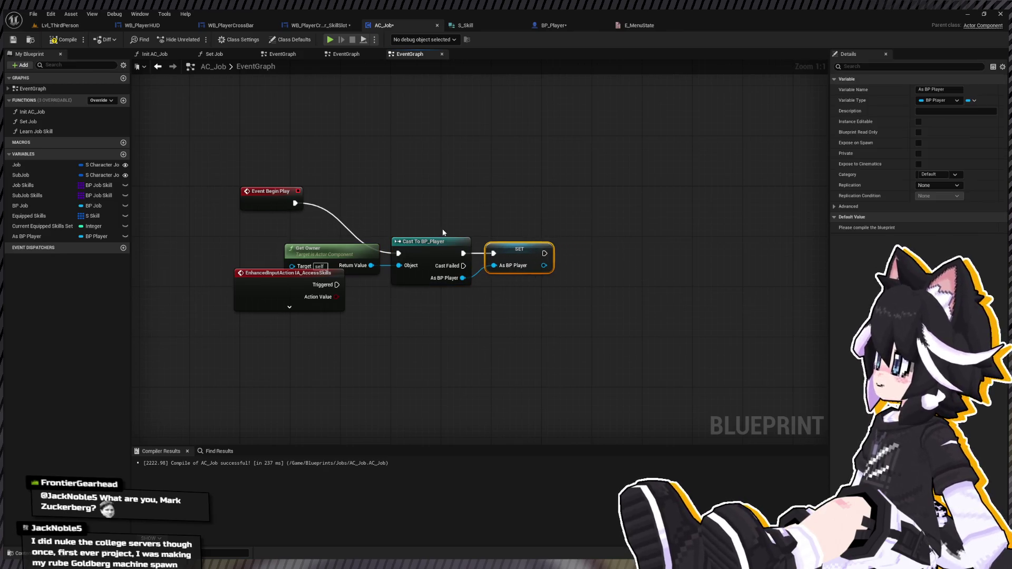
Arrange the Get Owner, cast and SET nodes, expand IA_AccessSkills, and bring up the content browser
drag(569, 232, 364, 263)
drag(429, 244, 441, 195)
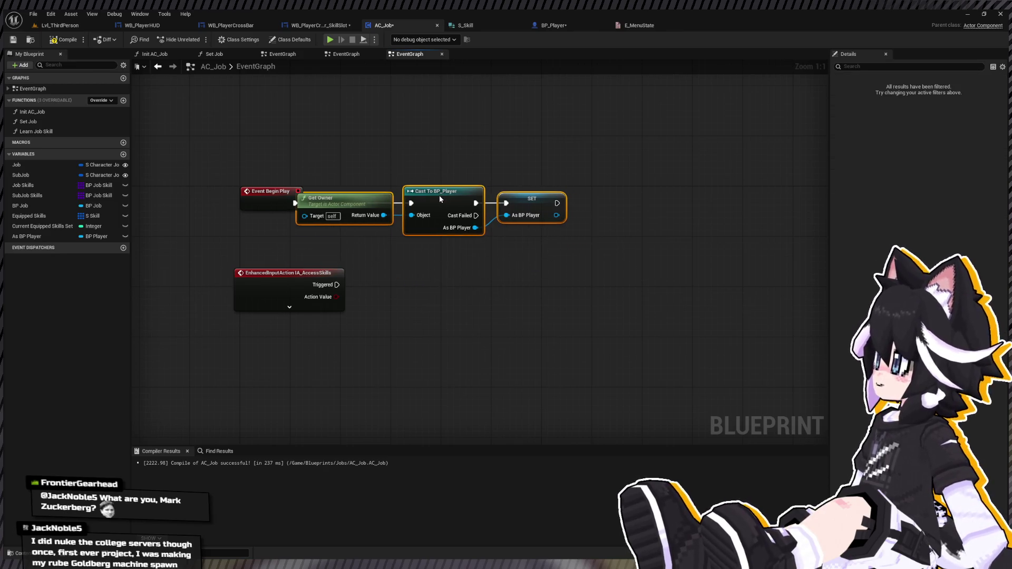
click(368, 182)
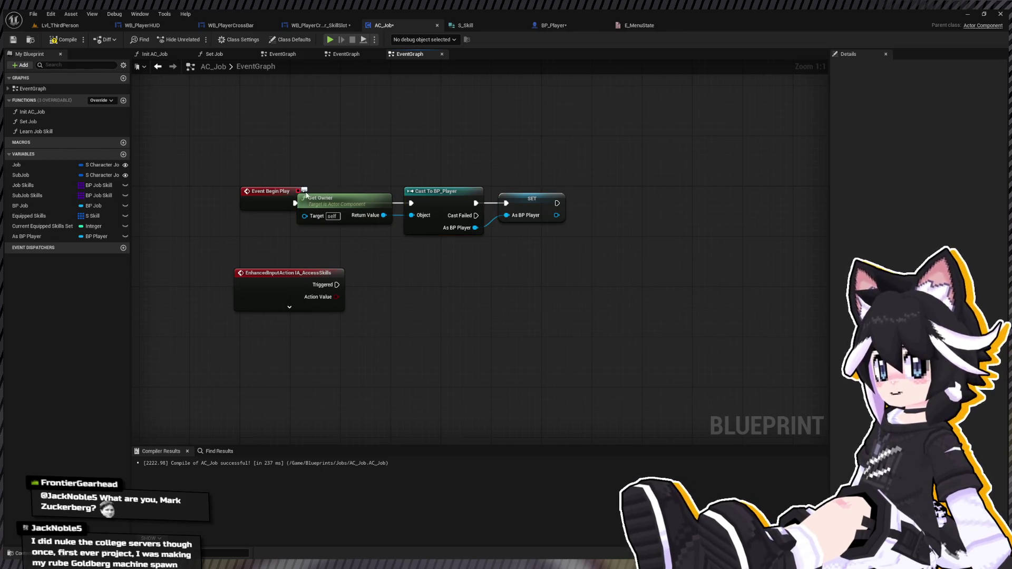
mouse_move(300, 201)
mouse_down()
mouse_move(263, 249)
mouse_move(245, 226)
mouse_up()
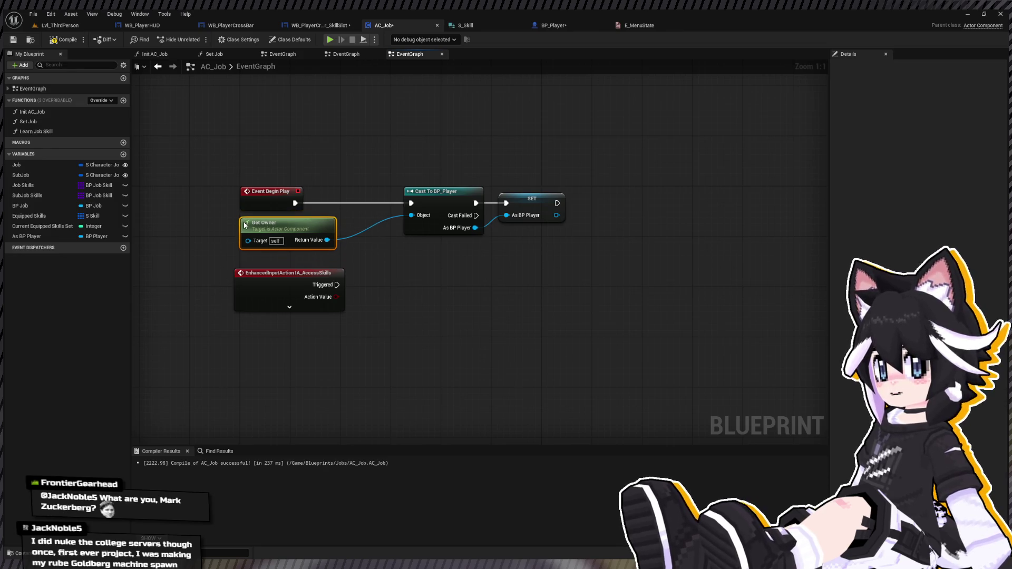
drag(406, 135, 570, 232)
drag(471, 190, 420, 191)
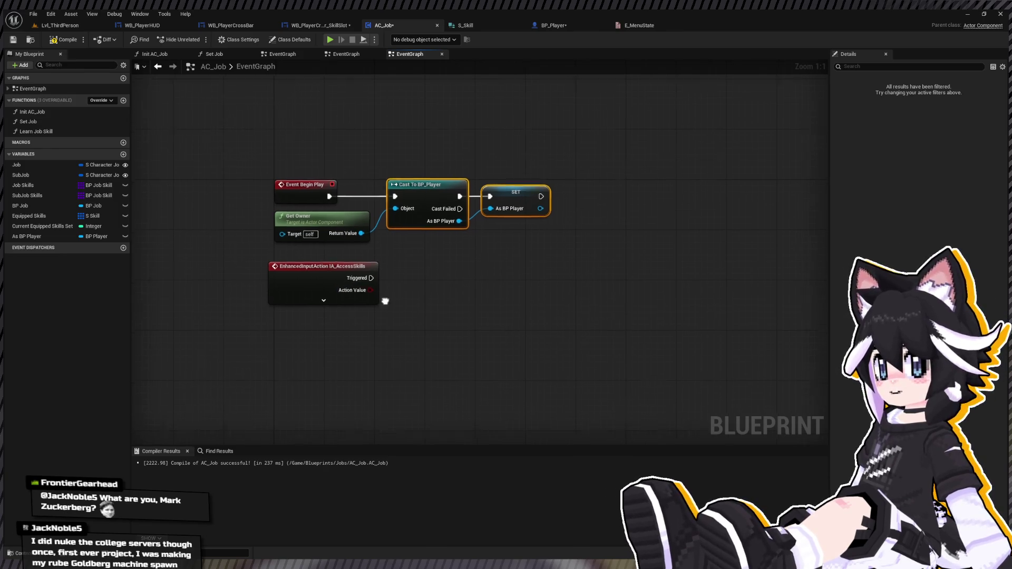
click(315, 277)
click(639, 240)
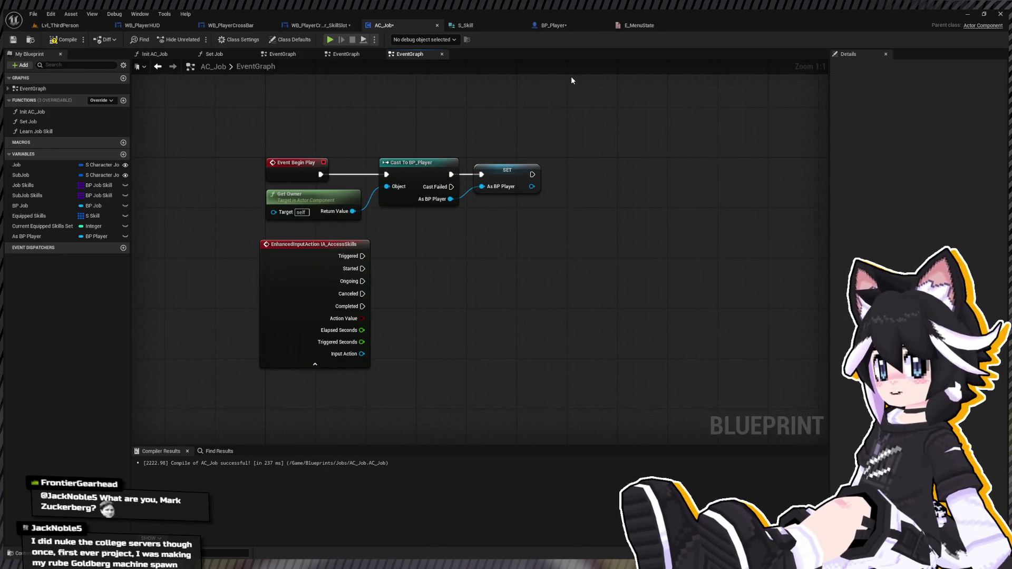
key(ctrl+space)
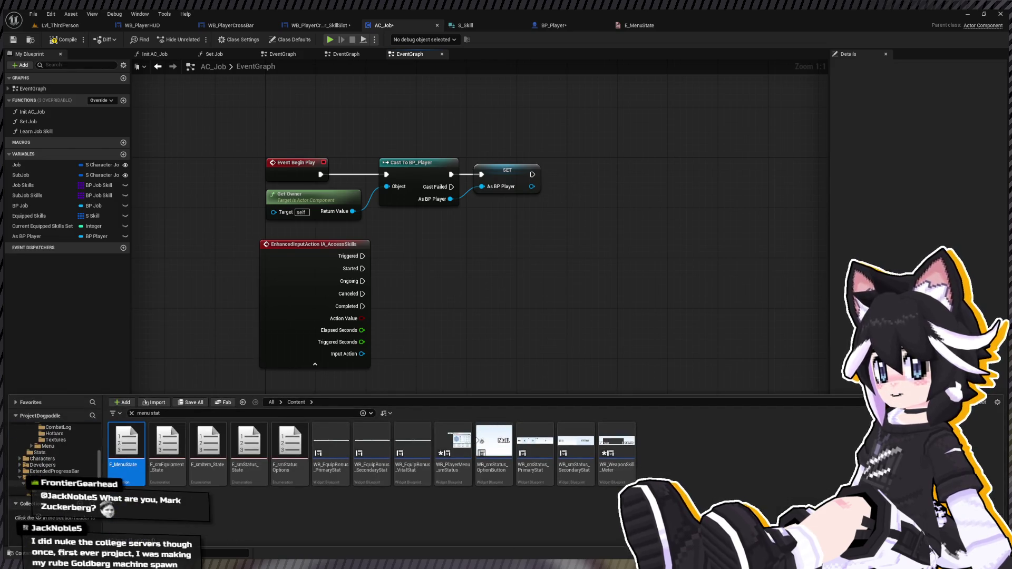
Open IMC_Default from the Input folder and expand the IA_AccessSkills mapping
click(32, 477)
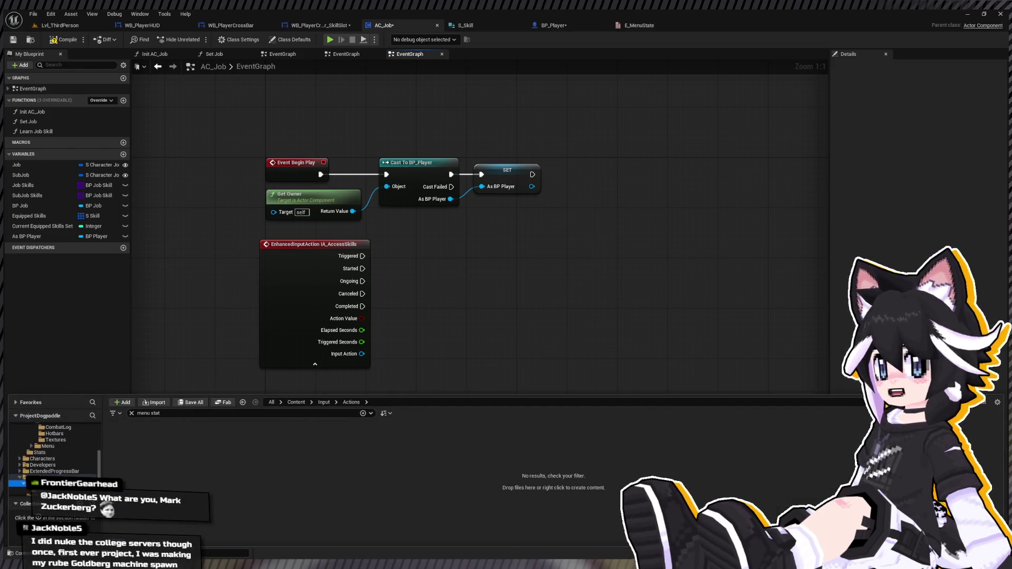
click(131, 413)
click(223, 442)
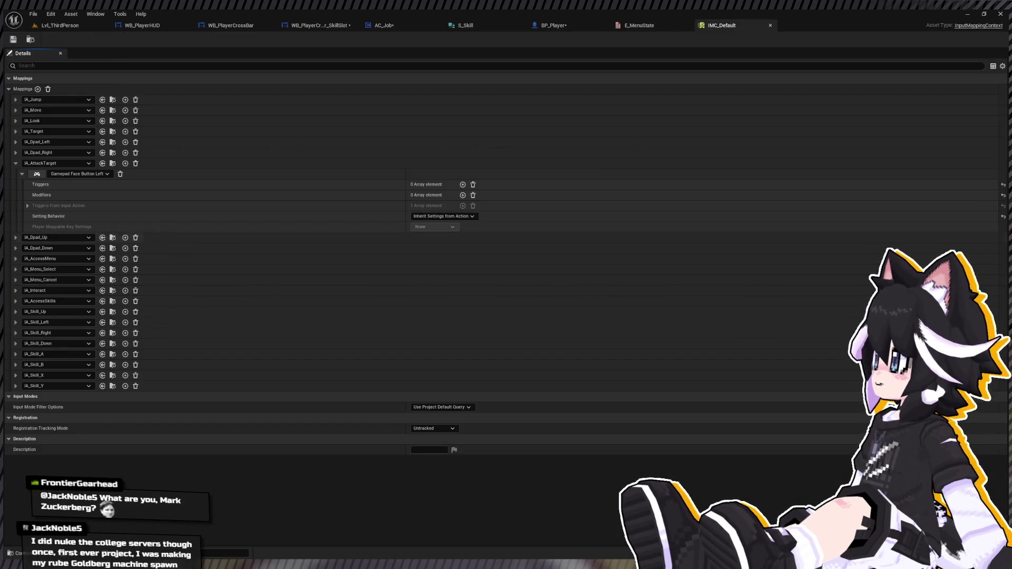
click(16, 163)
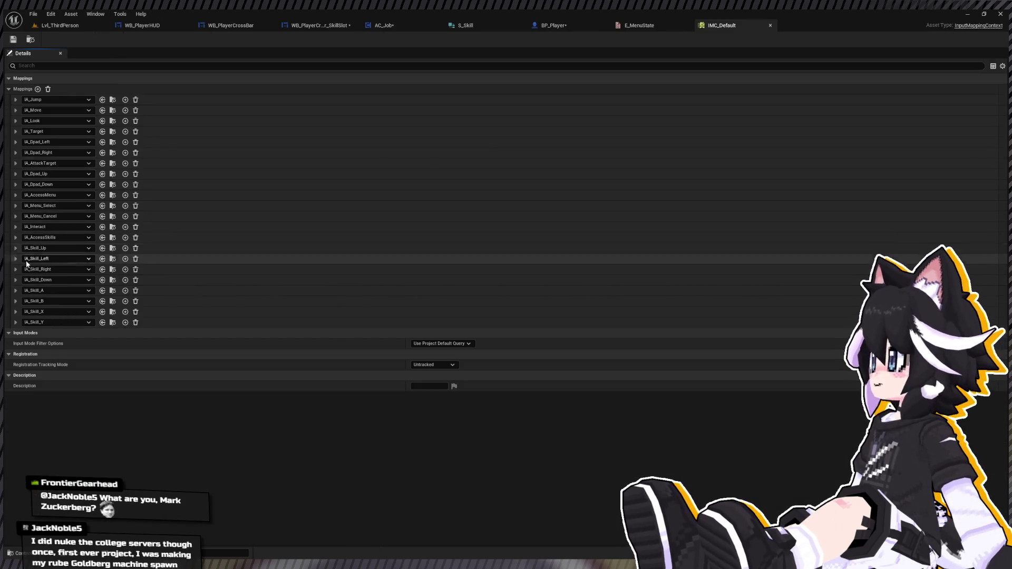
click(16, 237)
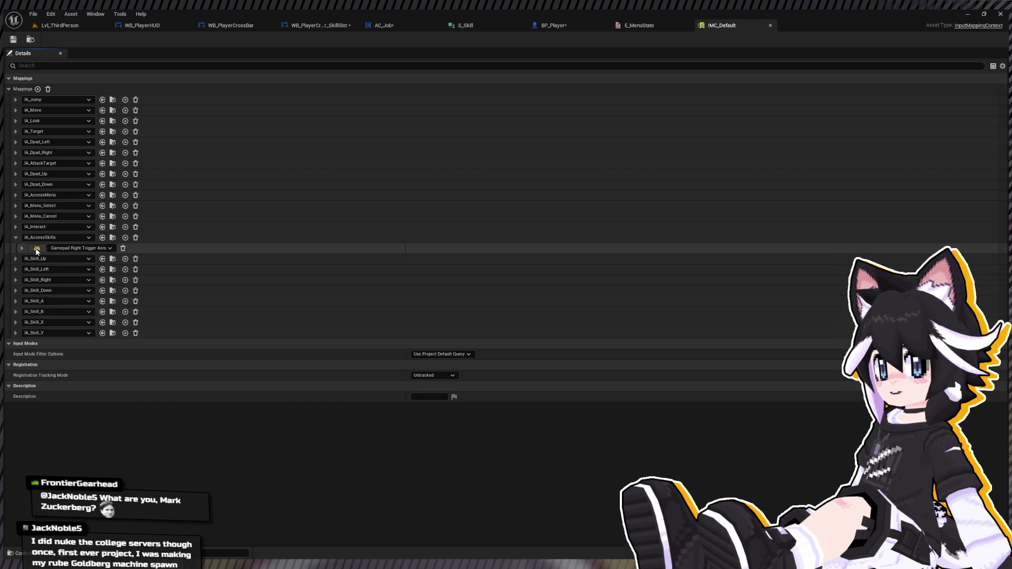
click(19, 247)
Set IA_AccessSkills to Gamepad Right Trigger Axis with a Hold trigger and save IMC_Default
click(37, 248)
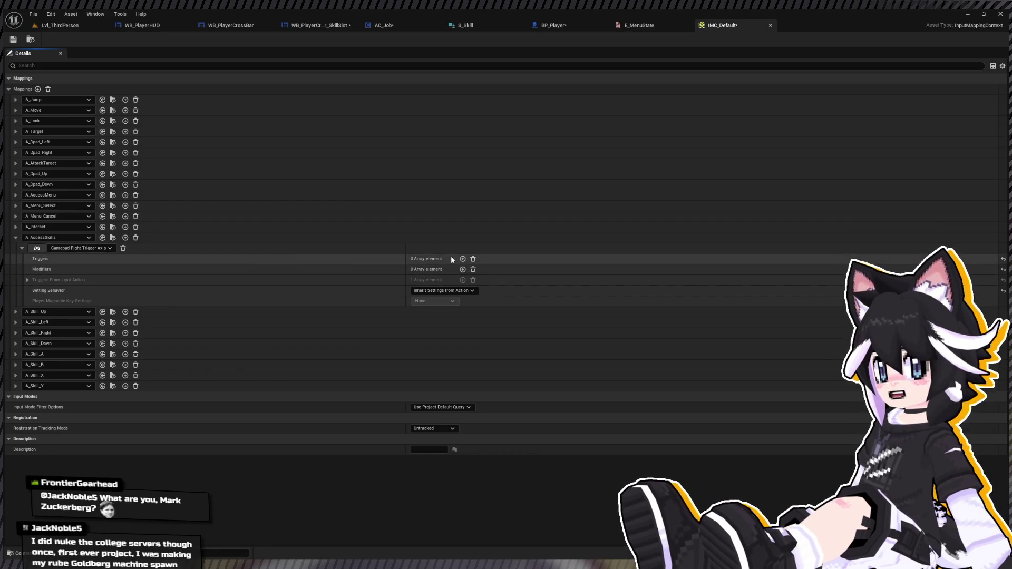
click(462, 259)
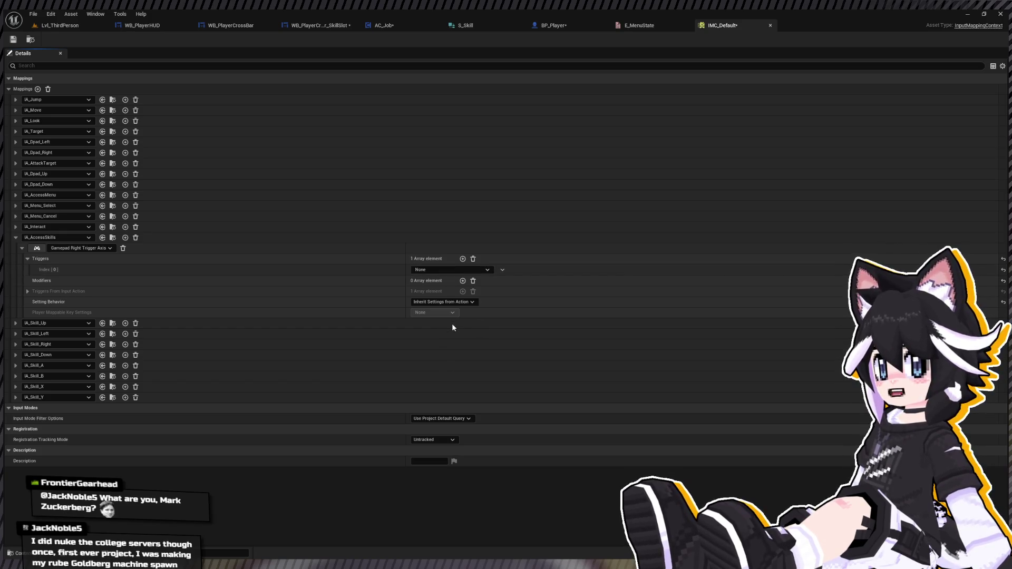
click(451, 270)
click(438, 311)
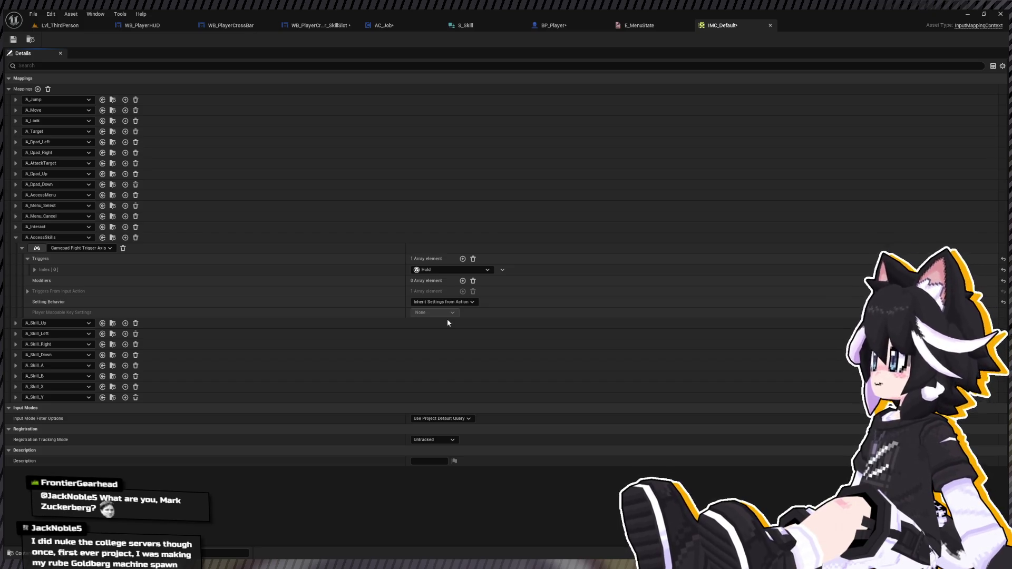
click(16, 238)
key(ctrl+s)
click(580, 26)
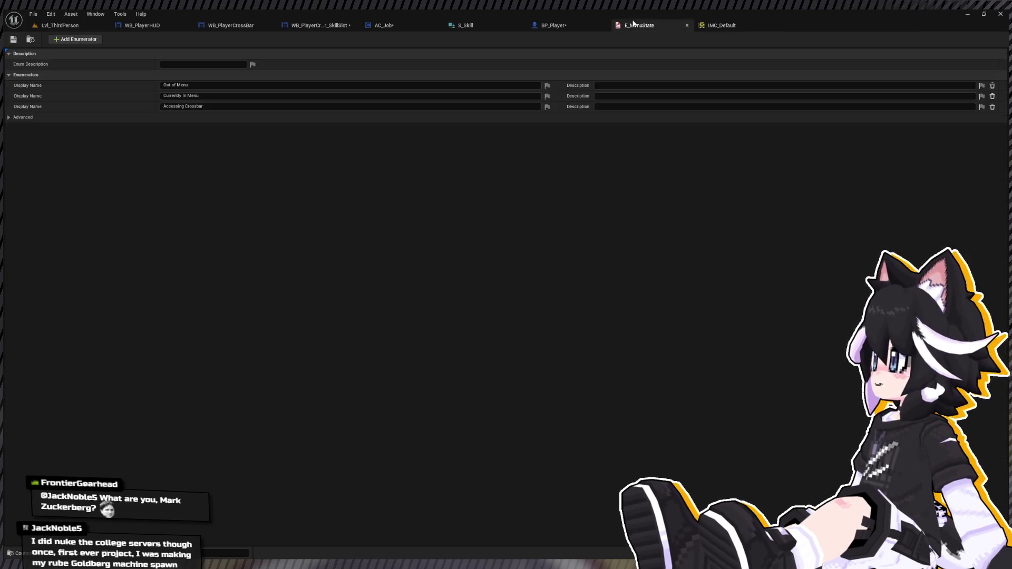
Back in AC_Job, expand the IA_AccessSkills event node to show all its pins
click(395, 24)
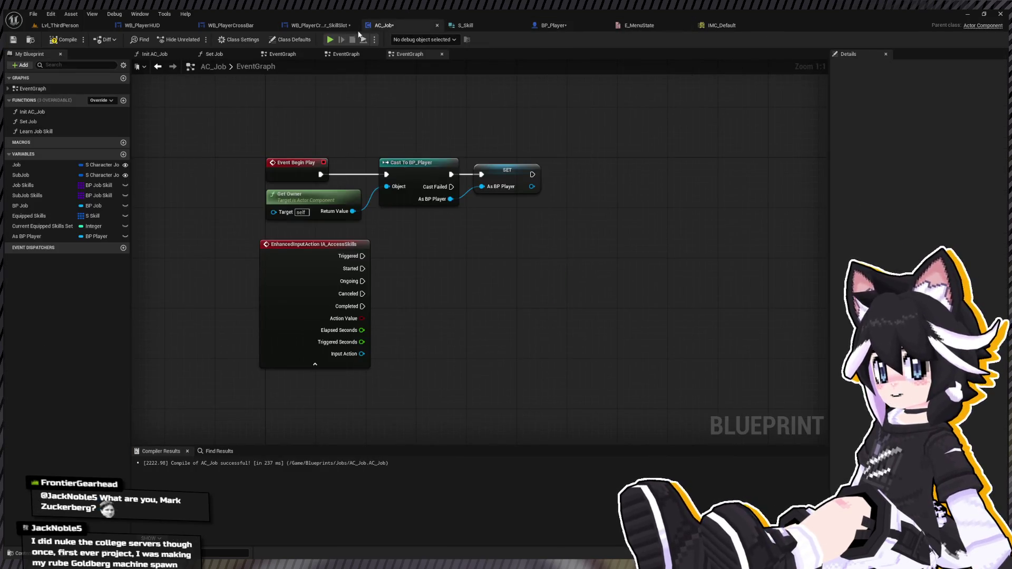
mouse_move(221, 253)
mouse_down()
mouse_move(310, 277)
mouse_move(303, 272)
mouse_up()
key(Delete)
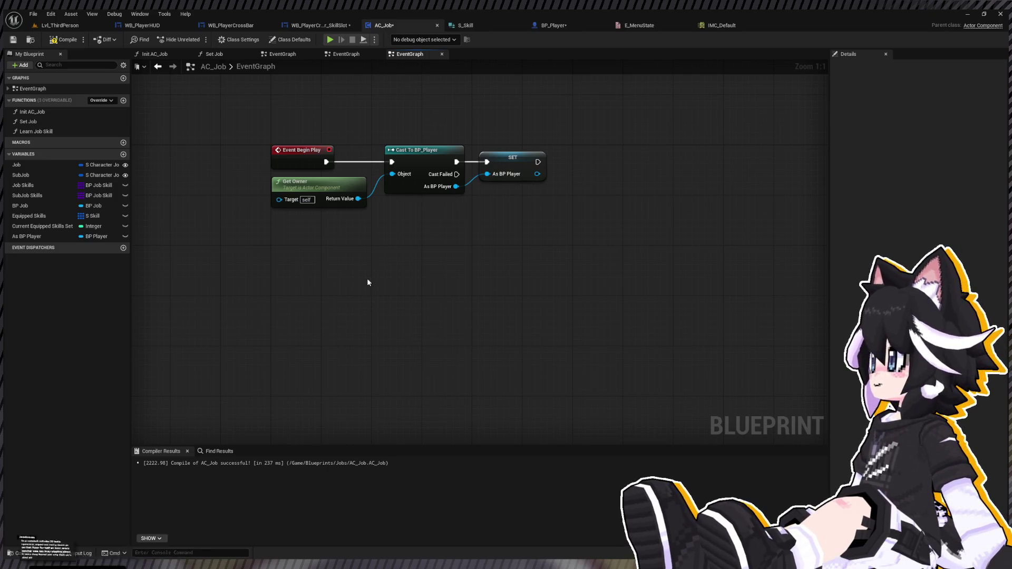
key(ctrl+z)
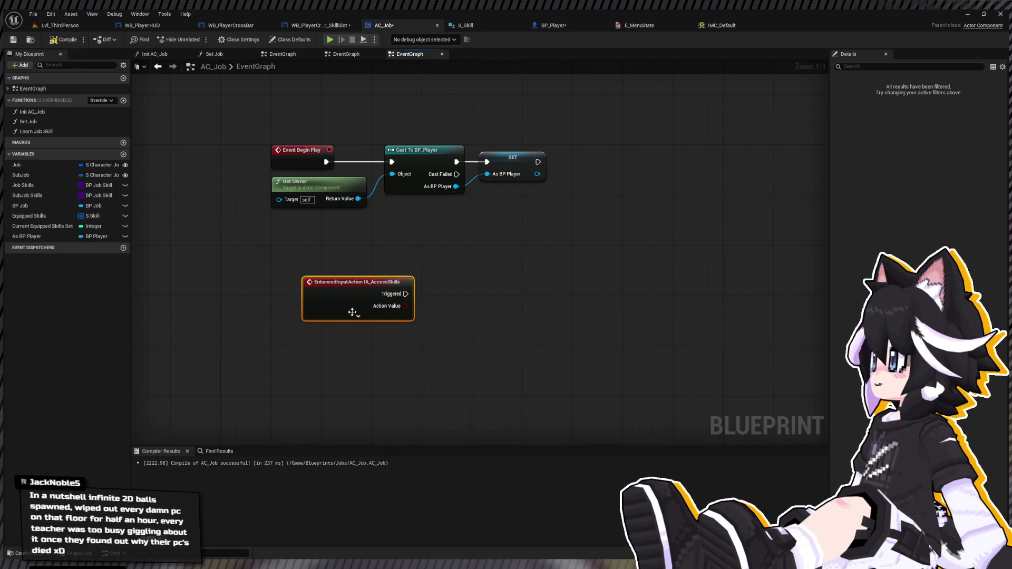
click(358, 310)
drag(352, 286, 326, 260)
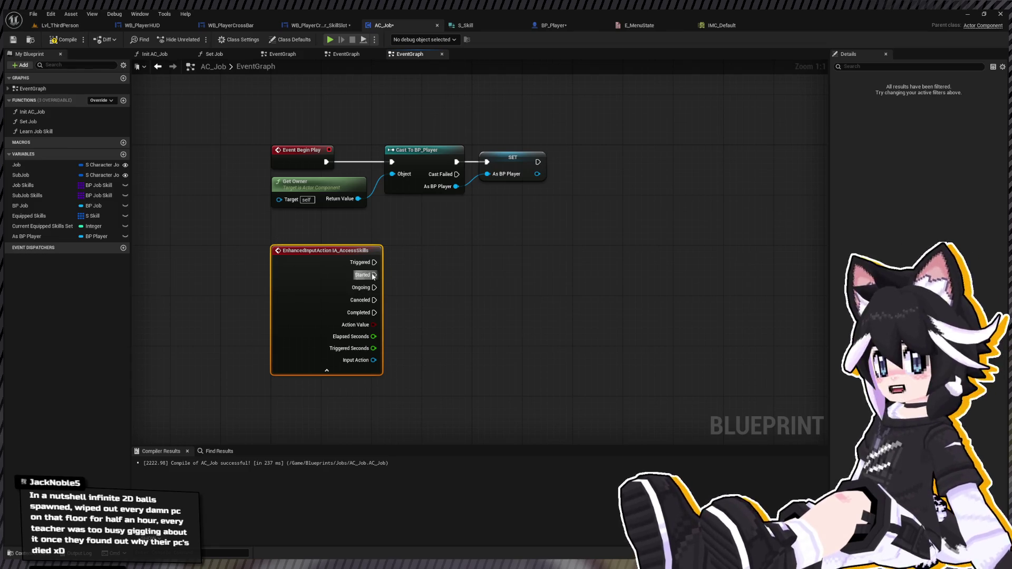
Set Menu State to Accessing Crossbar on Started and Out of Menu on Canceled, via As BP Player
mouse_move(40, 235)
mouse_down()
mouse_move(454, 291)
mouse_move(407, 282)
mouse_move(474, 283)
mouse_up()
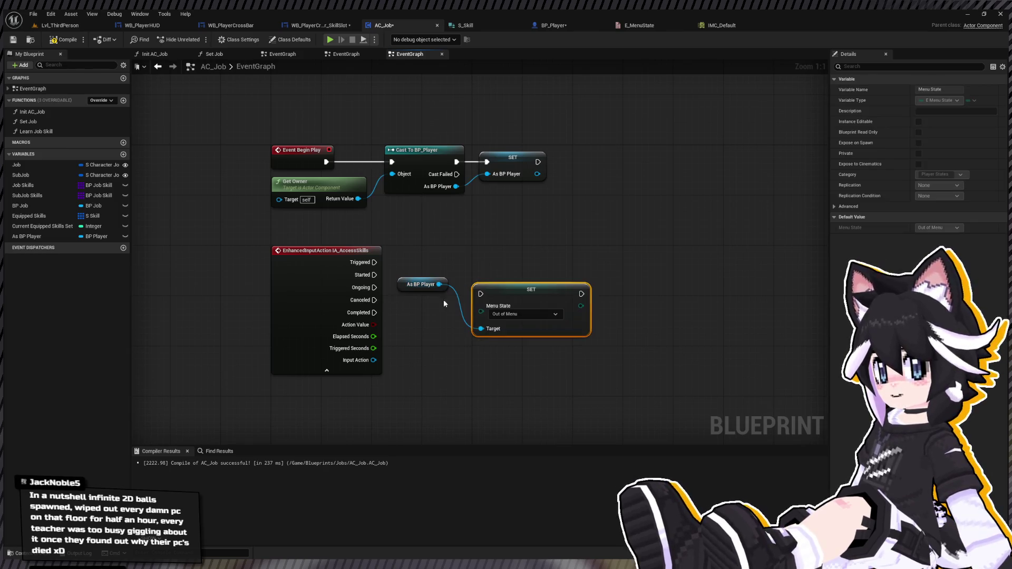
click(511, 314)
click(507, 343)
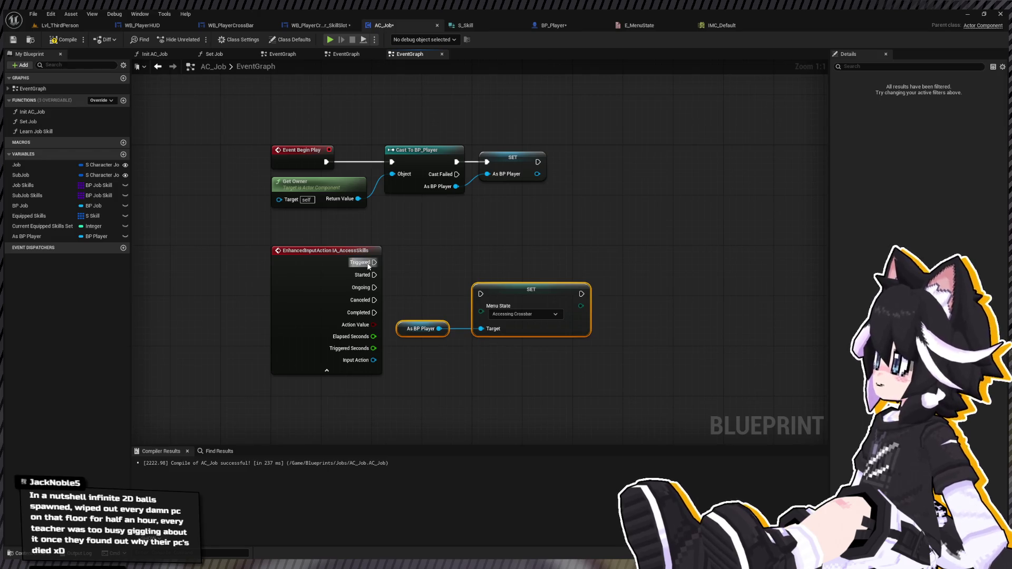
mouse_move(374, 275)
mouse_down()
mouse_move(481, 294)
mouse_move(546, 273)
mouse_up()
key(ctrl+d)
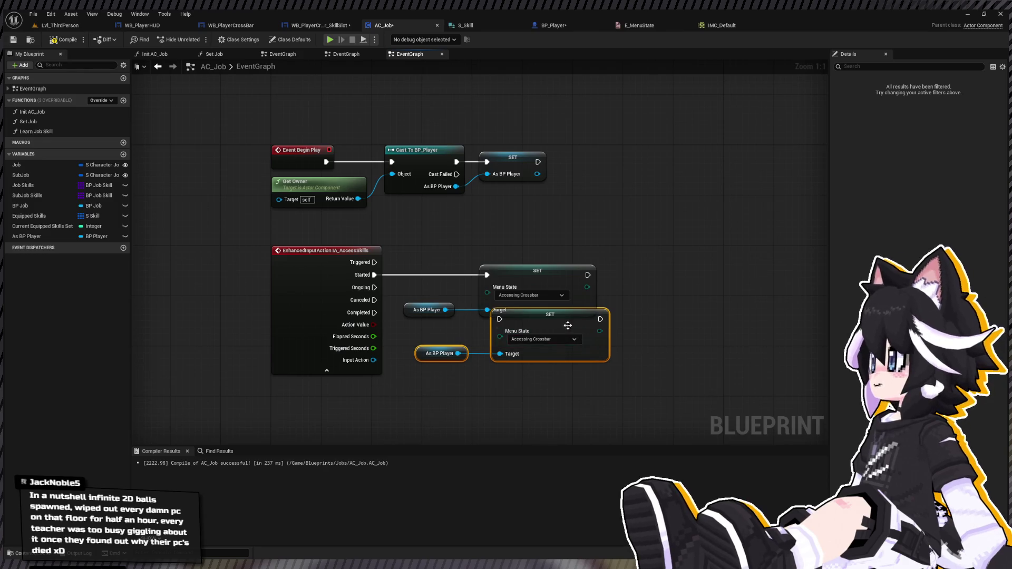
click(531, 357)
click(525, 369)
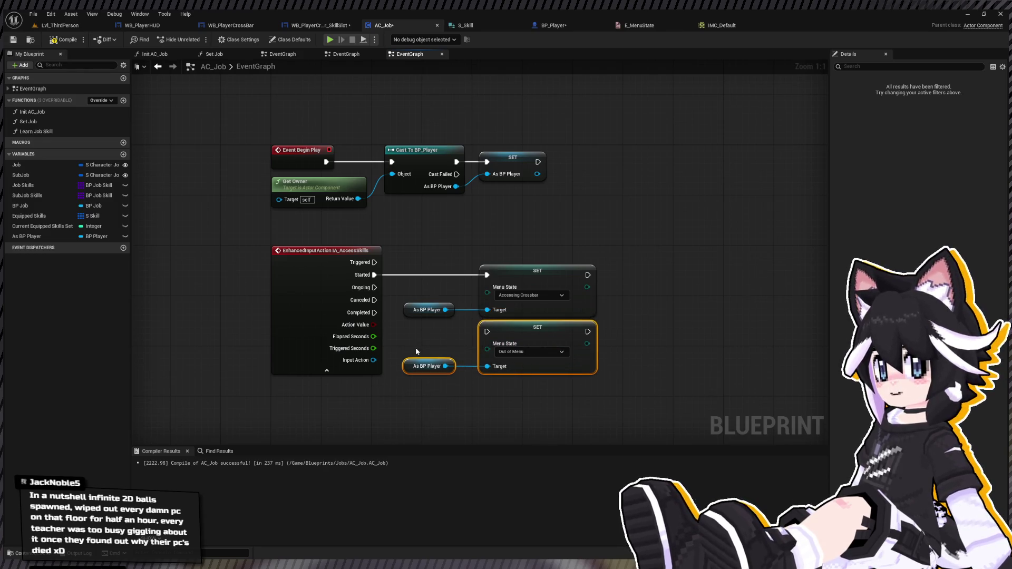
drag(537, 345, 538, 358)
mouse_move(374, 300)
mouse_down()
mouse_move(487, 344)
mouse_move(374, 312)
mouse_up()
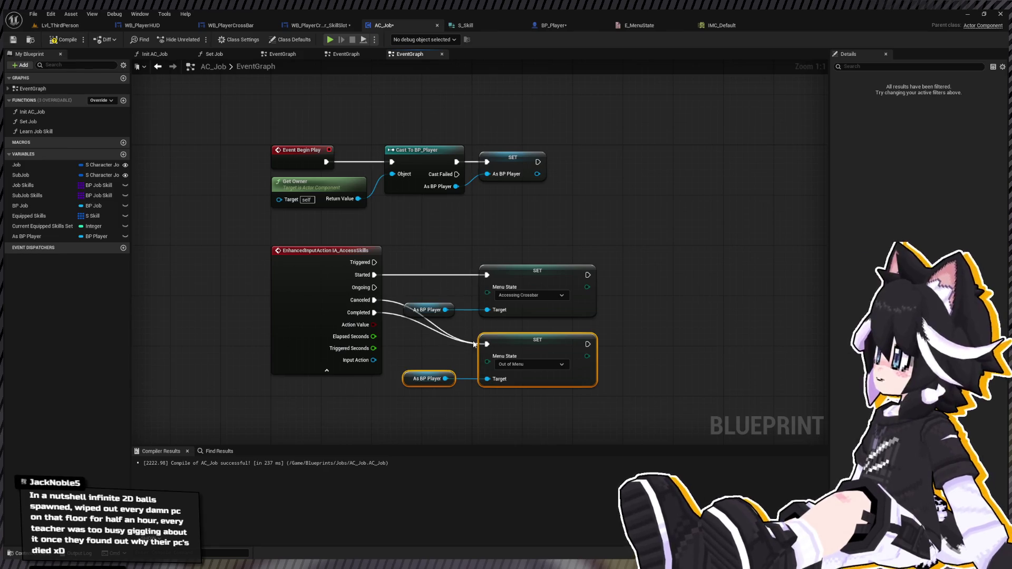
drag(642, 305, 502, 306)
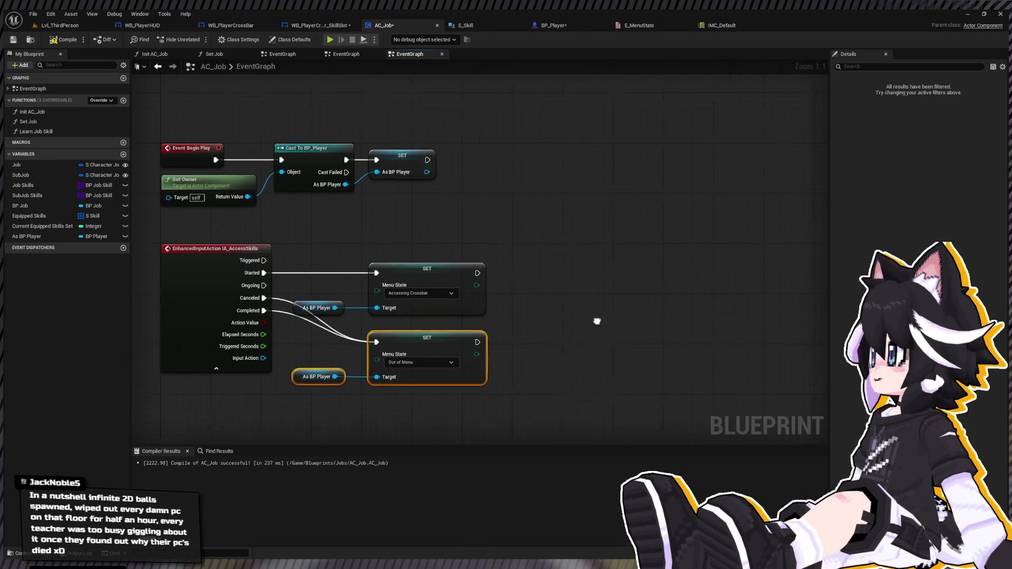
Show WB_PlayerCrossBar's Designer layout and select its Horizontal Box
click(321, 25)
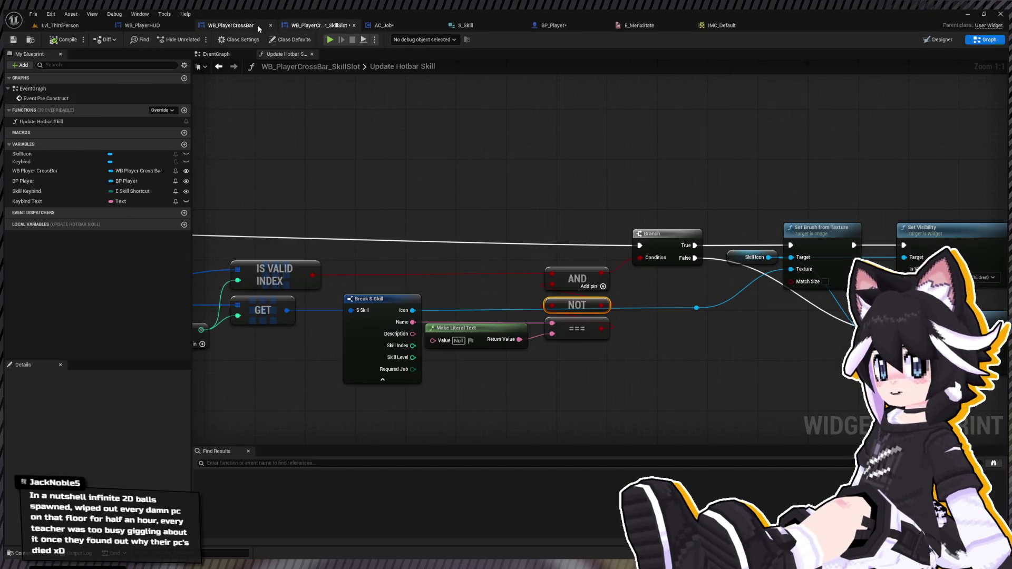
click(260, 28)
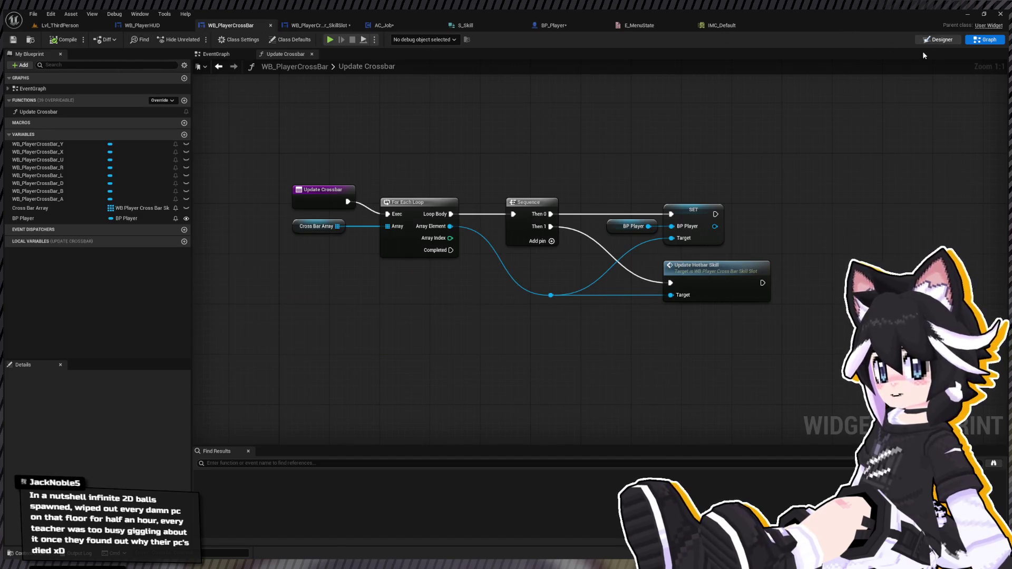
click(940, 40)
scroll(569, 140, up, 3)
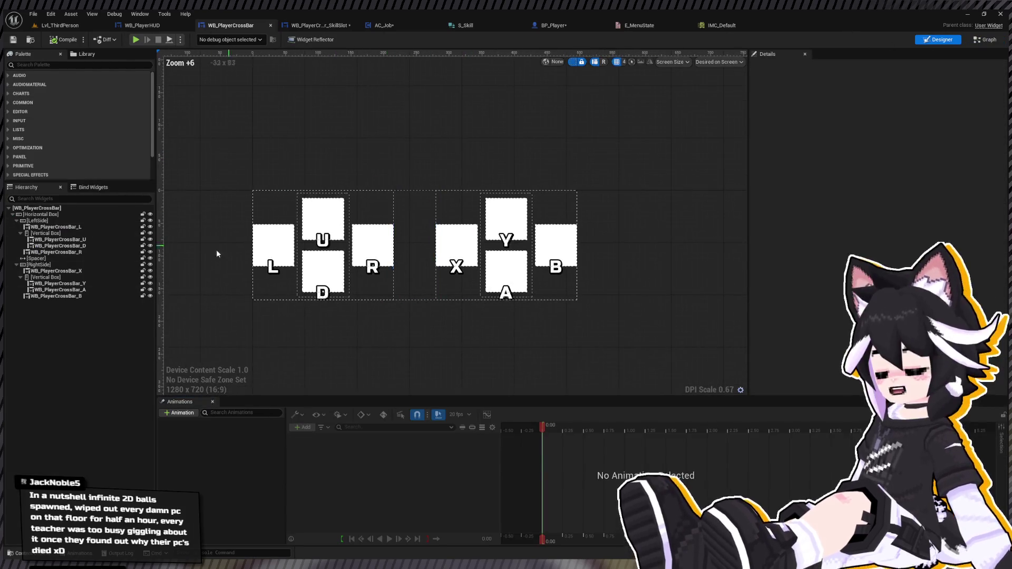
click(42, 215)
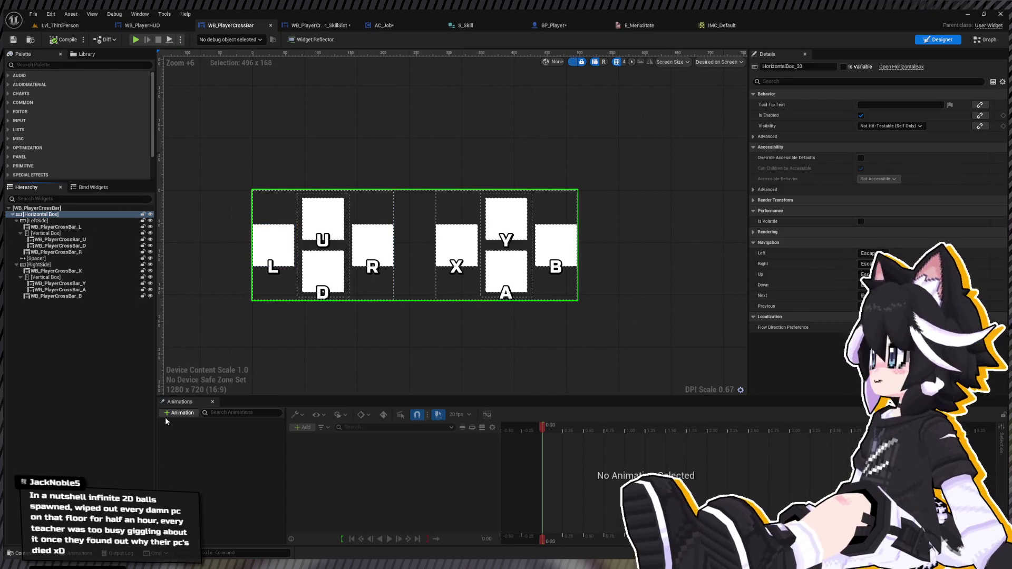
Wrap the Horizontal Box in an Overlay and add an Image above it
click(50, 65)
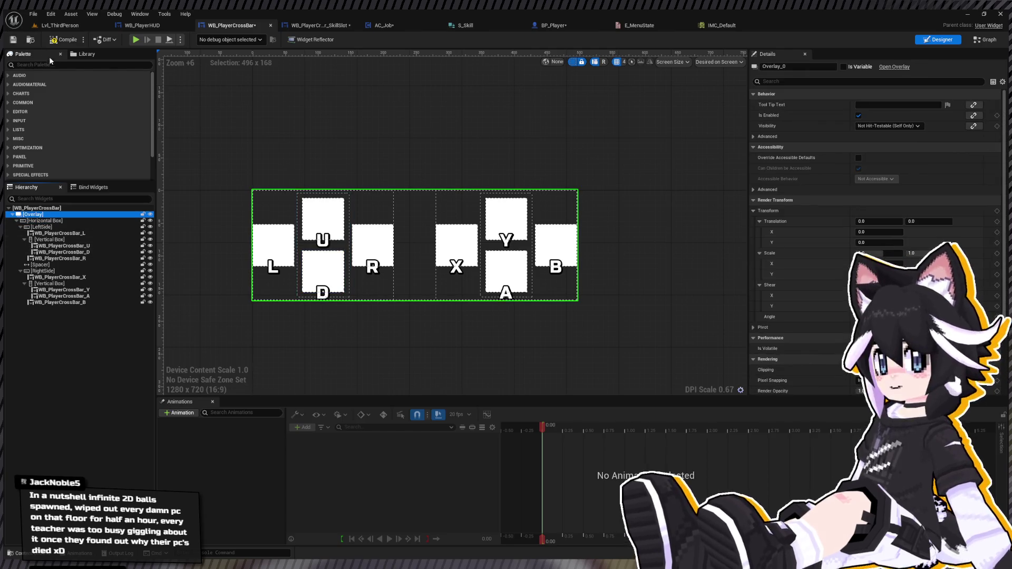
text(image)
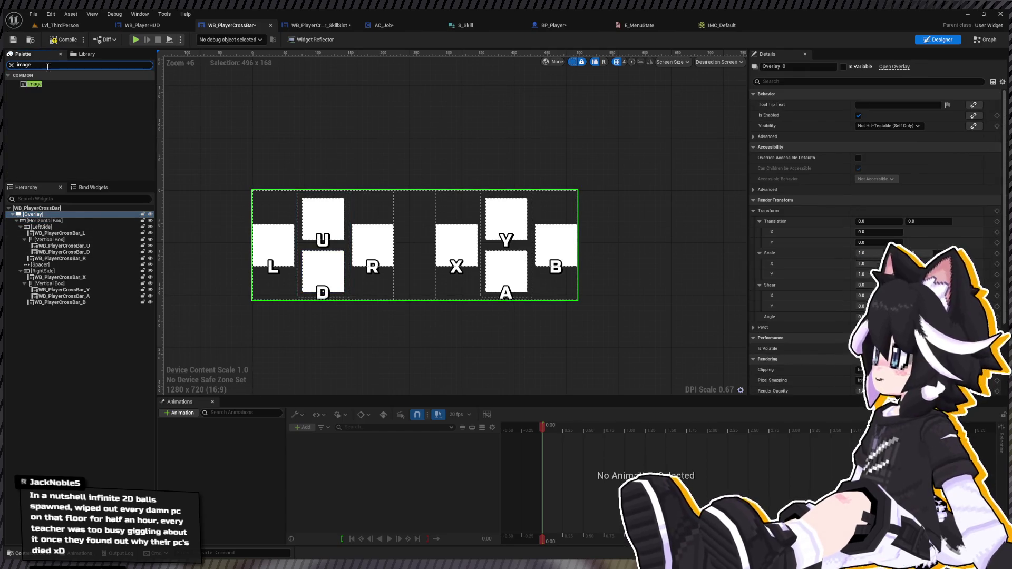
text(border)
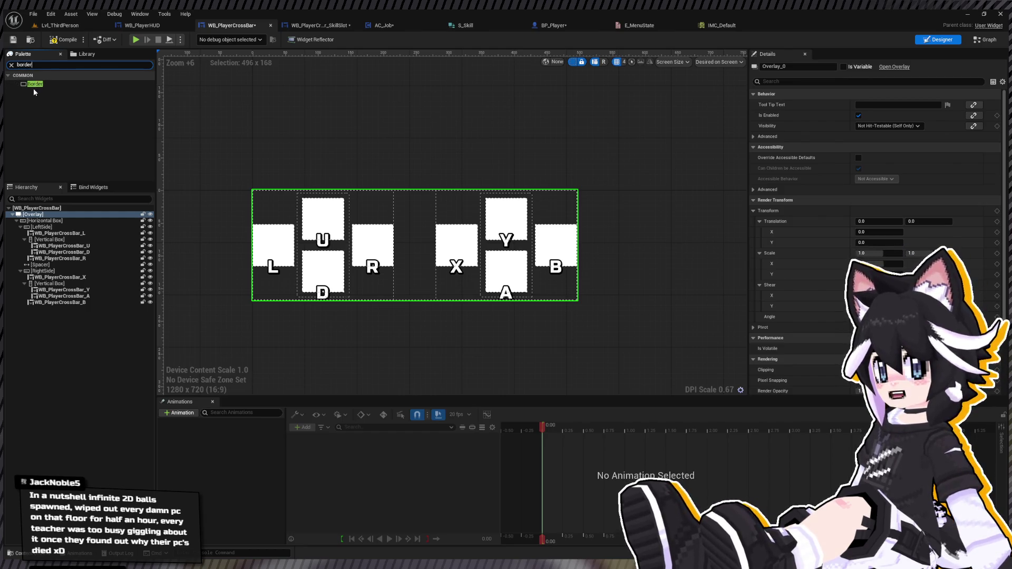
text(image)
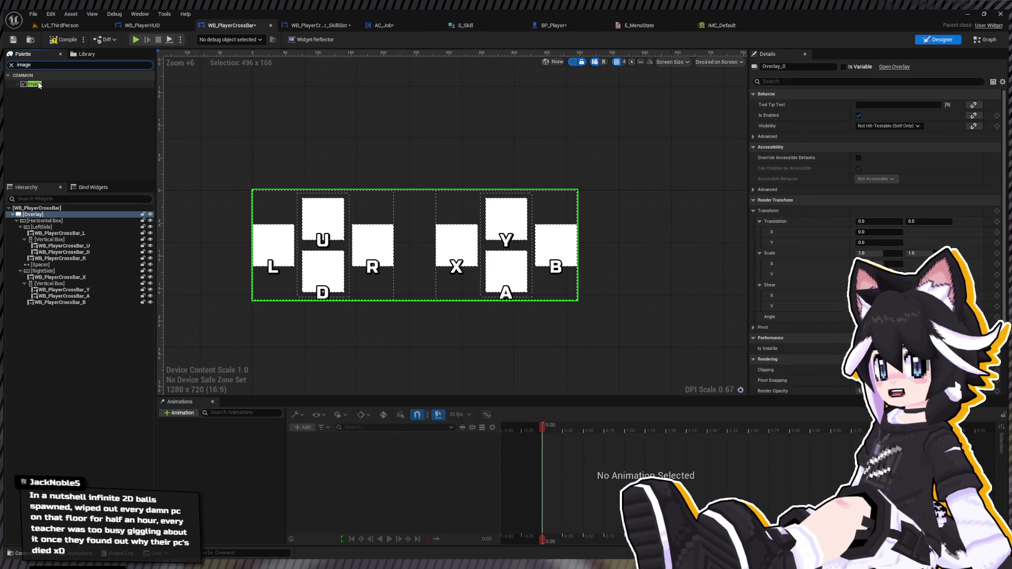
click(35, 84)
drag(62, 216, 62, 216)
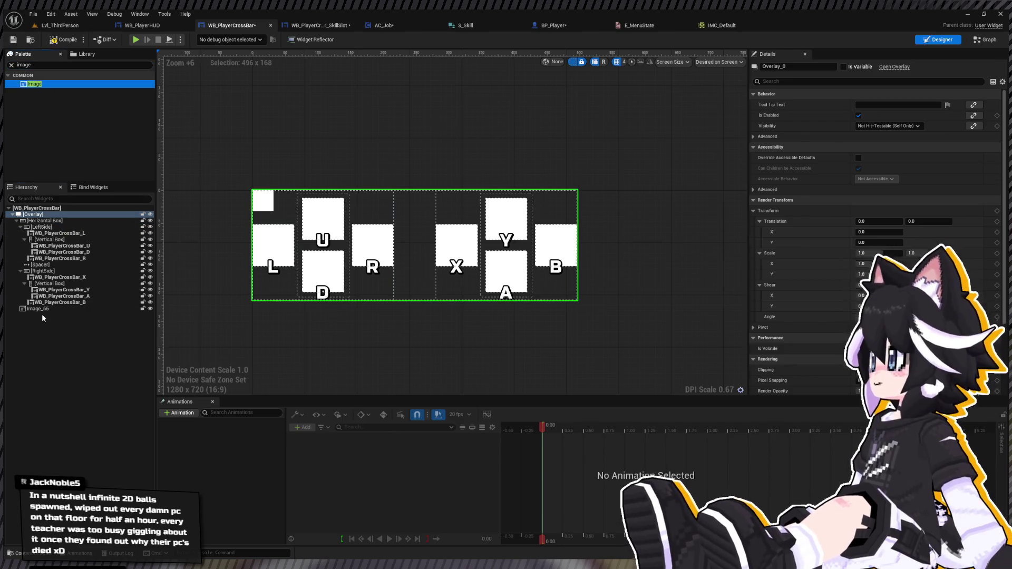
mouse_move(42, 311)
mouse_down()
mouse_move(53, 266)
mouse_move(42, 221)
mouse_up()
drag(45, 311, 40, 224)
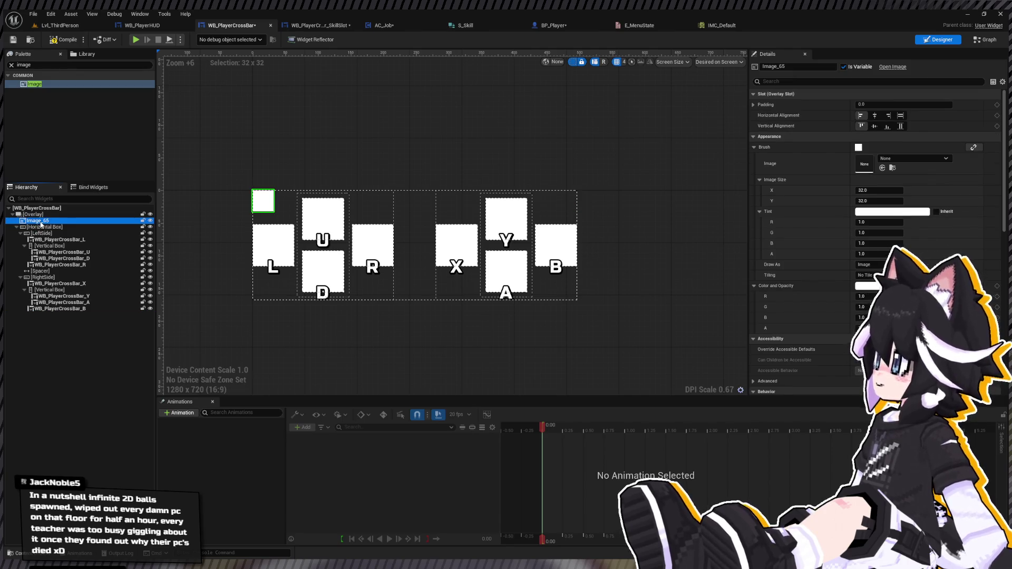
Rename the image SelectionWindow, set both alignments to Fill, and browse to the UI textures folder
key(F2)
text(SelectionWindow)
key(Return)
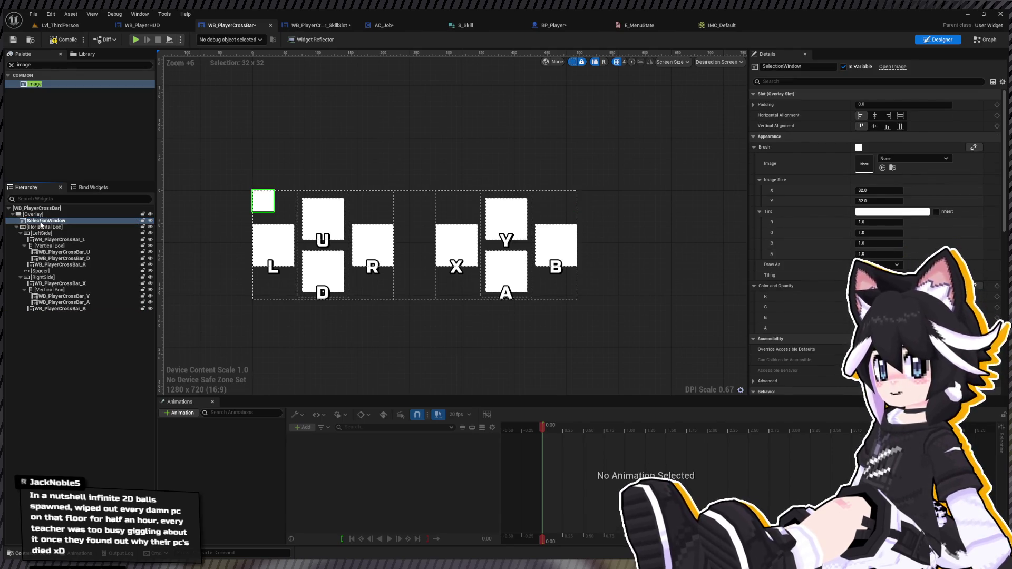
click(900, 116)
click(900, 126)
click(20, 552)
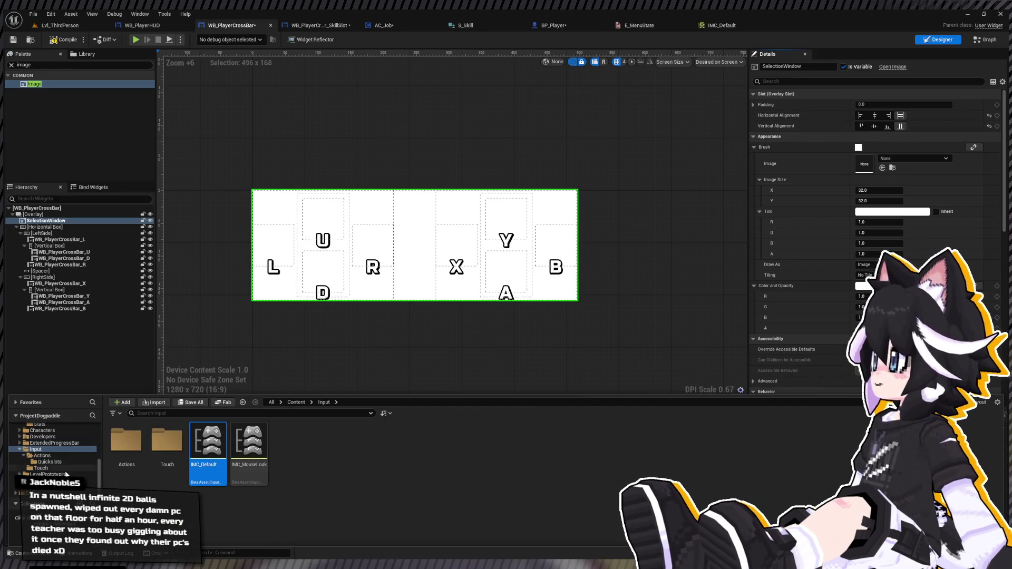
click(53, 492)
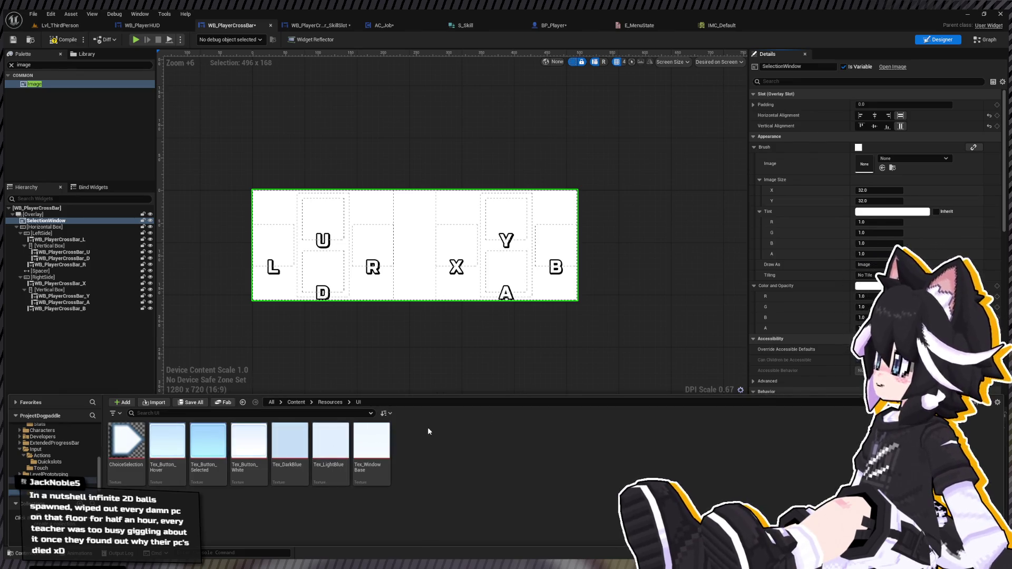
Apply Tex_LightBlue to SelectionWindow's brush, drawn as Box with a 0.1 margin
drag(331, 441, 906, 158)
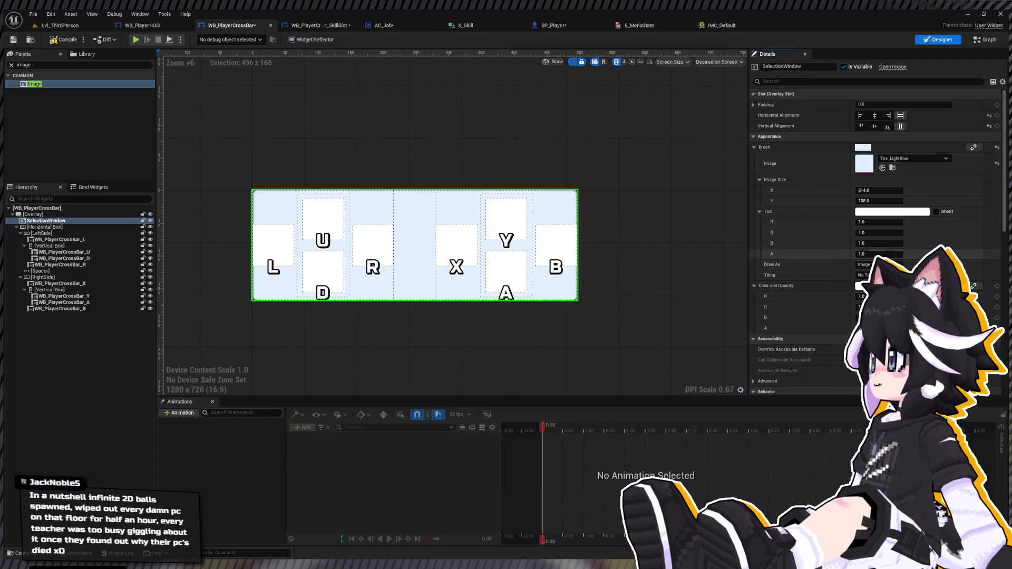
click(867, 275)
text(0.1)
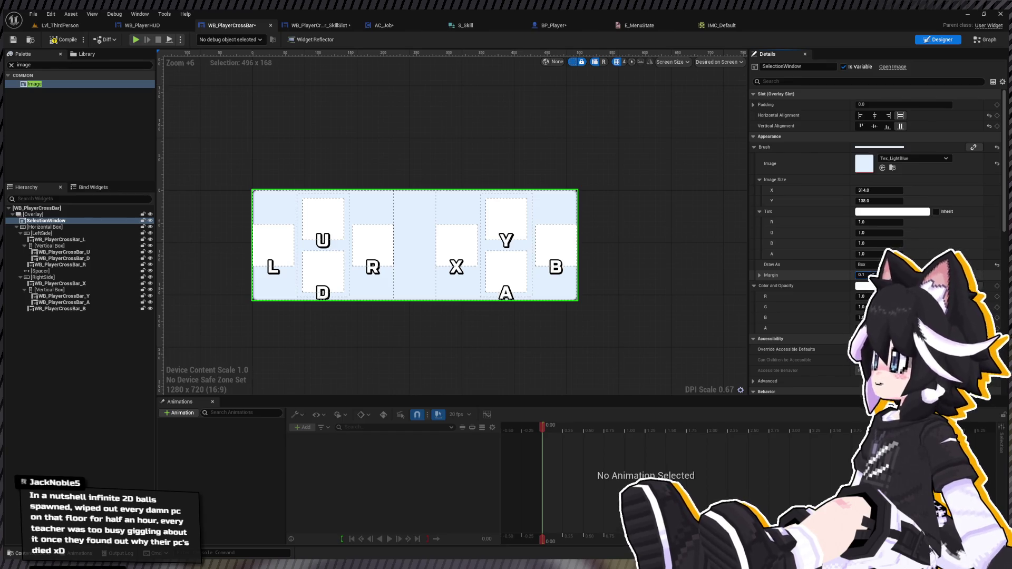
key(Return)
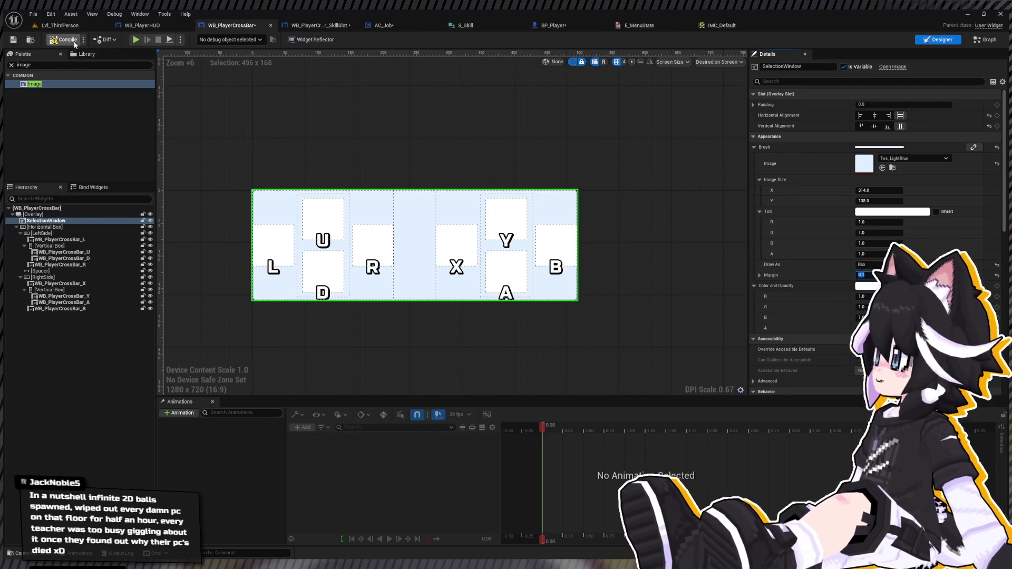
click(984, 40)
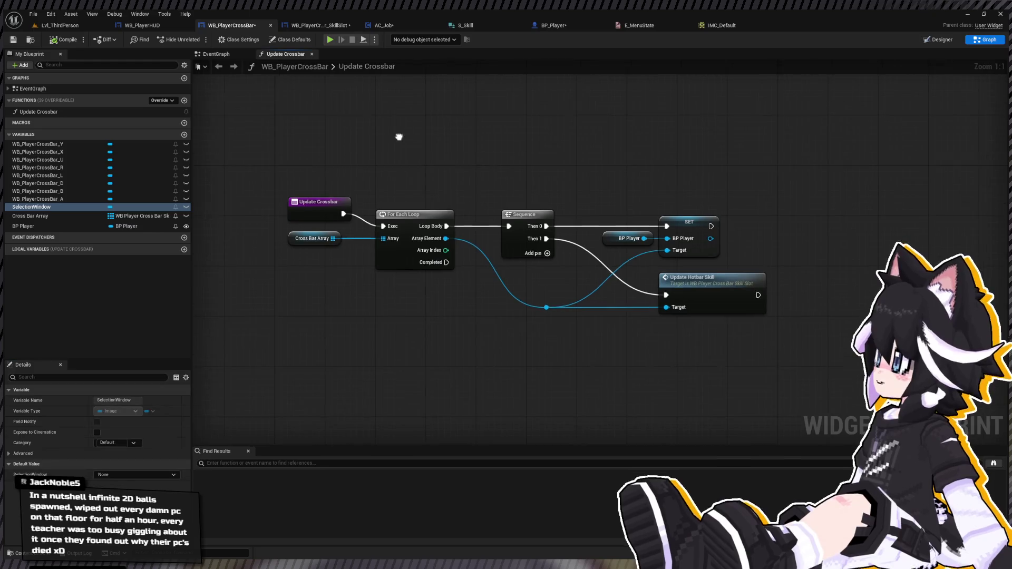
Hide SelectionWindow with Set Visibility (Hidden) after the For Each Loop completes, and tidy the nodes
double_click(33, 88)
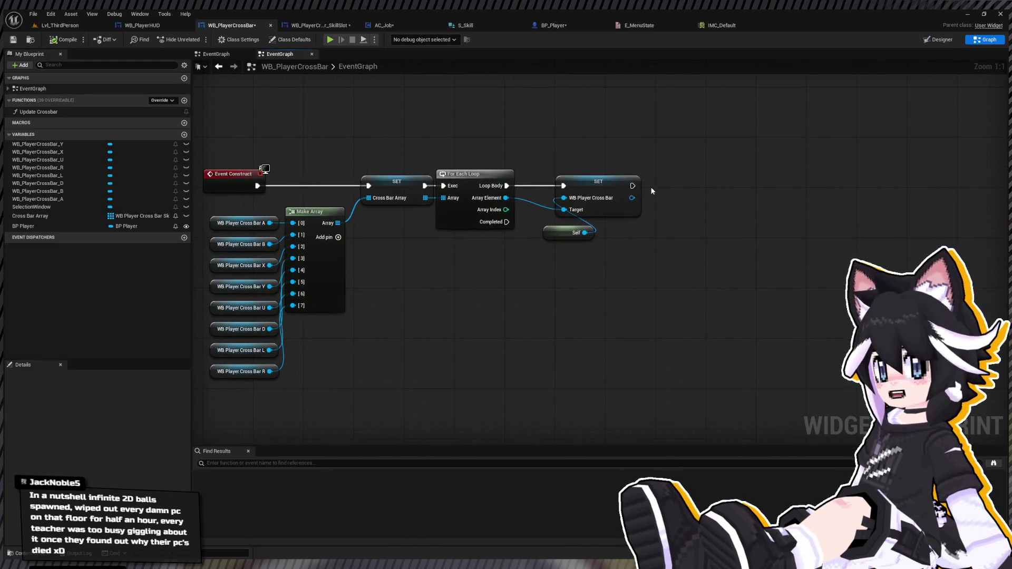
mouse_move(31, 206)
mouse_down()
mouse_move(482, 238)
mouse_move(479, 254)
mouse_move(542, 258)
mouse_up()
click(582, 305)
click(453, 316)
drag(503, 210, 528, 274)
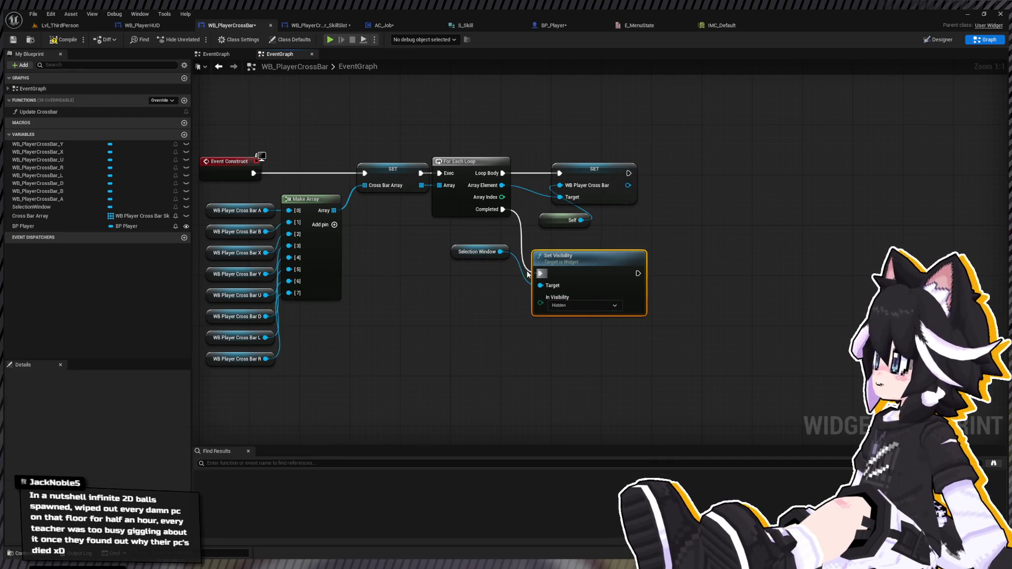
drag(477, 251, 477, 285)
drag(589, 244, 606, 228)
click(487, 252)
drag(487, 252, 461, 251)
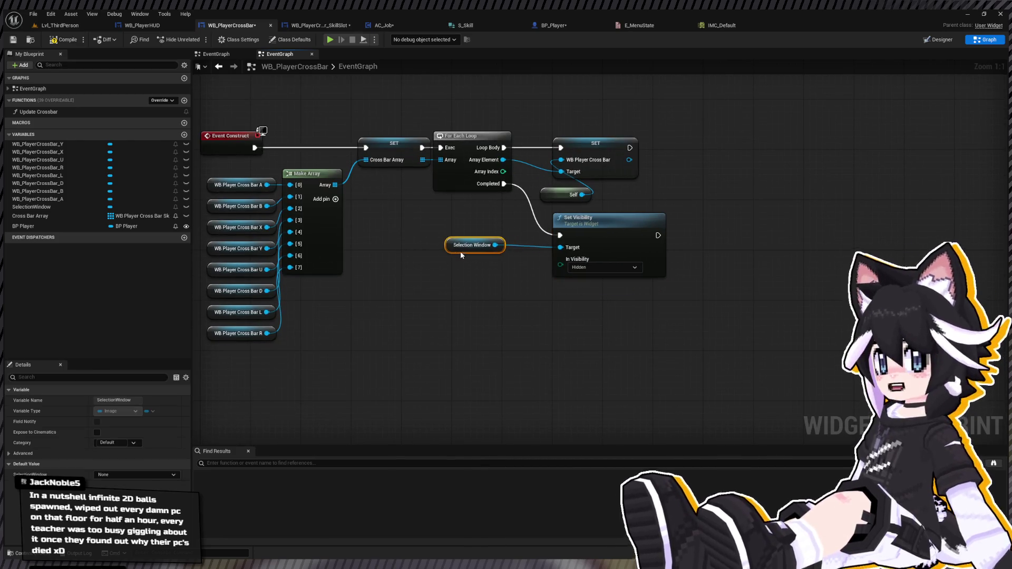
drag(477, 210, 688, 283)
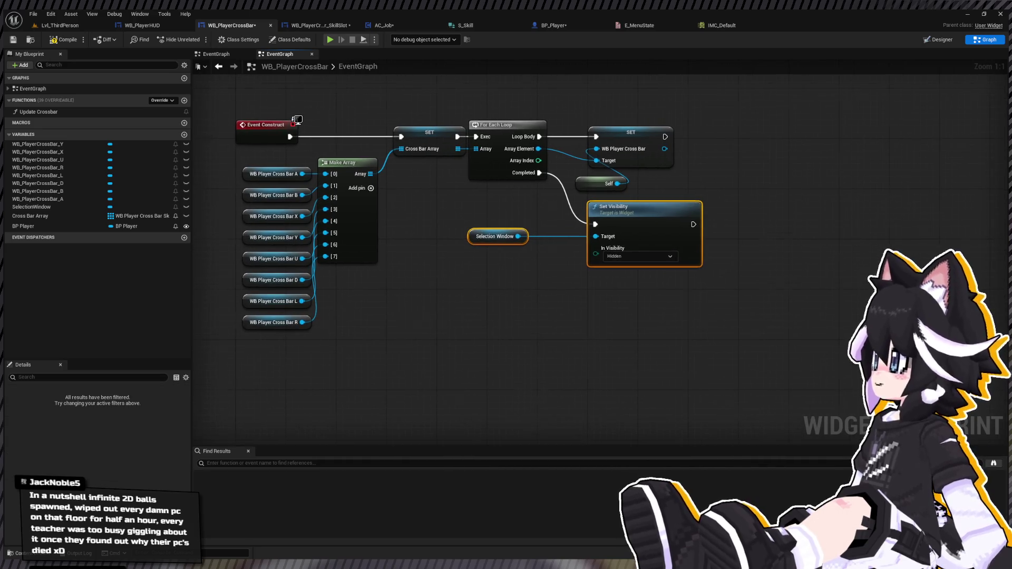
drag(221, 400, 316, 365)
click(320, 336)
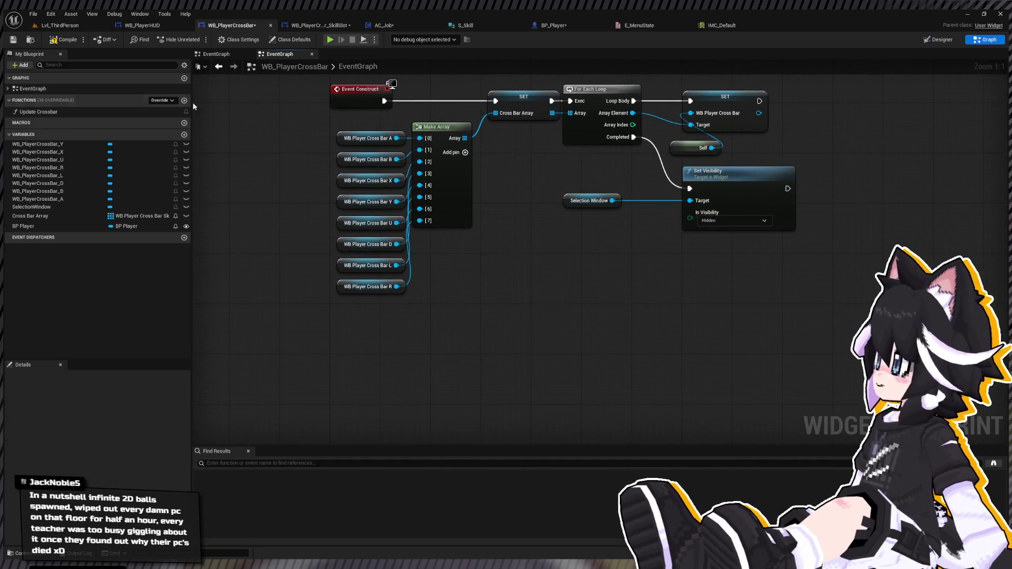
Create an Update Selection function with a boolean input named Toggle On
click(183, 100)
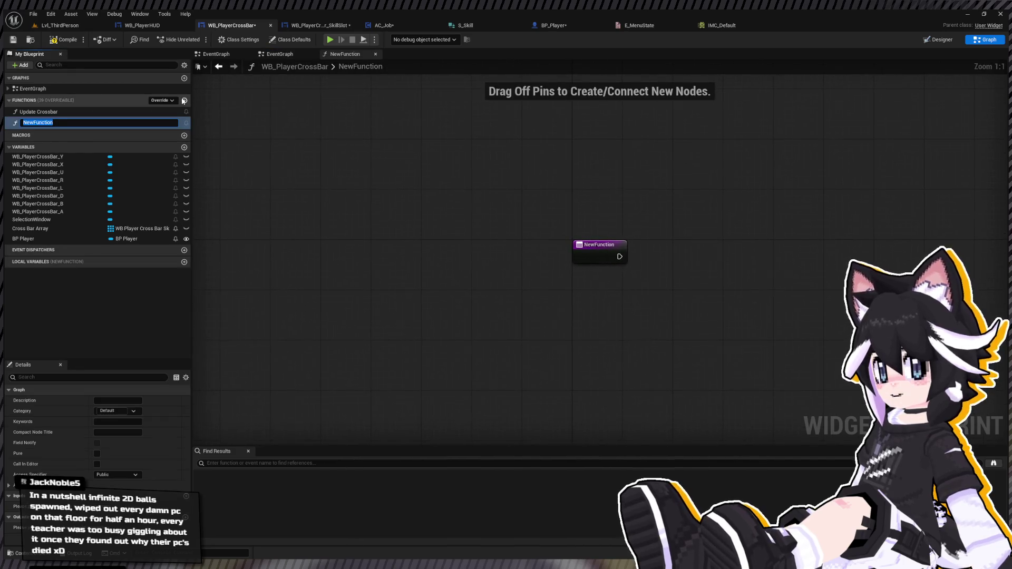
text(Update Sele)
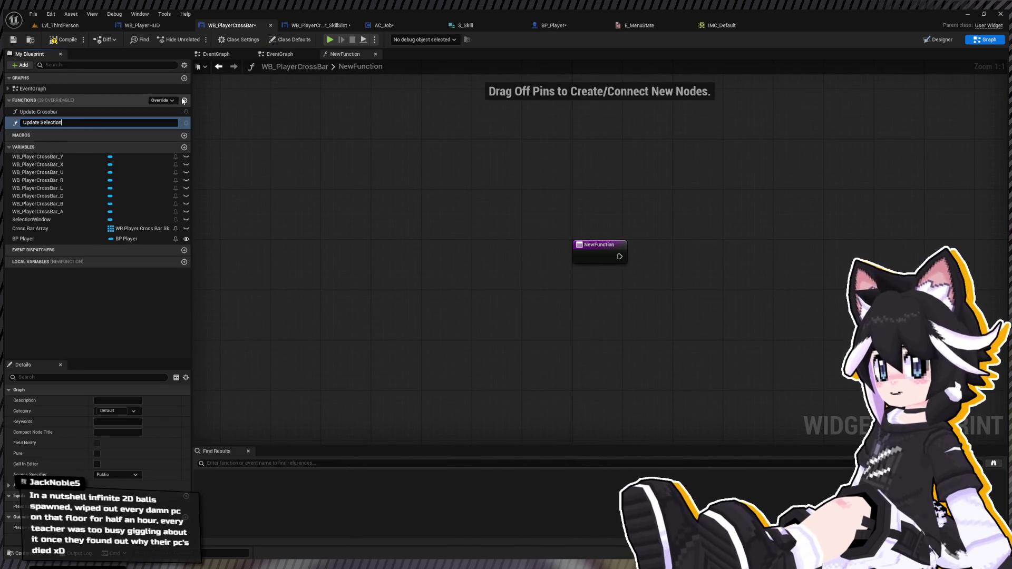
key(Return)
mouse_move(541, 227)
mouse_down()
mouse_move(248, 206)
mouse_move(391, 181)
mouse_up()
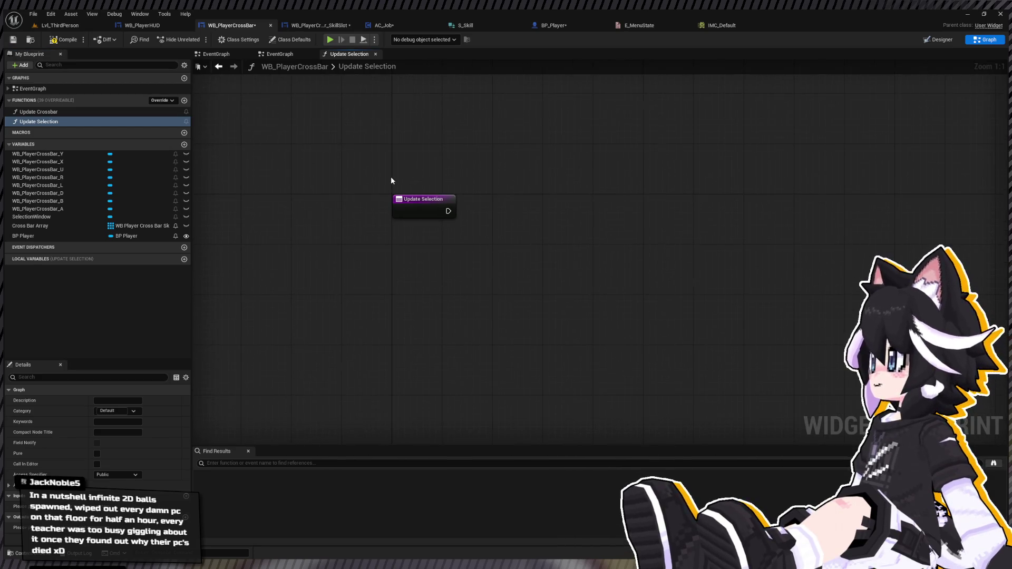
click(429, 201)
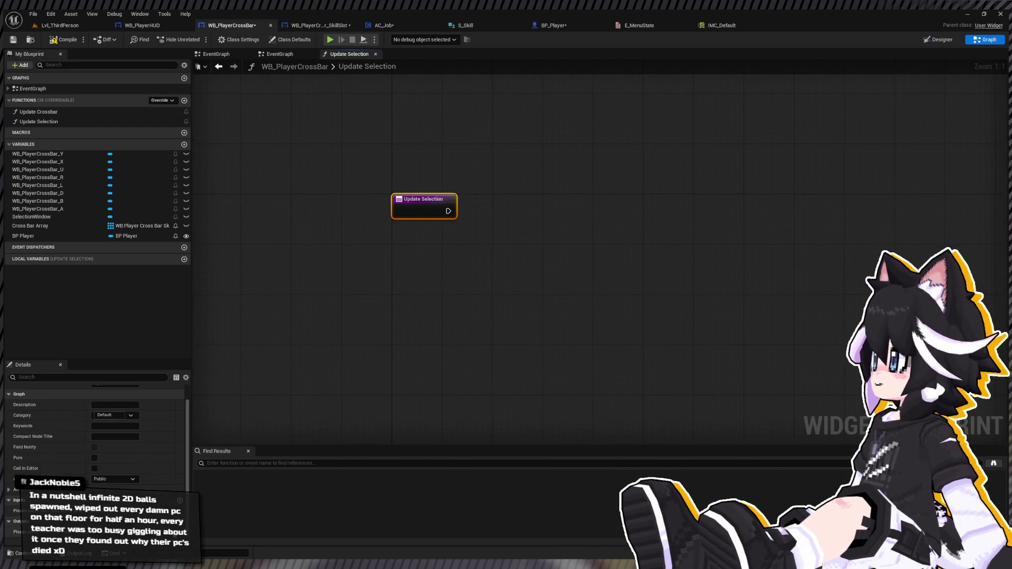
click(180, 500)
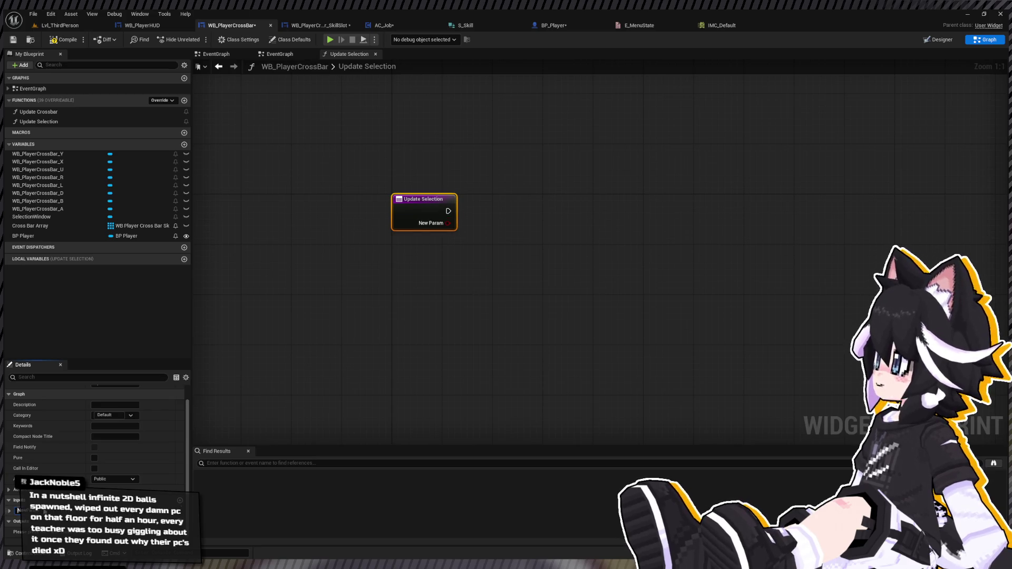
text(ToggleOn)
key(Return)
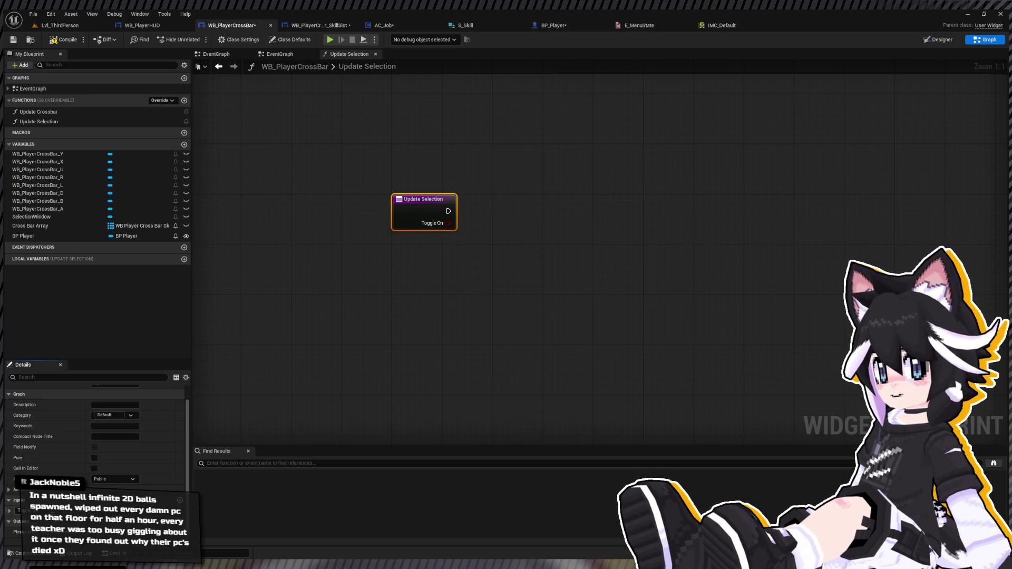
Branch on Toggle On: True sets SelectionWindow Not Hit-Testable, False sets Hidden; save the widget
drag(447, 211, 467, 201)
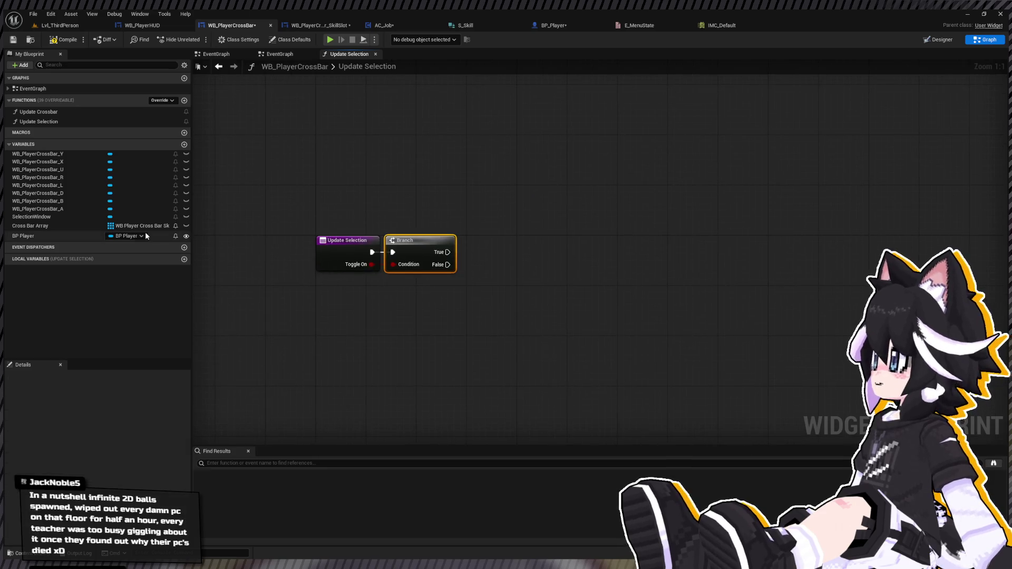
click(42, 217)
drag(489, 258, 543, 264)
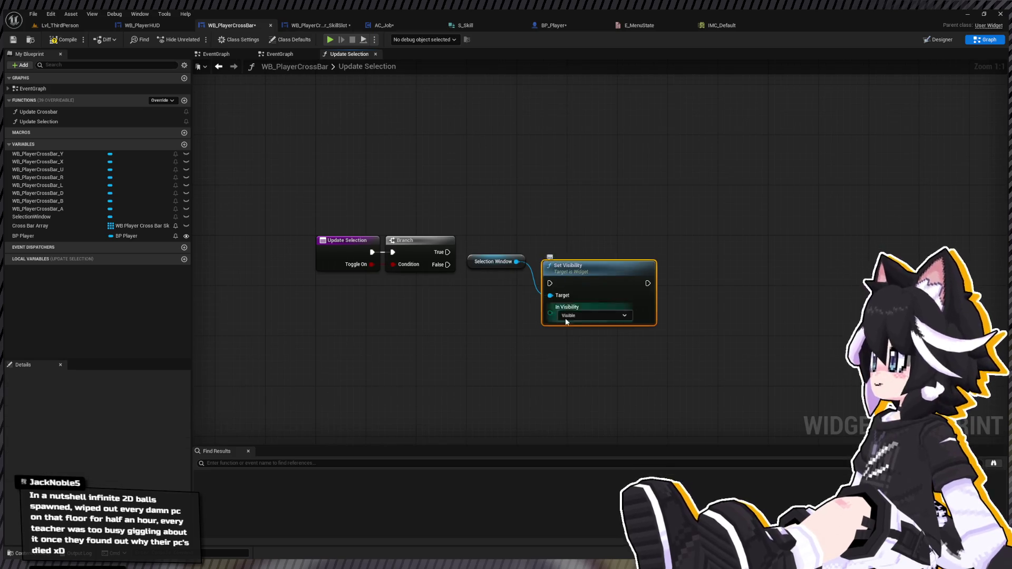
click(572, 296)
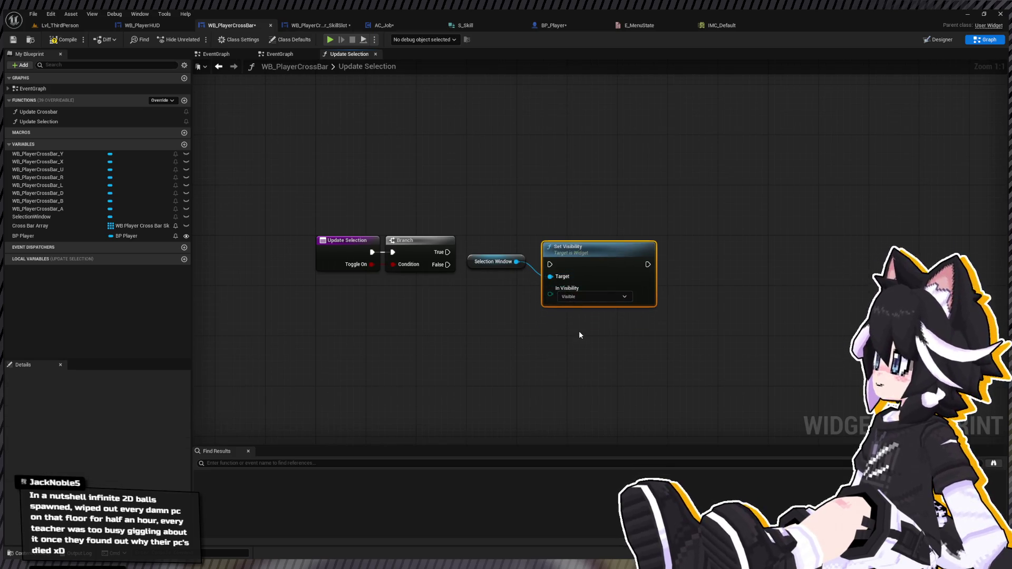
click(582, 337)
drag(447, 251, 549, 264)
key(q)
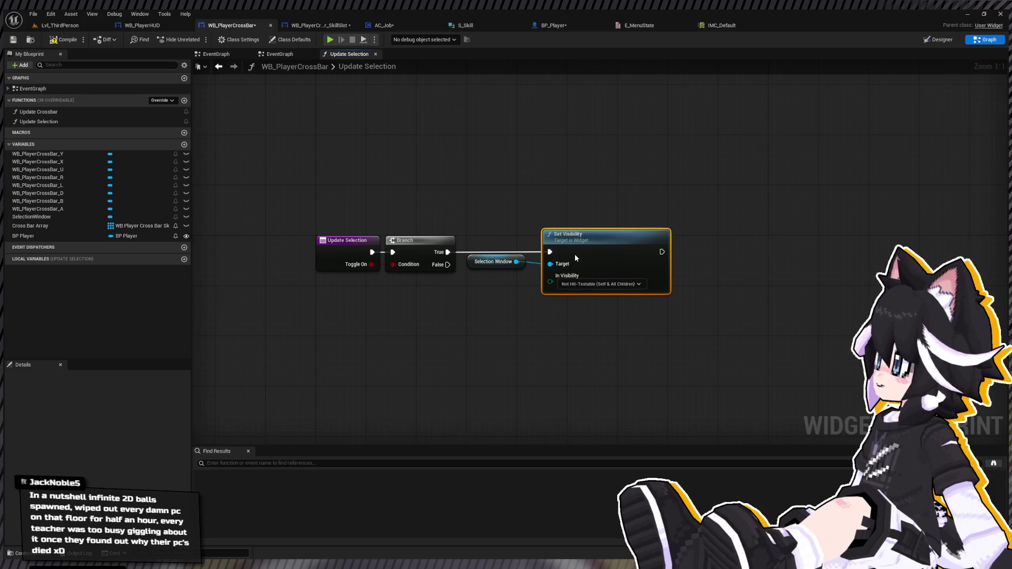
key(ctrl+v)
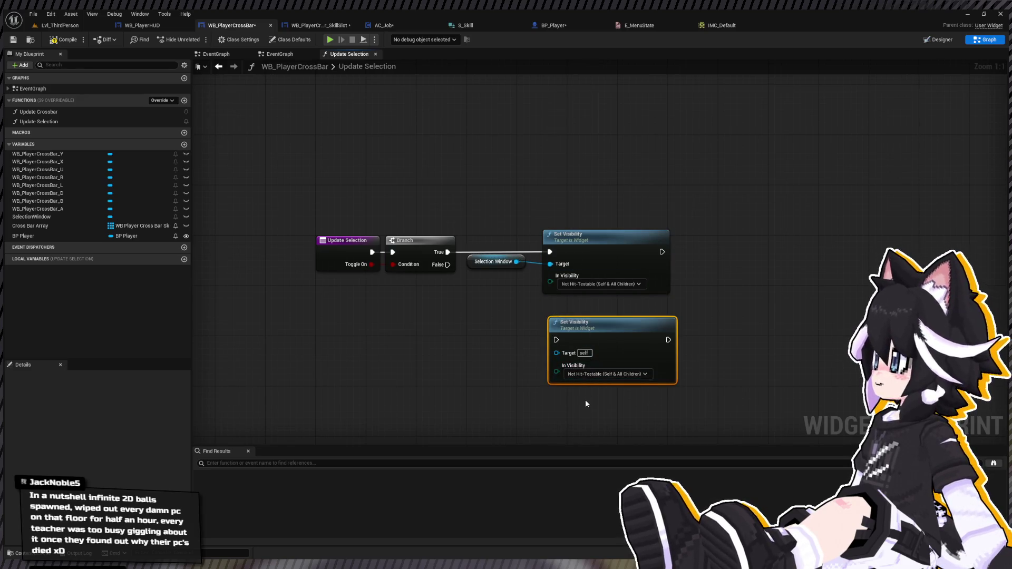
drag(555, 339, 447, 265)
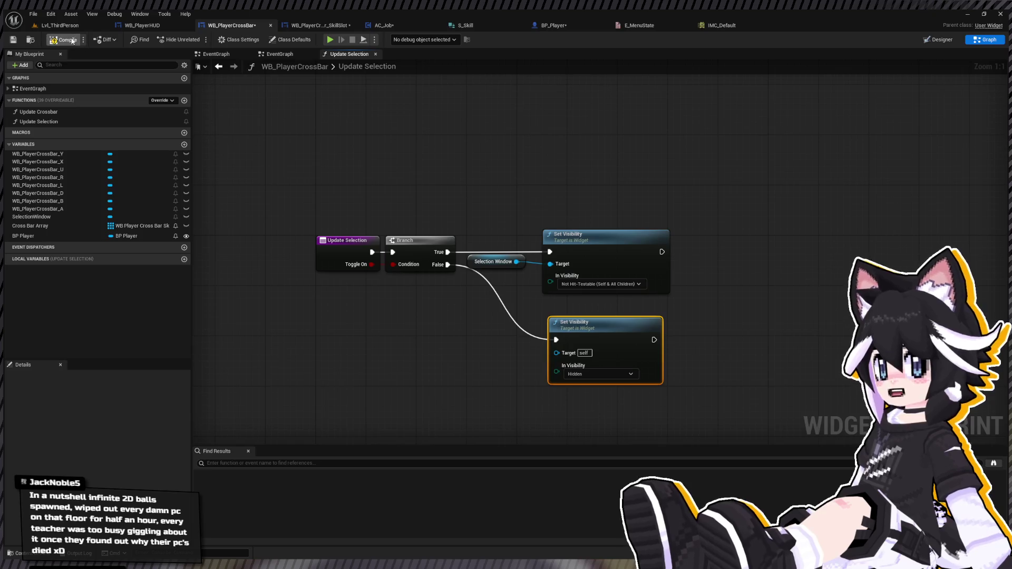
click(13, 40)
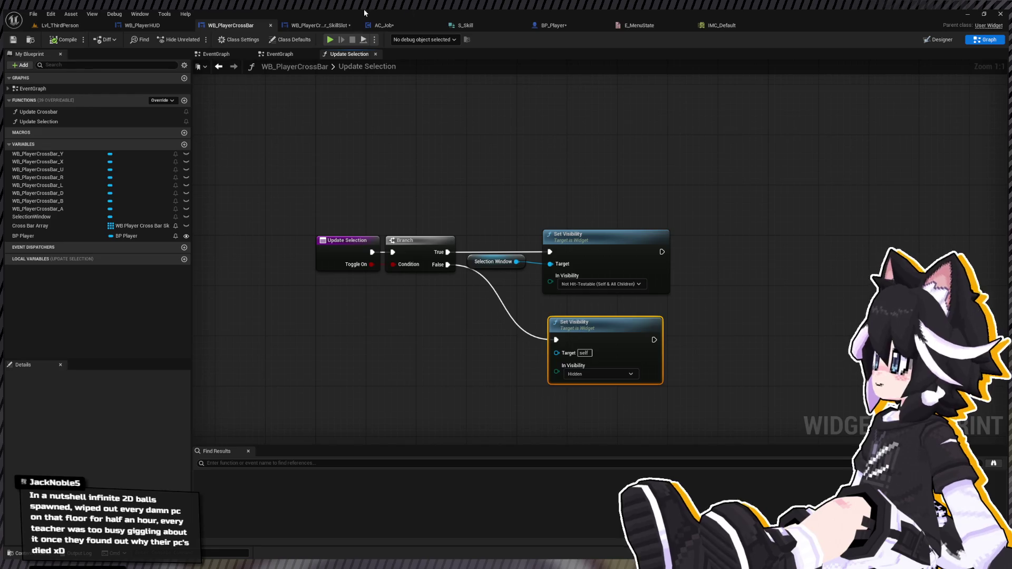
Switch to AC_Job and center the EventGraph on the IA_AccessSkills Menu State logic
click(414, 26)
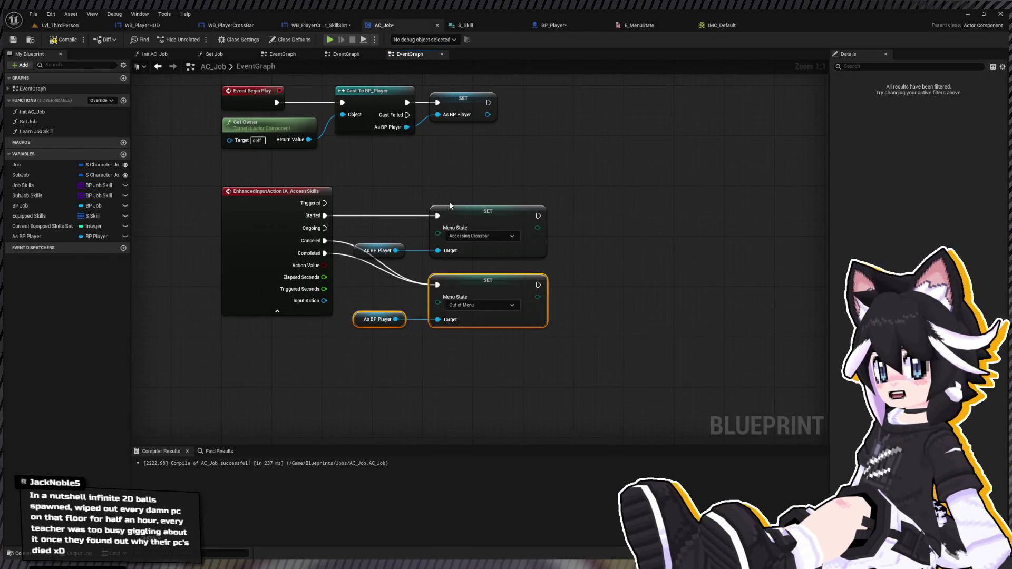
drag(415, 209, 396, 216)
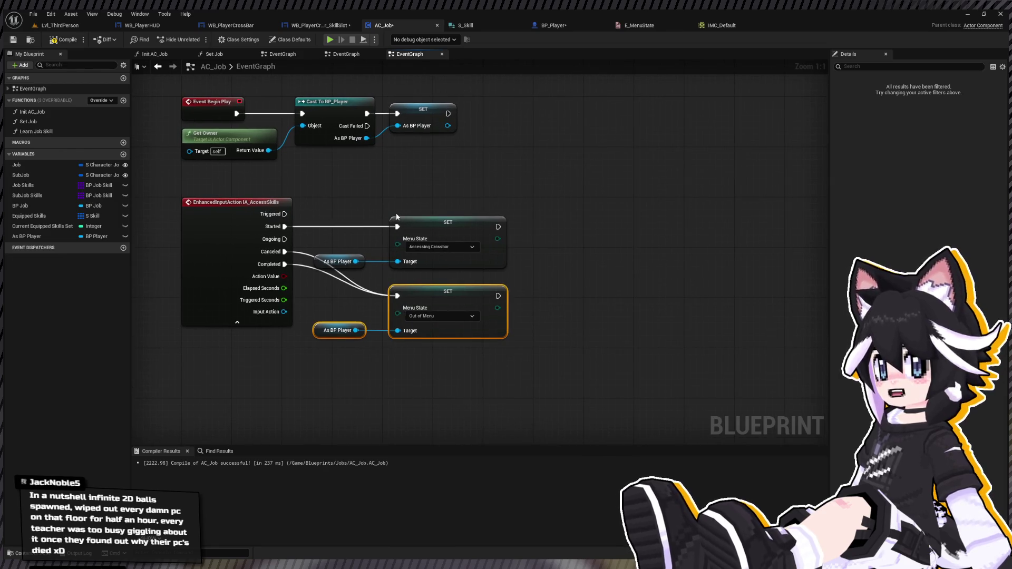
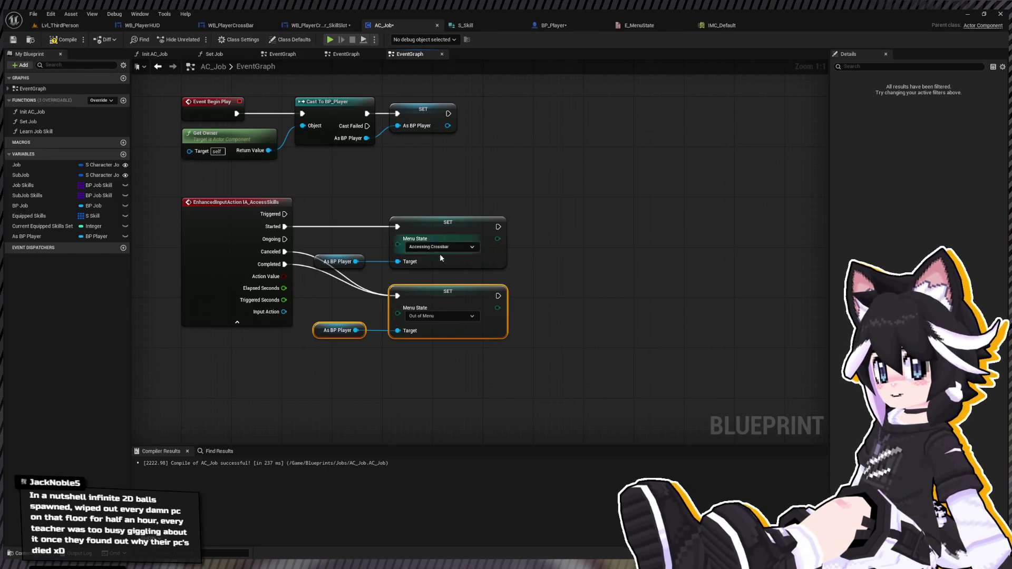
In the AC_Job graph, get WB Player Cross Bar from As BP Player's WB Player HUD
drag(421, 298, 420, 317)
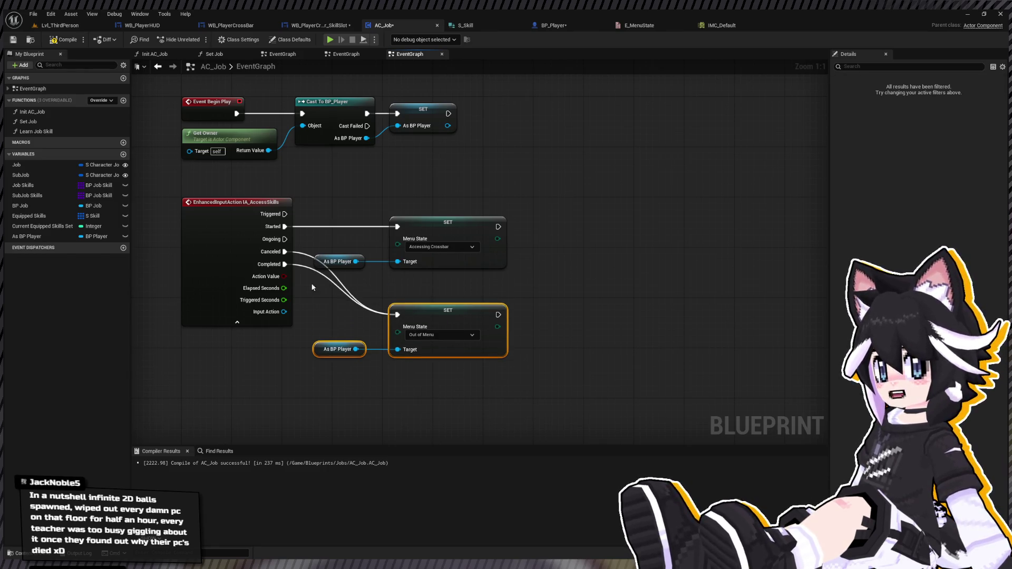
click(32, 235)
click(394, 288)
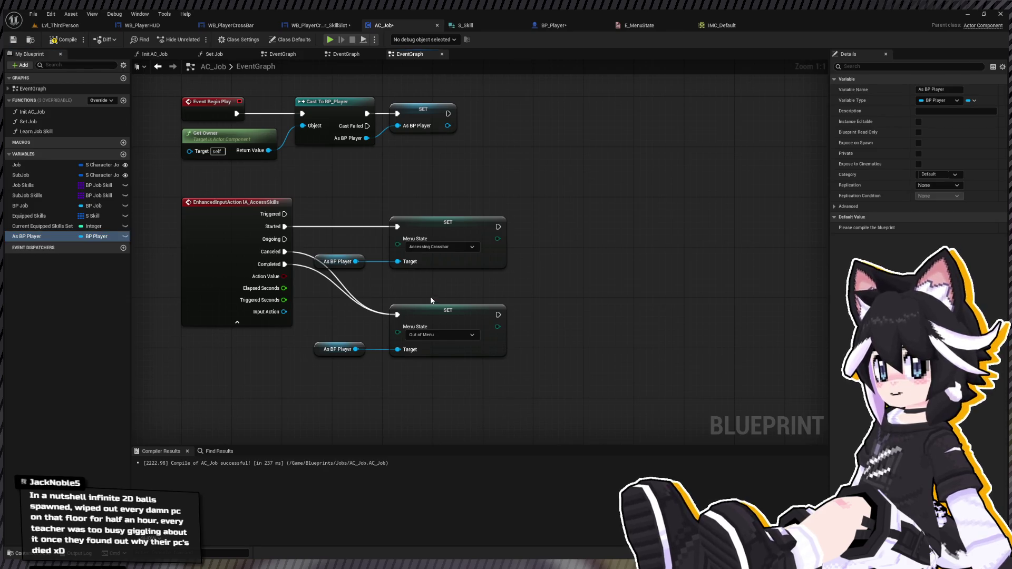
key(ctrl+v)
drag(432, 286, 497, 290)
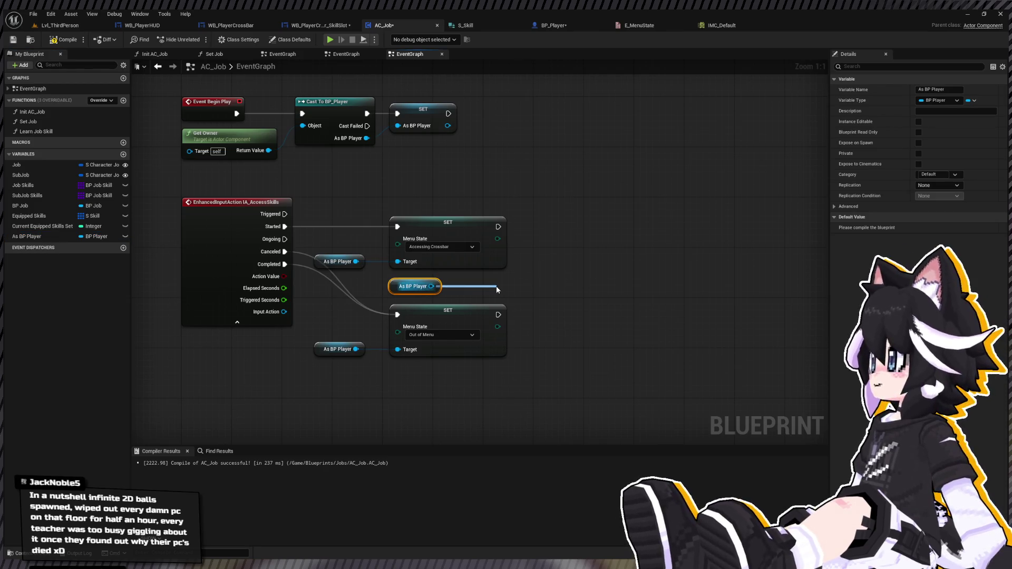
mouse_move(535, 293)
mouse_down()
mouse_move(491, 287)
mouse_move(558, 280)
mouse_up()
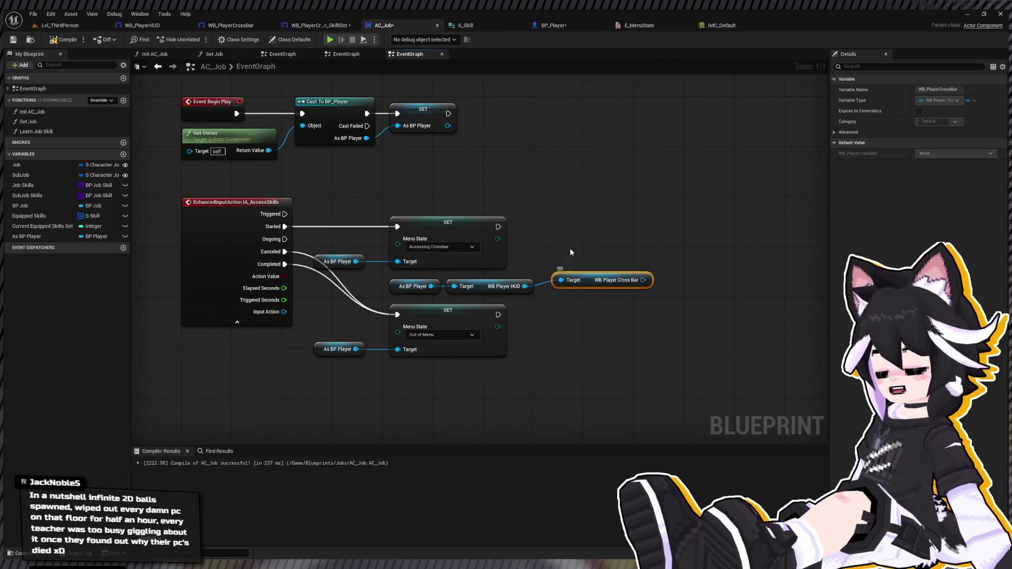
mouse_move(597, 285)
mouse_down()
mouse_move(582, 295)
mouse_move(592, 273)
mouse_move(589, 289)
mouse_move(667, 244)
mouse_move(695, 303)
mouse_up()
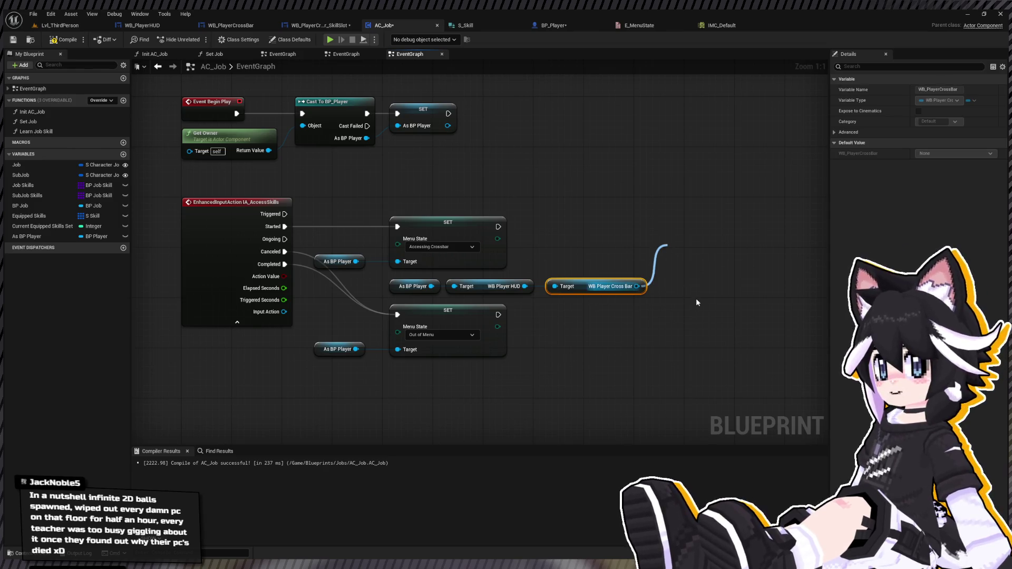
Call Update Selection on the cross bar after both the Accessing Crossbar and Out of Menu setters
click(722, 285)
drag(673, 263, 498, 227)
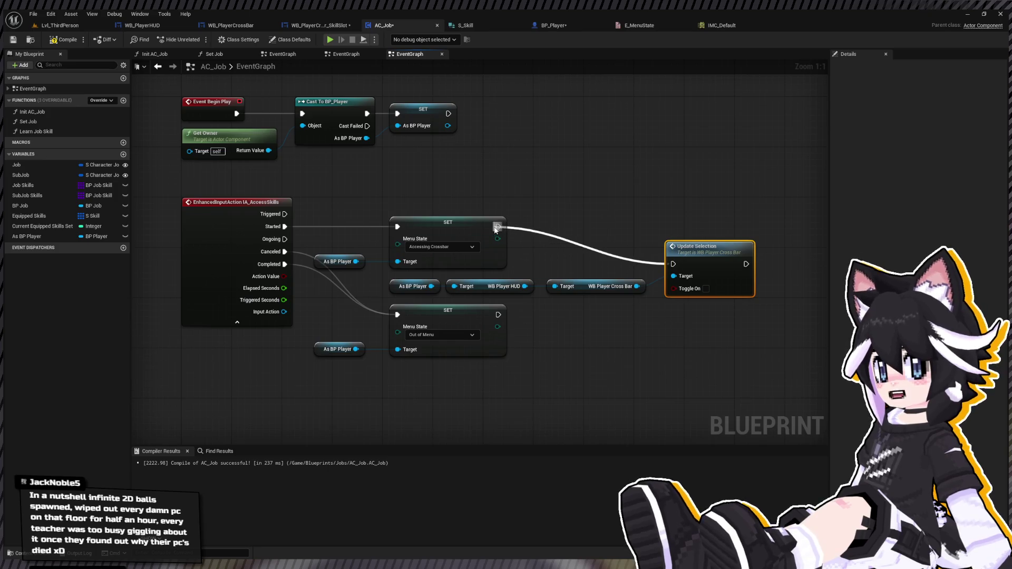
drag(701, 295, 695, 257)
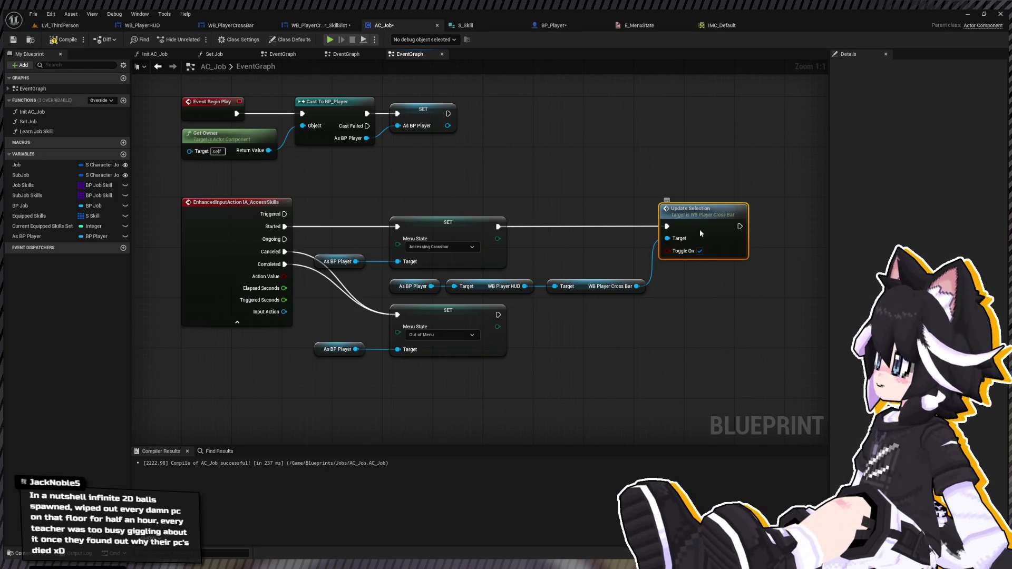
key(ctrl+w)
mouse_move(498, 314)
mouse_down()
mouse_move(631, 327)
mouse_move(667, 349)
mouse_move(680, 310)
mouse_up()
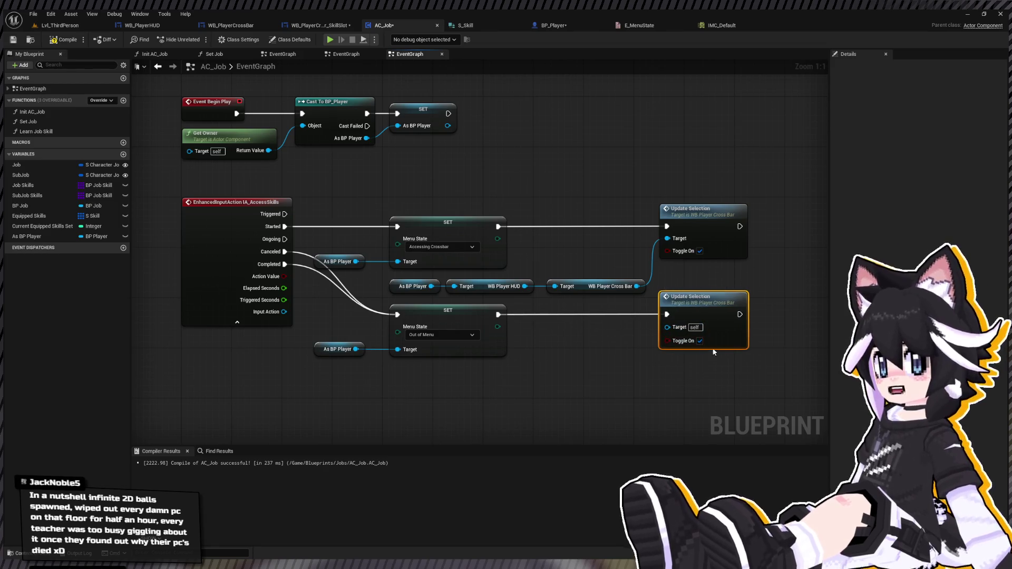
Wire the cross bar into the second Update Selection's Target and recompile without errors
click(72, 44)
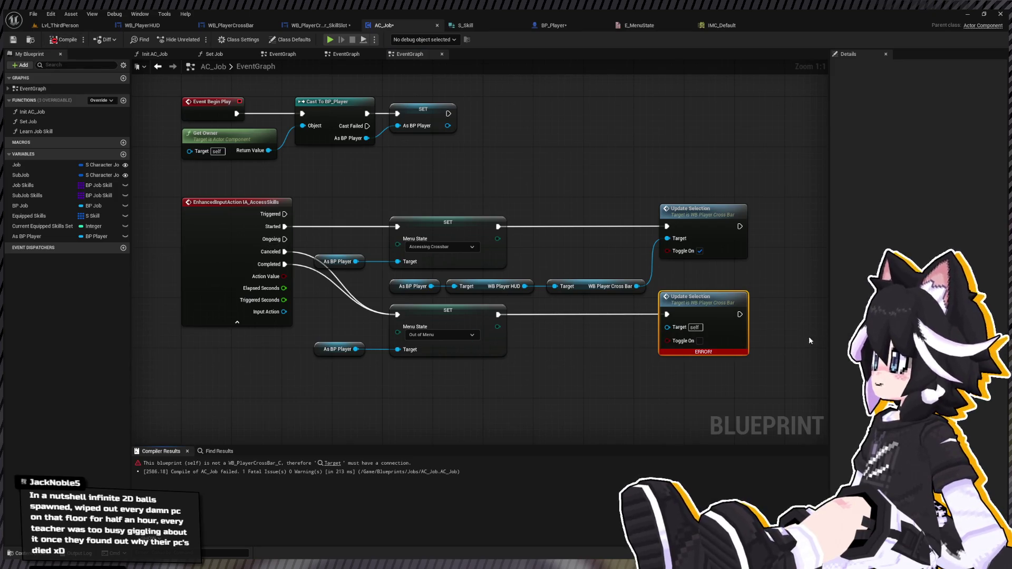
drag(644, 287, 665, 326)
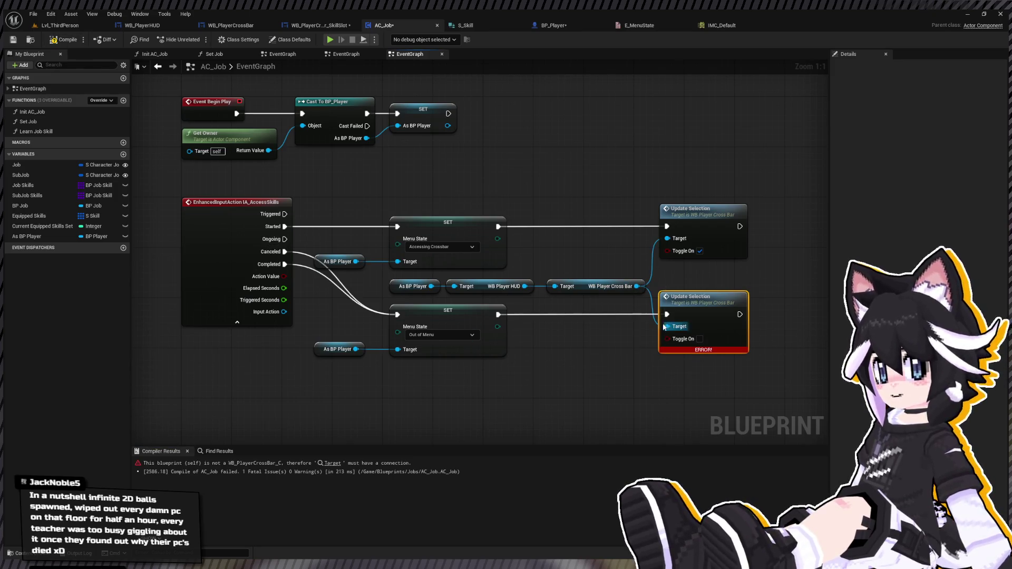
click(61, 41)
click(60, 25)
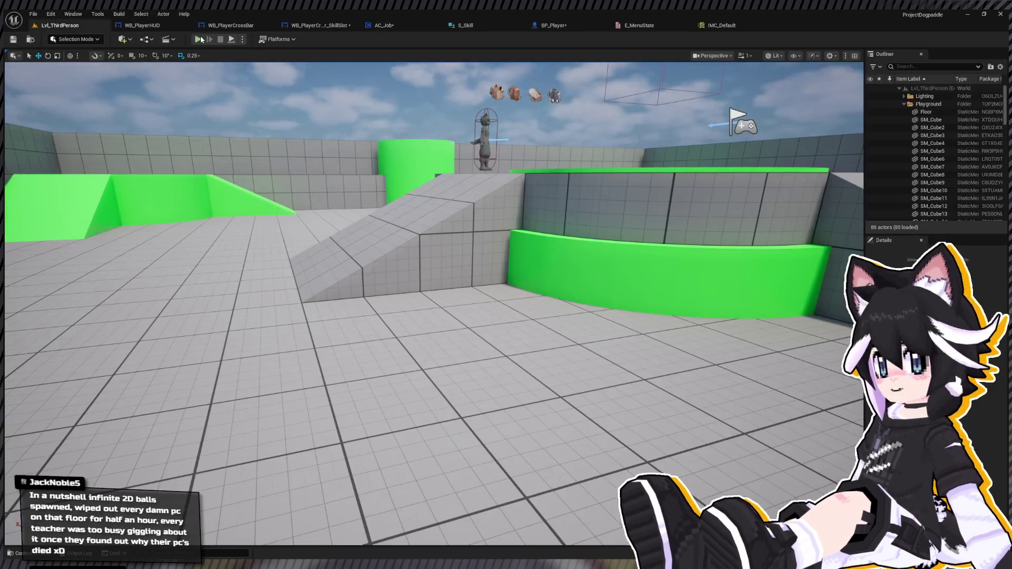
Play-test the level, moving the character to check the crossbar, then return to the skill slot widget
key(alt+p)
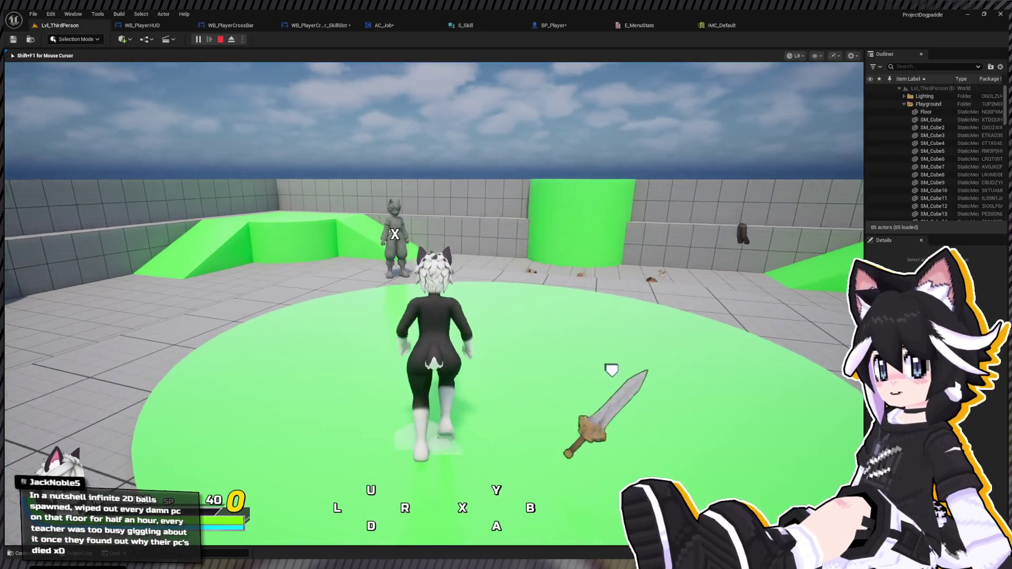
key(w)
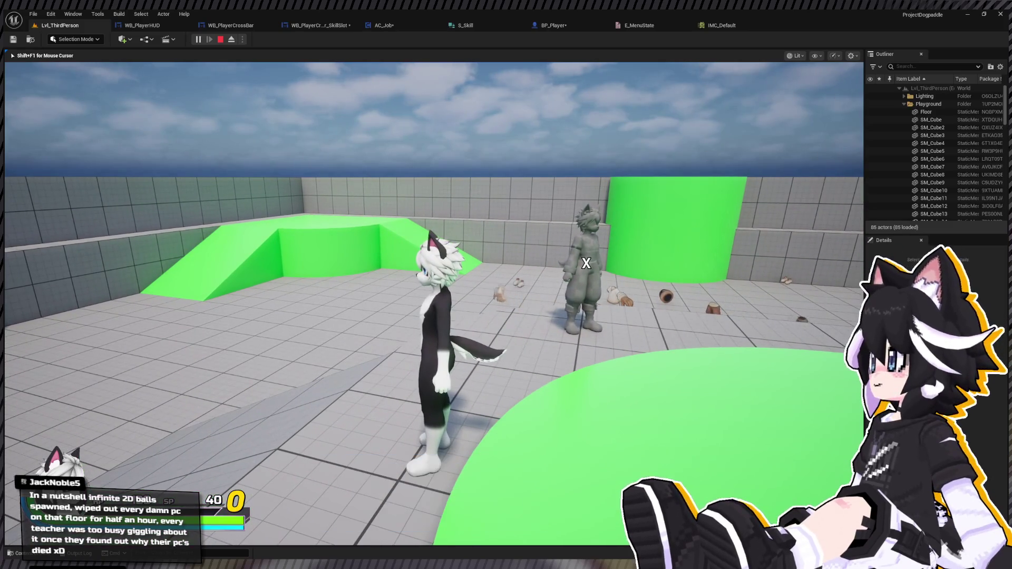
key(shift+F1)
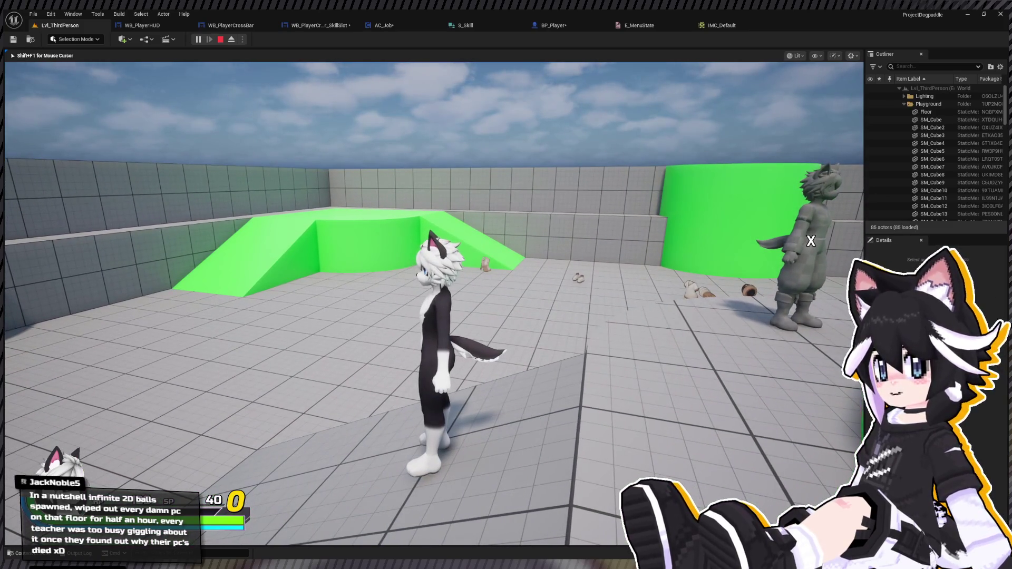
click(316, 26)
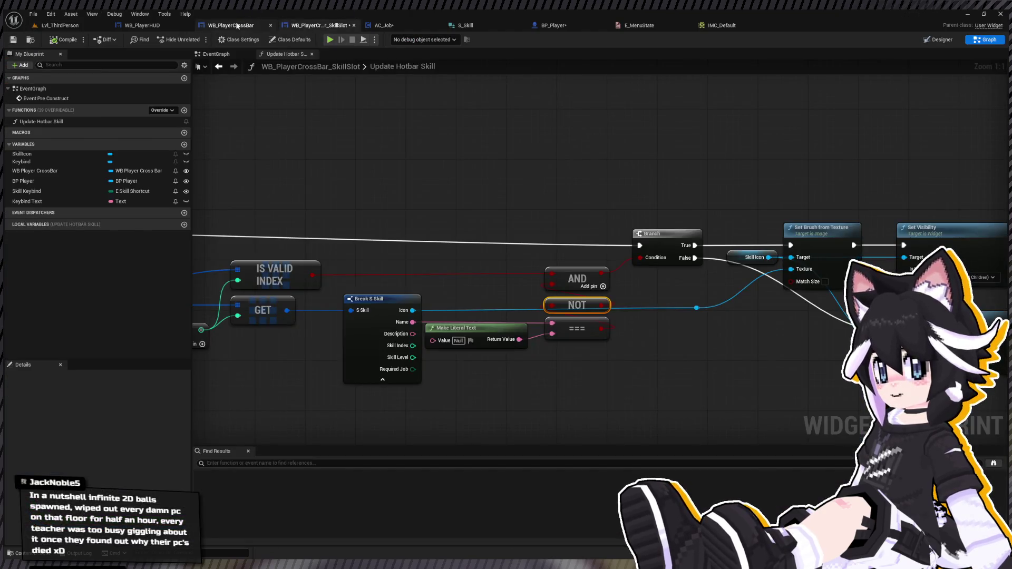
Wire Selection Window into the hiding Set Visibility target, then preview the Designer at Fill Screen
click(230, 25)
drag(516, 261, 557, 352)
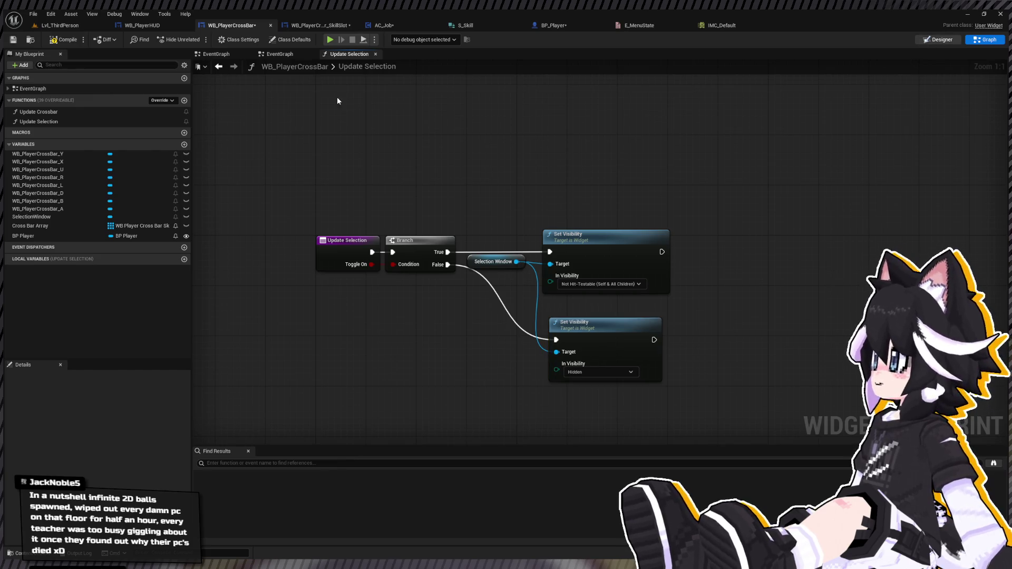
click(938, 40)
click(720, 62)
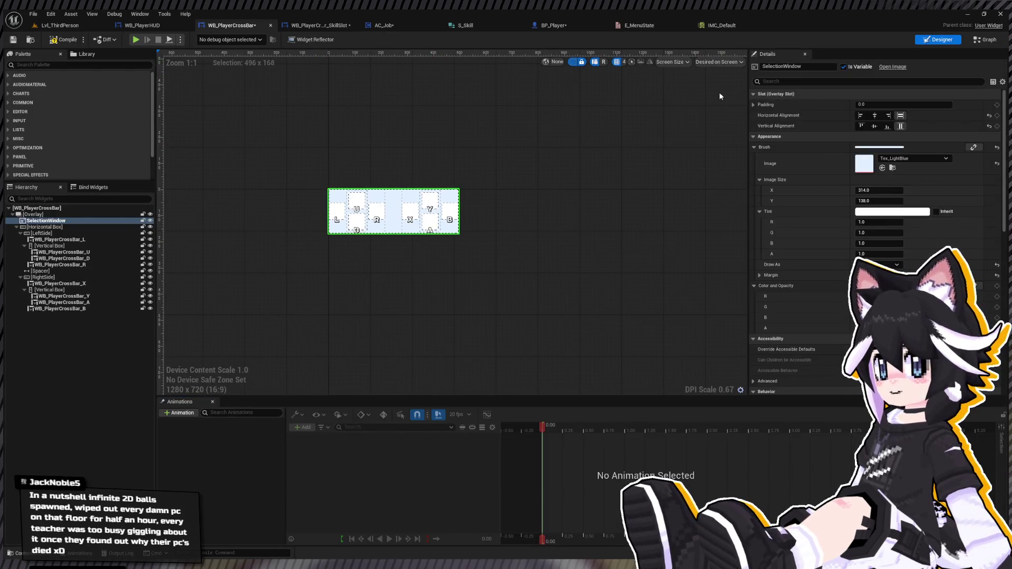
click(718, 74)
Inspect the Overlay and SelectionWindow in the hierarchy, ending with the Overlay selected
scroll(611, 212, down, 4)
click(67, 209)
click(67, 215)
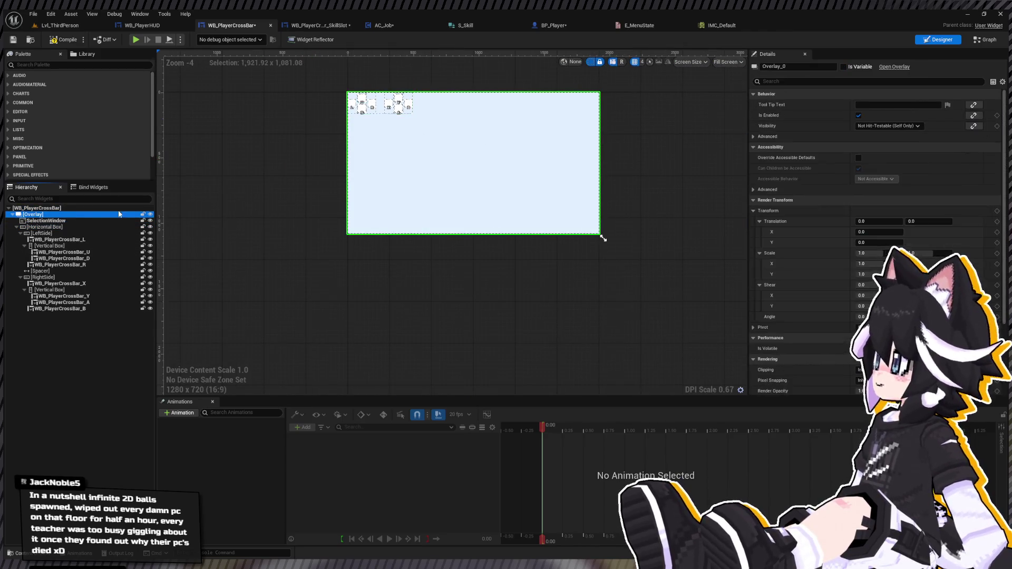
click(74, 220)
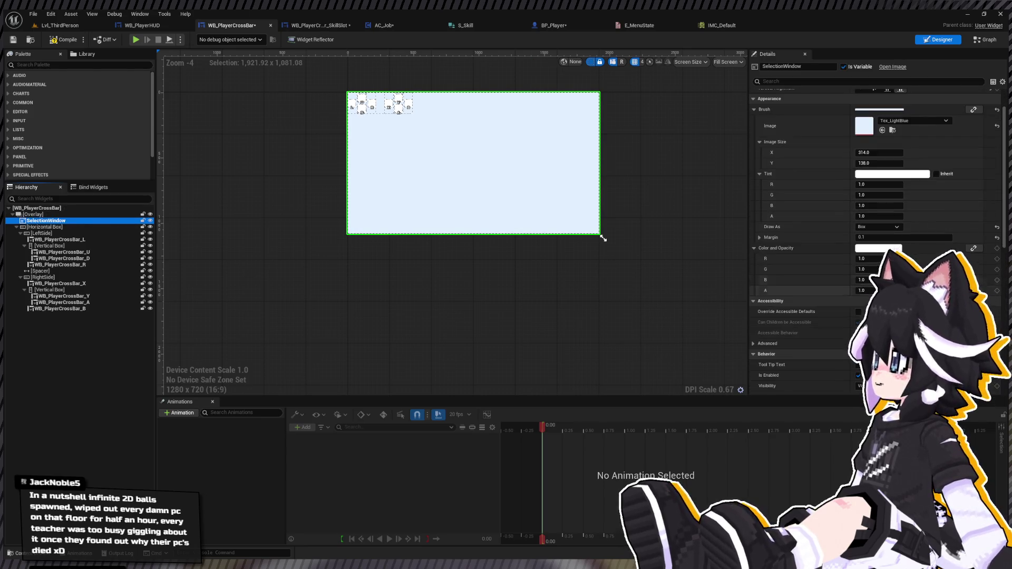
drag(339, 180, 299, 245)
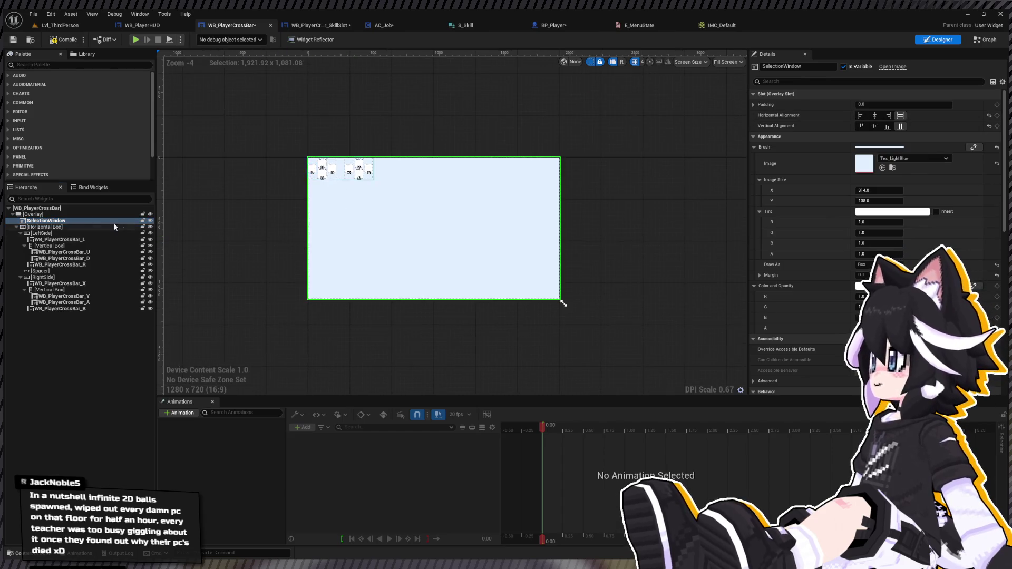
click(36, 214)
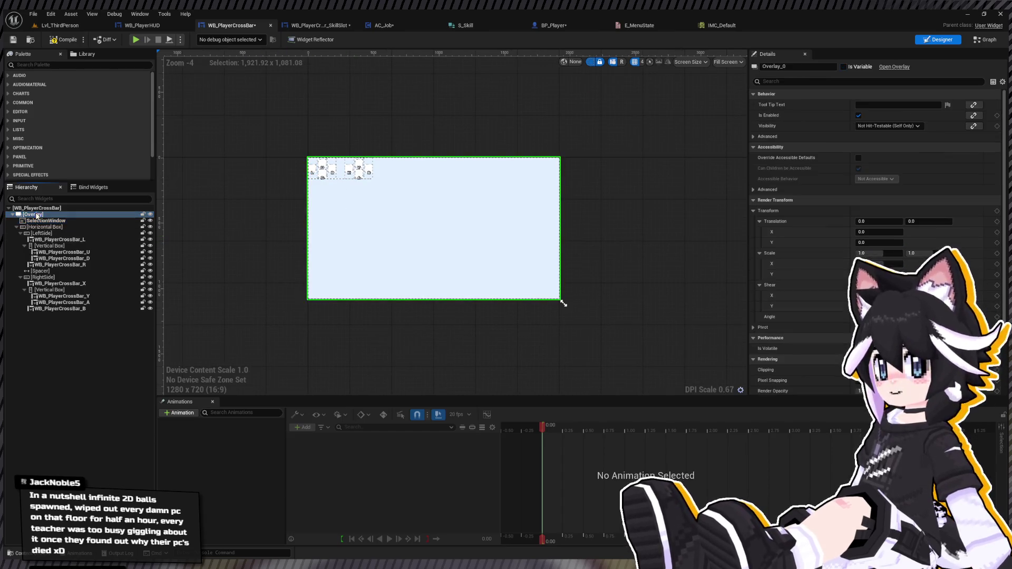
ctrl+click(59, 214)
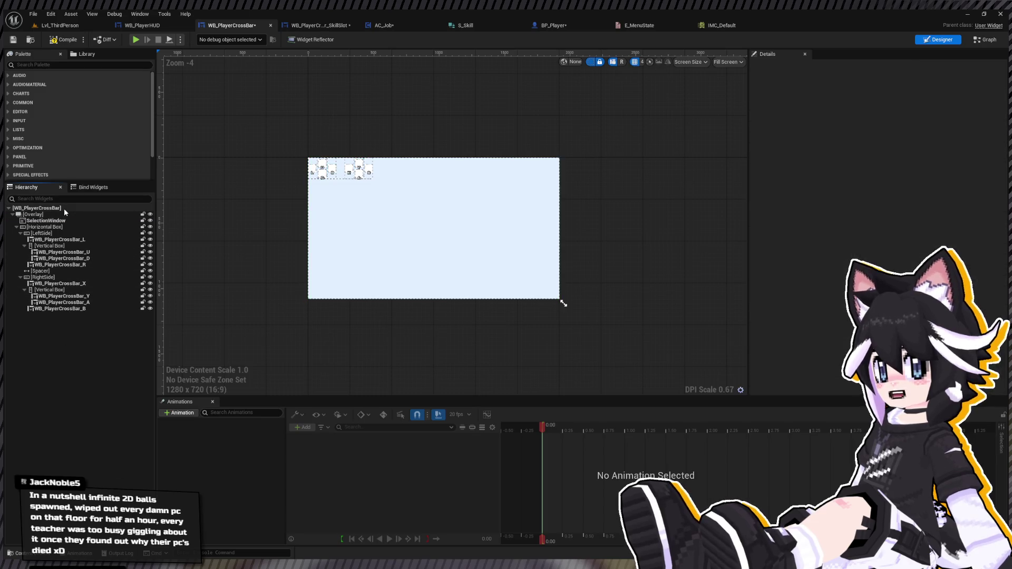
click(61, 214)
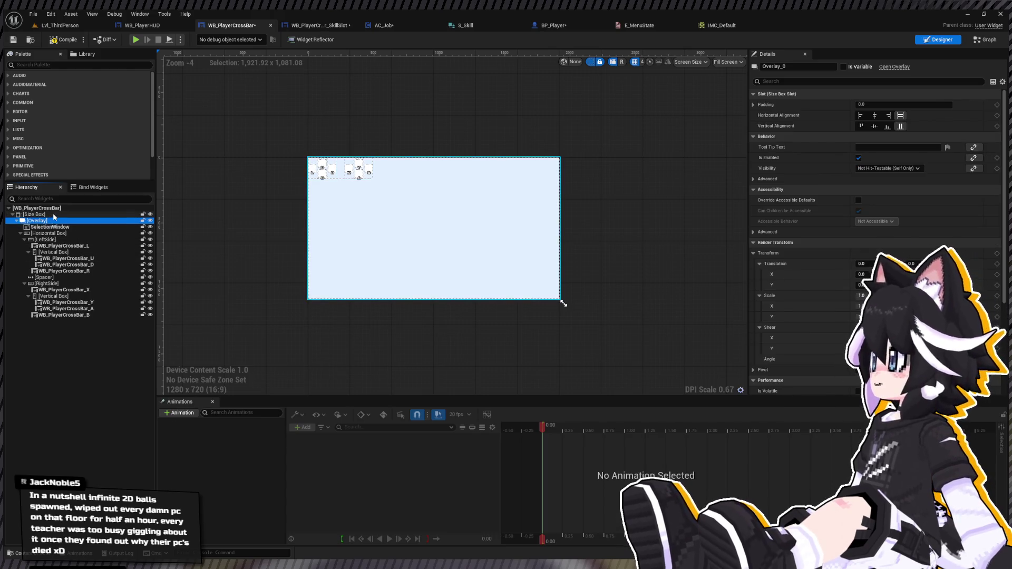
Tick the Size Box's Width Override and Height Override, then reselect the Size Box
click(760, 104)
click(760, 115)
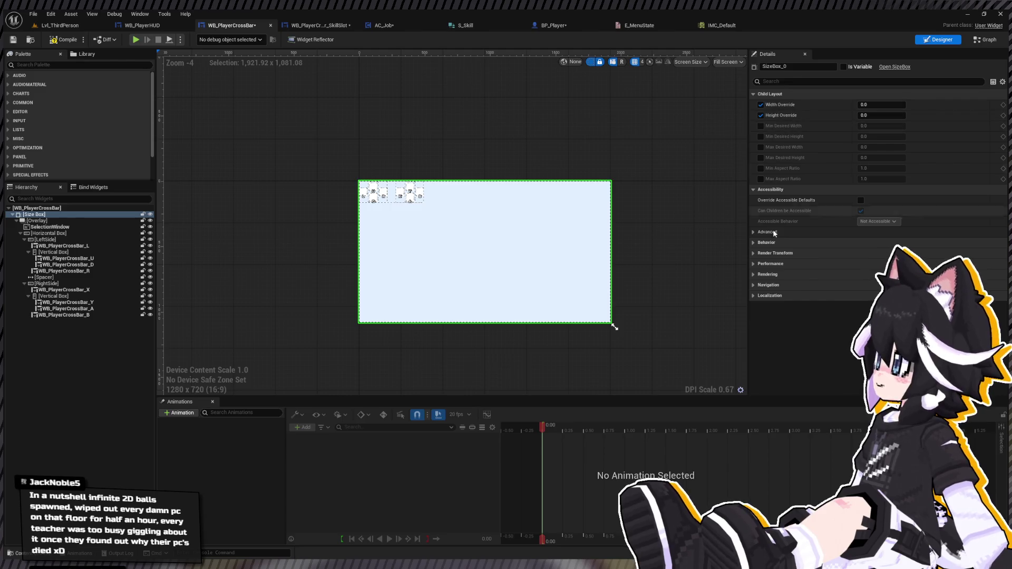
click(753, 242)
click(51, 227)
click(34, 214)
click(818, 80)
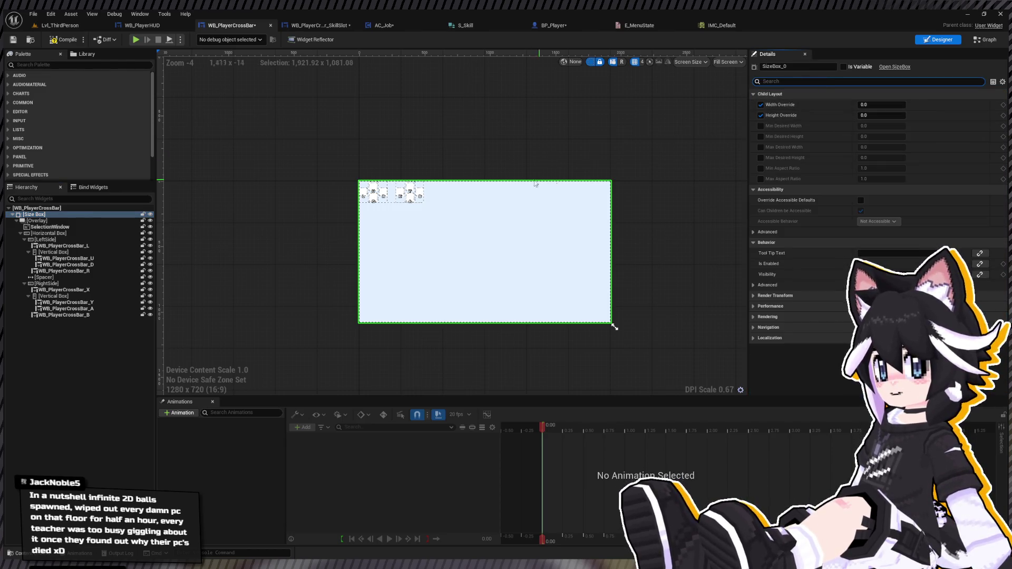
scroll(725, 74, up, 2)
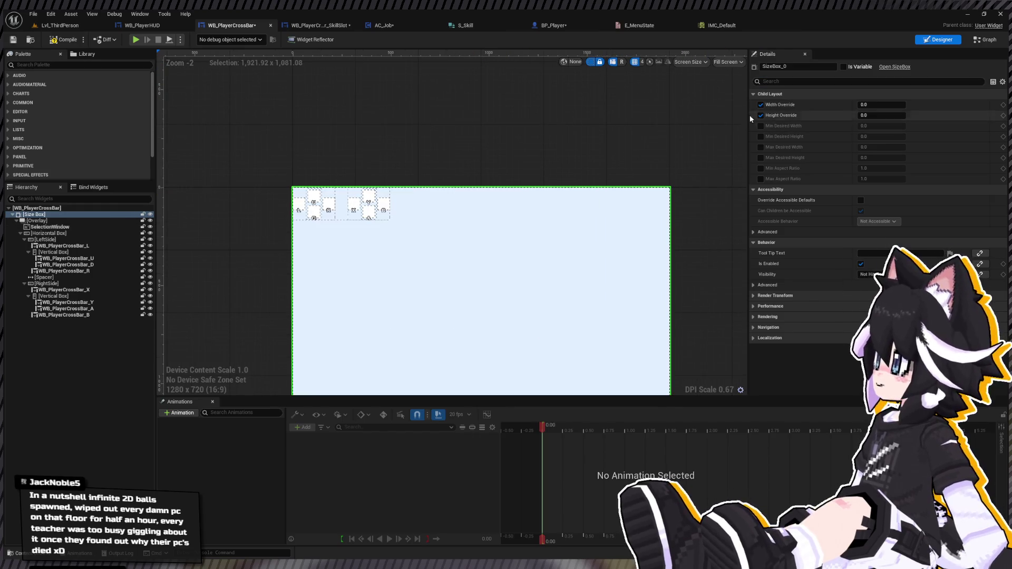
click(37, 221)
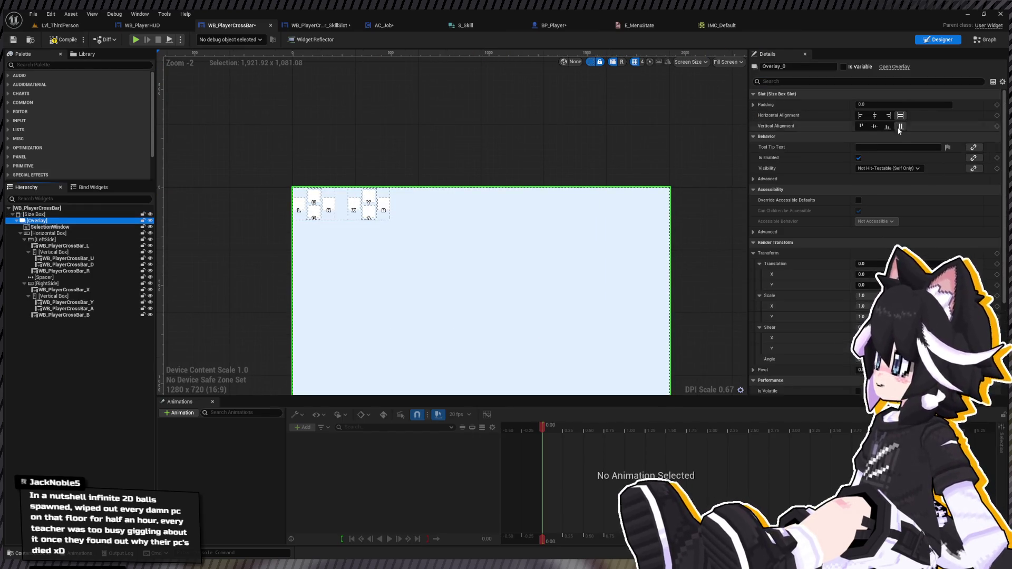
key(Left)
key(Left)
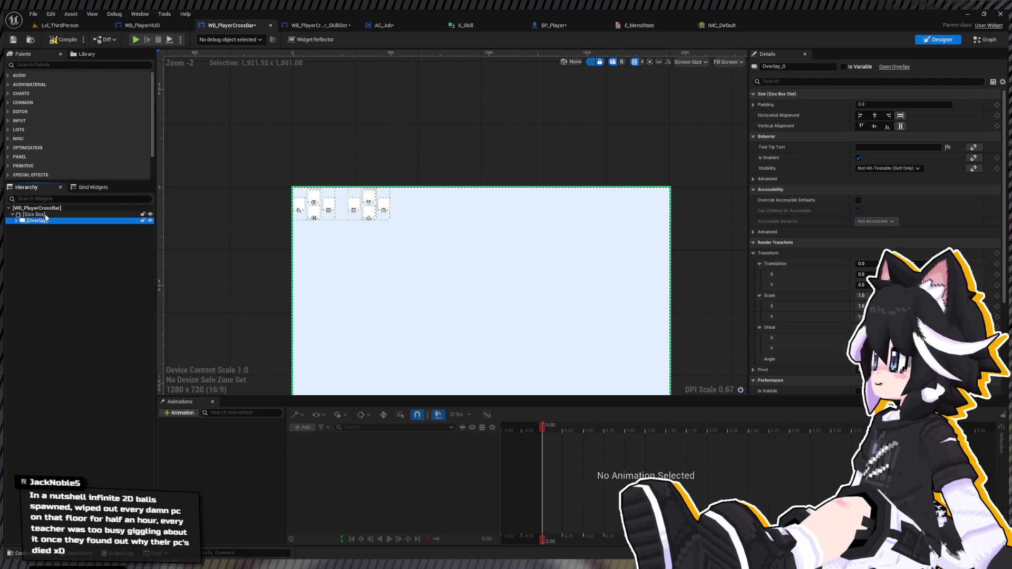
Try Size Box override values, widths from 500 to 600 and heights from 100 to 200
text(200.00)
key(Return)
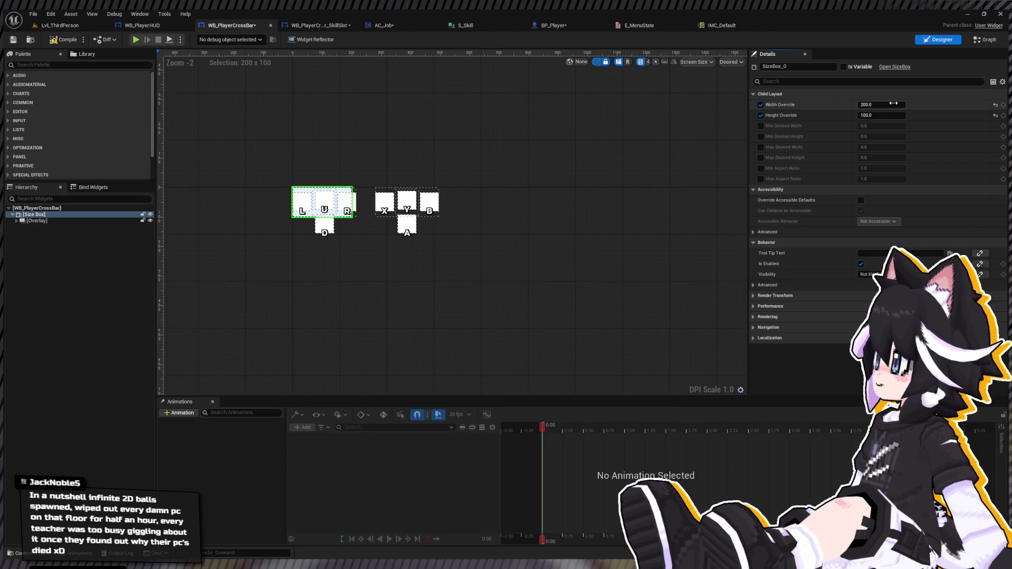
text(500)
key(Return)
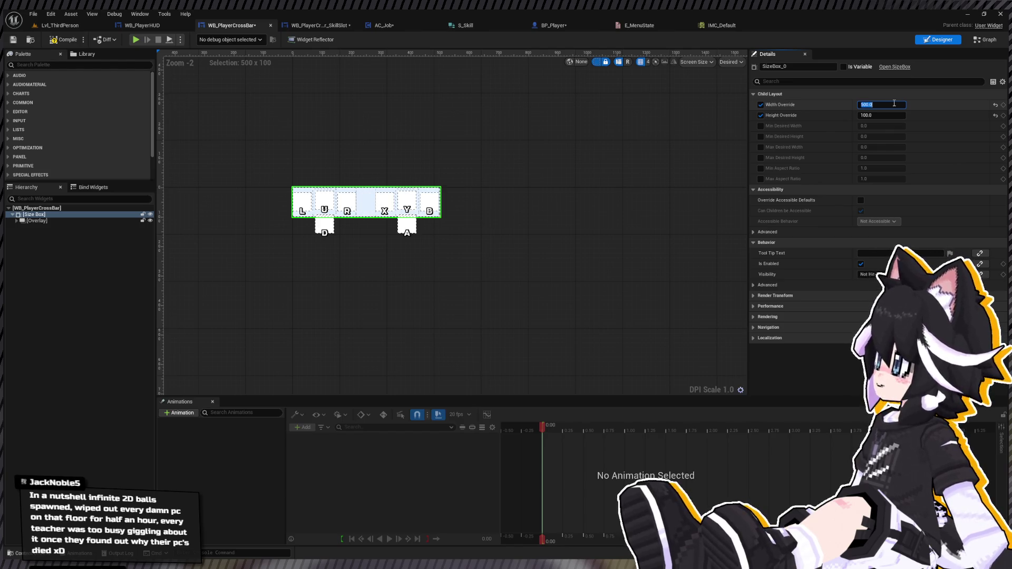
key(Return)
text(520)
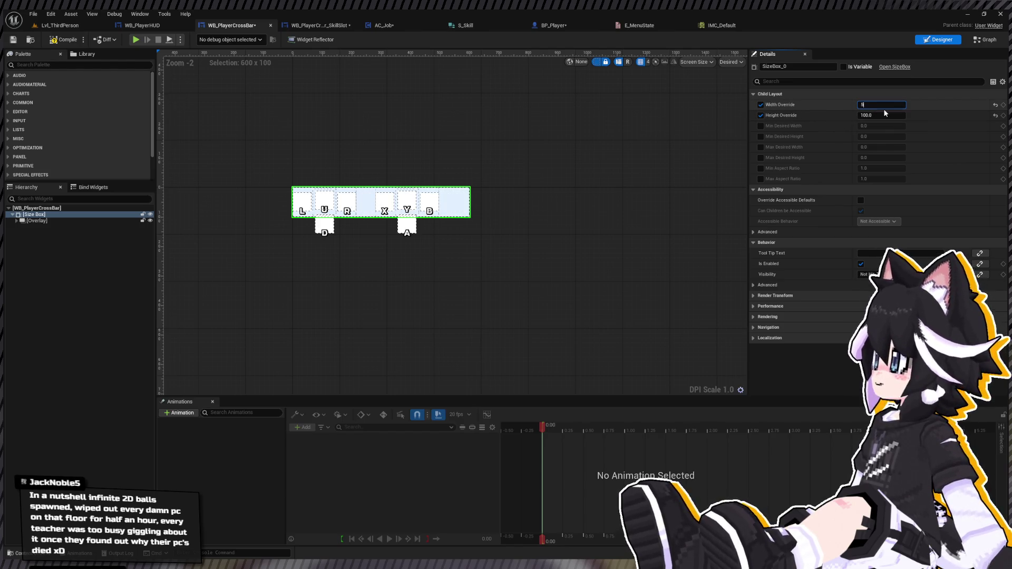
click(878, 114)
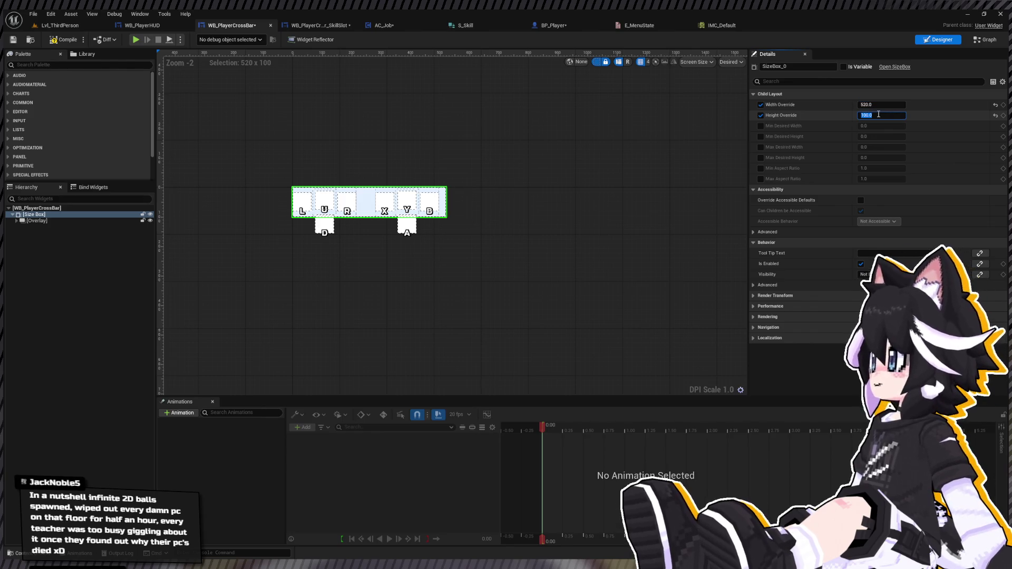
text(200)
key(Return)
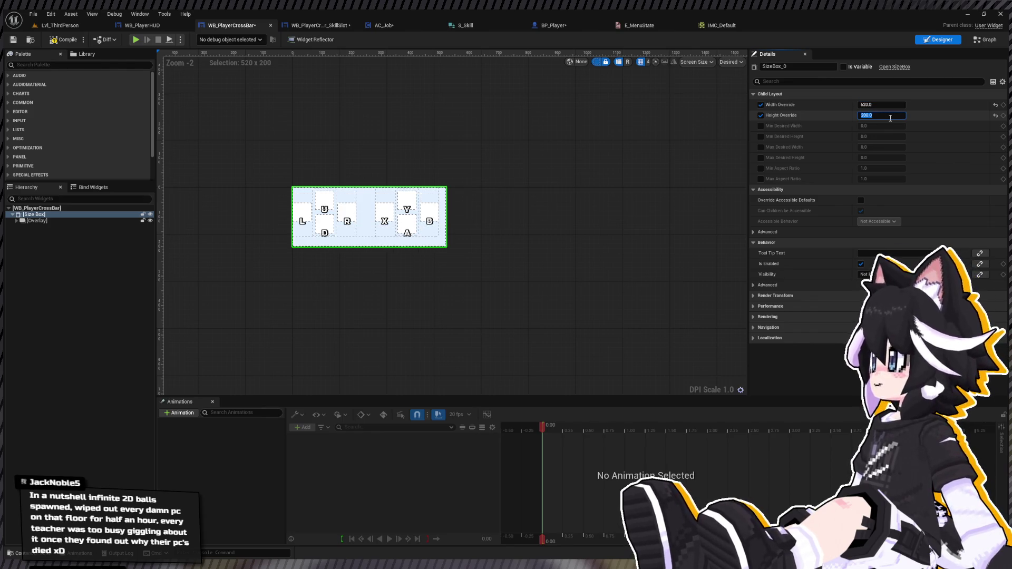
key(Return)
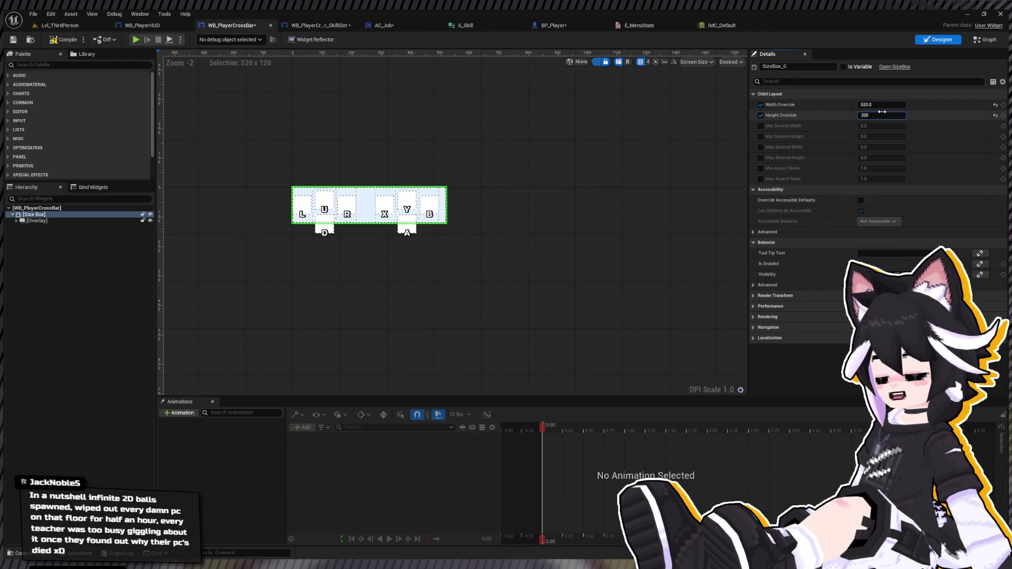
key(Return)
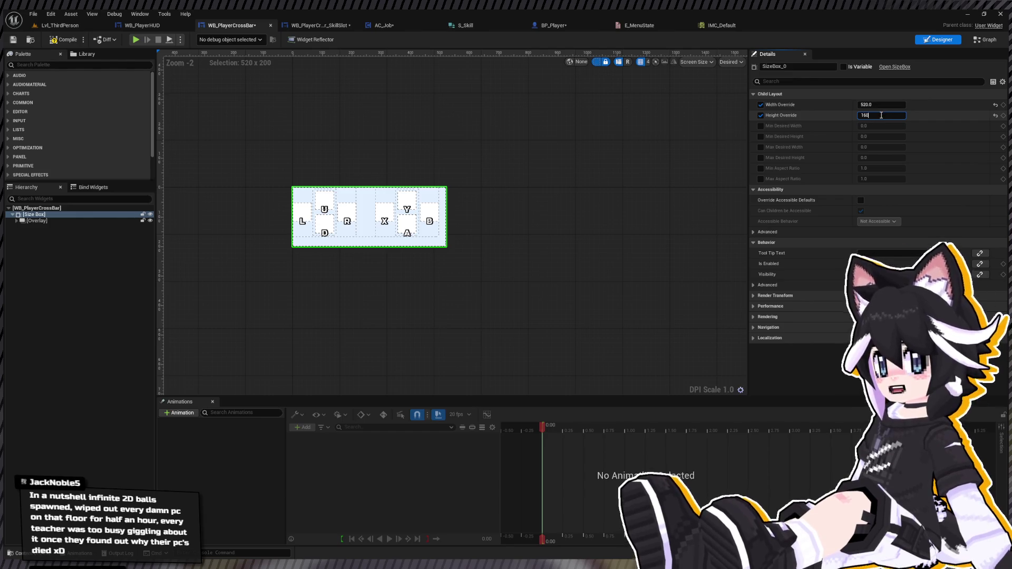
key(Return)
text(80)
key(Return)
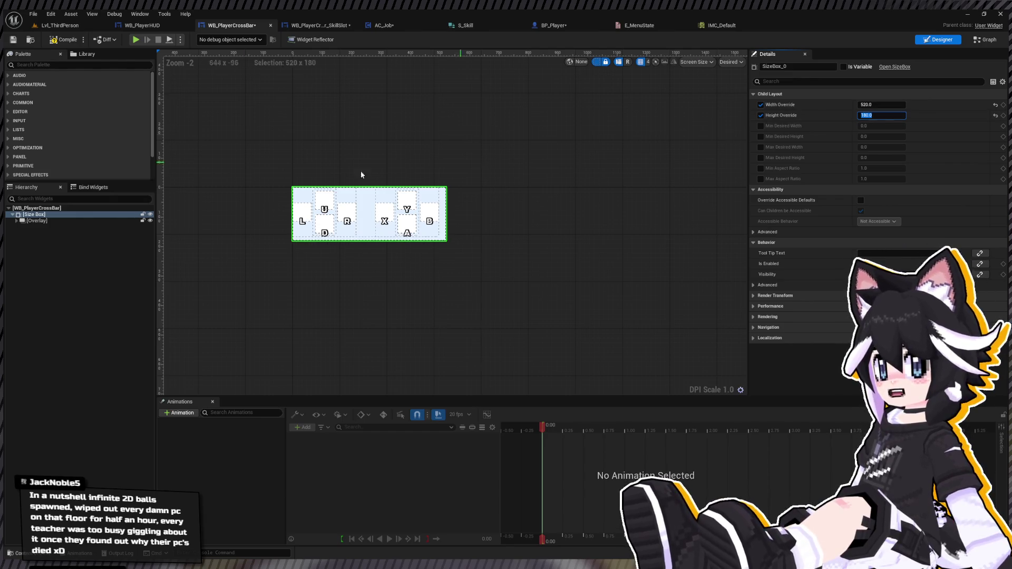
Settle the Size Box at height override 200 and width override 550
click(57, 234)
click(31, 221)
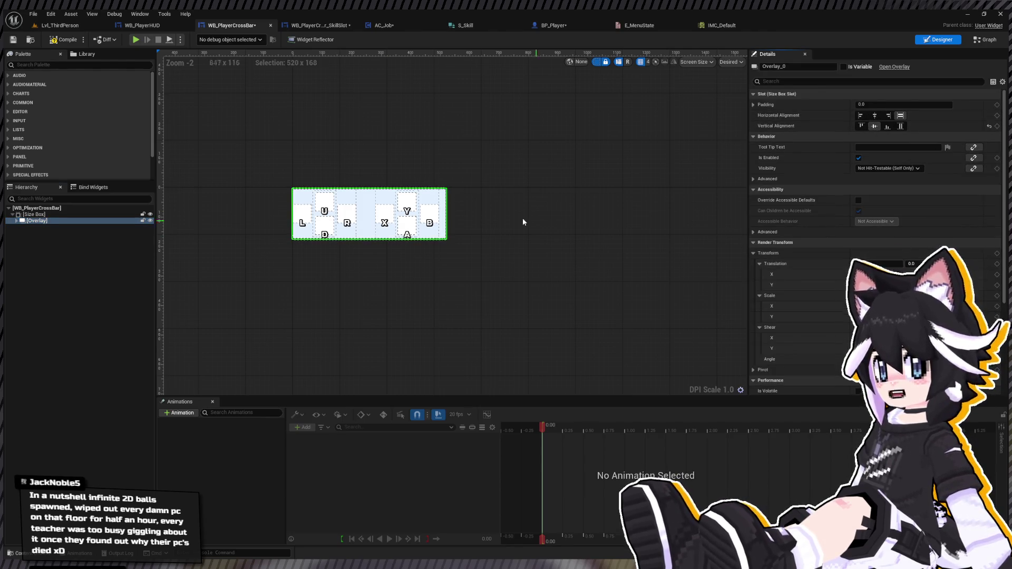
scroll(341, 160, up, 3)
click(103, 214)
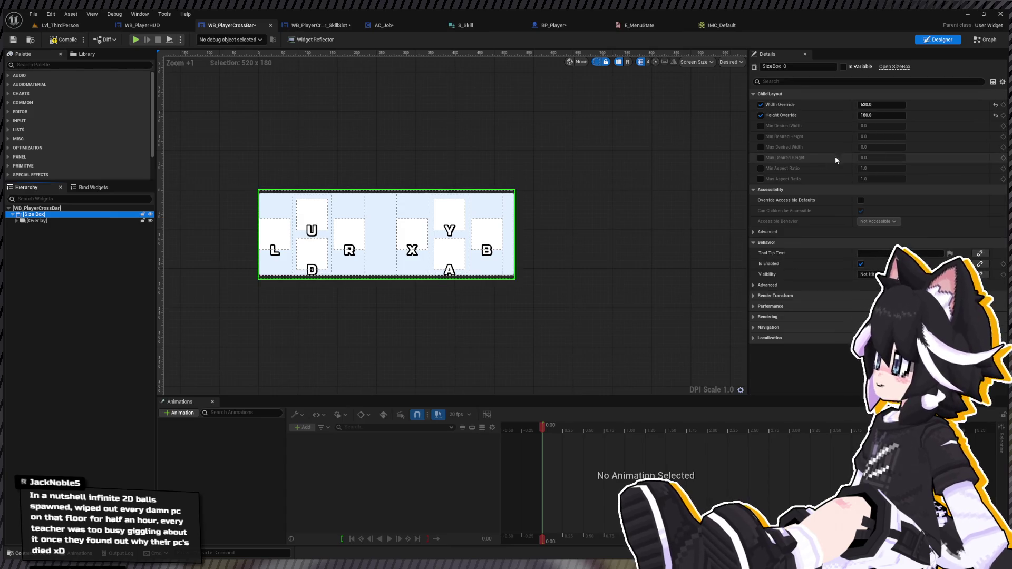
drag(890, 115, 878, 116)
text(00)
key(Return)
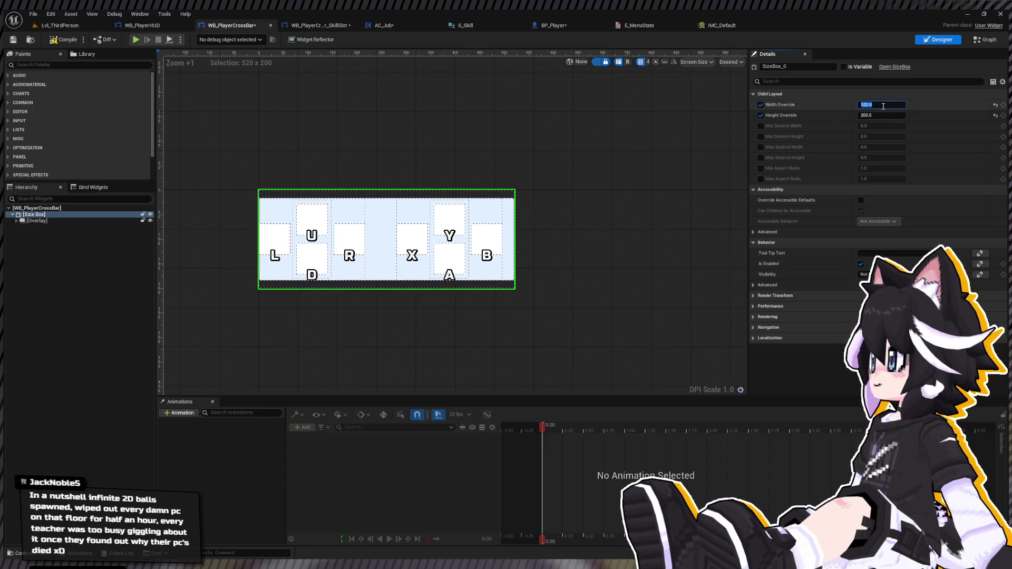
text(0)
key(Return)
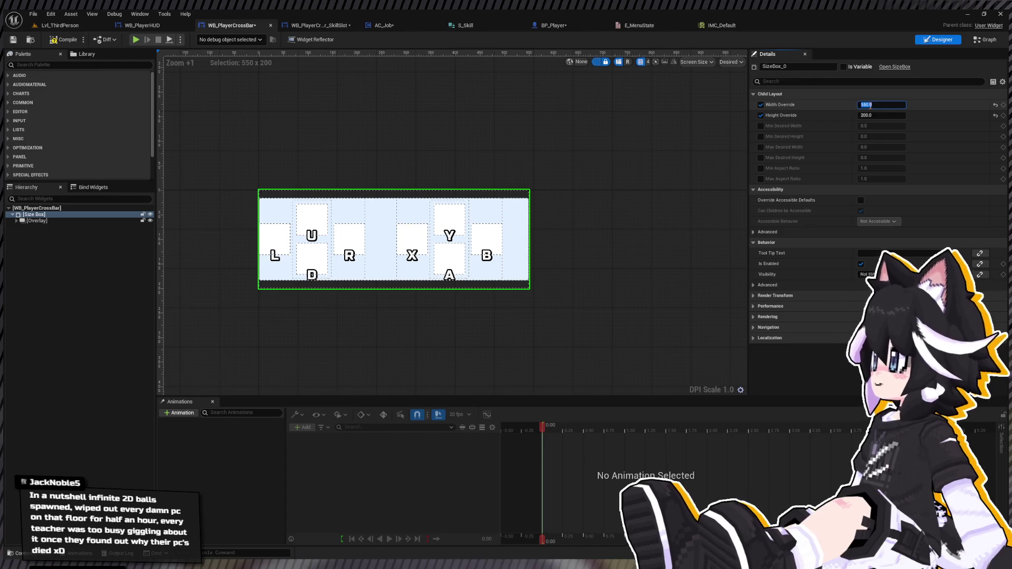
Center the Overlay horizontally and align it to the bottom of the Size Box
click(493, 209)
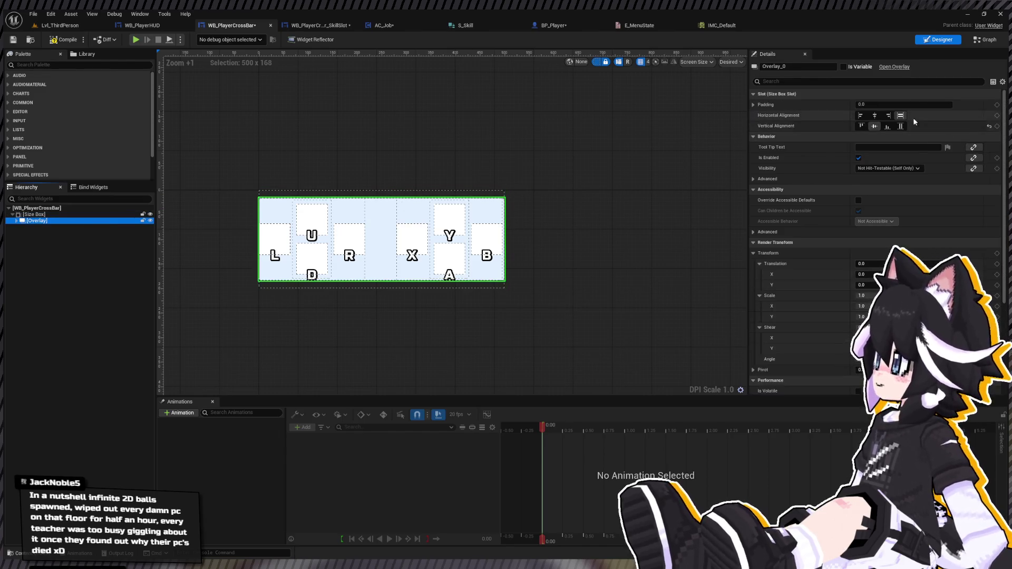
click(873, 116)
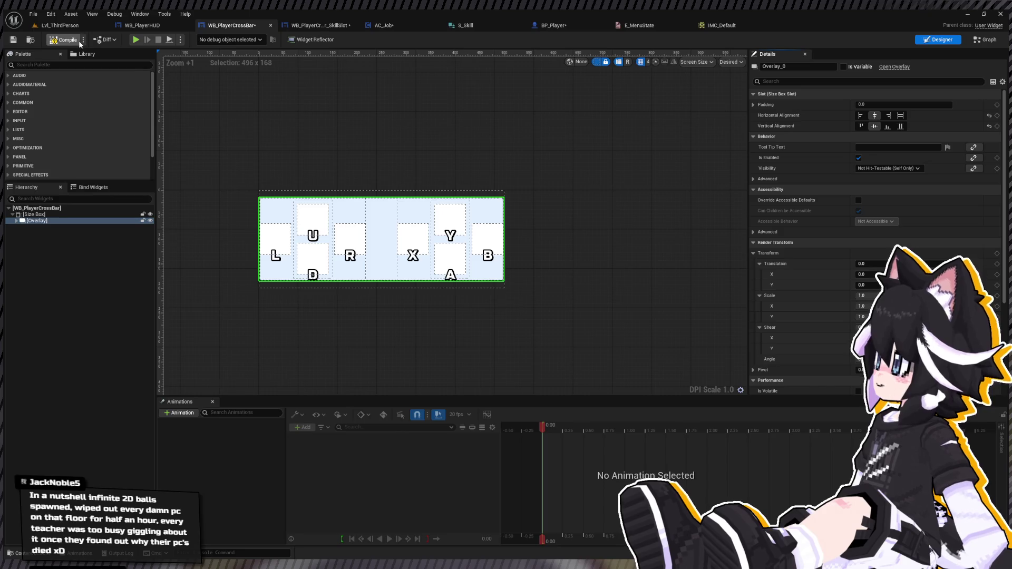
click(46, 221)
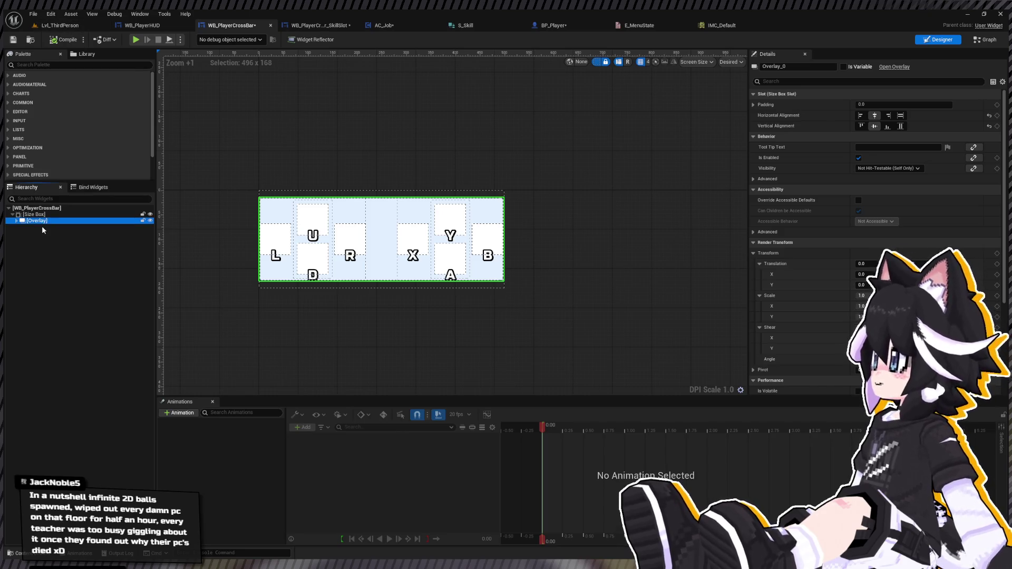
click(887, 126)
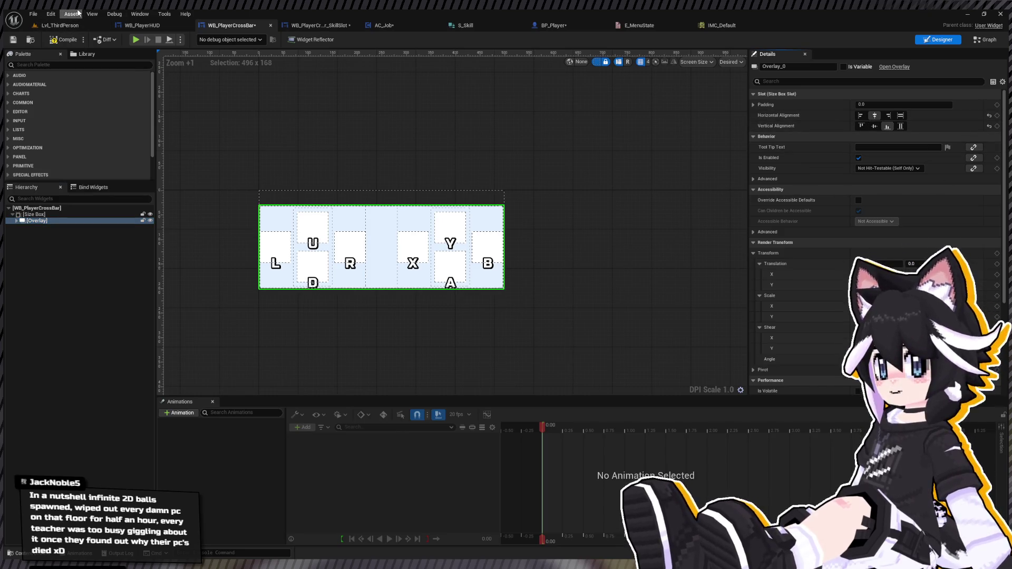
Play-test the third-person level to see the resized crossbar, then open WB_PlayerHUD
click(59, 25)
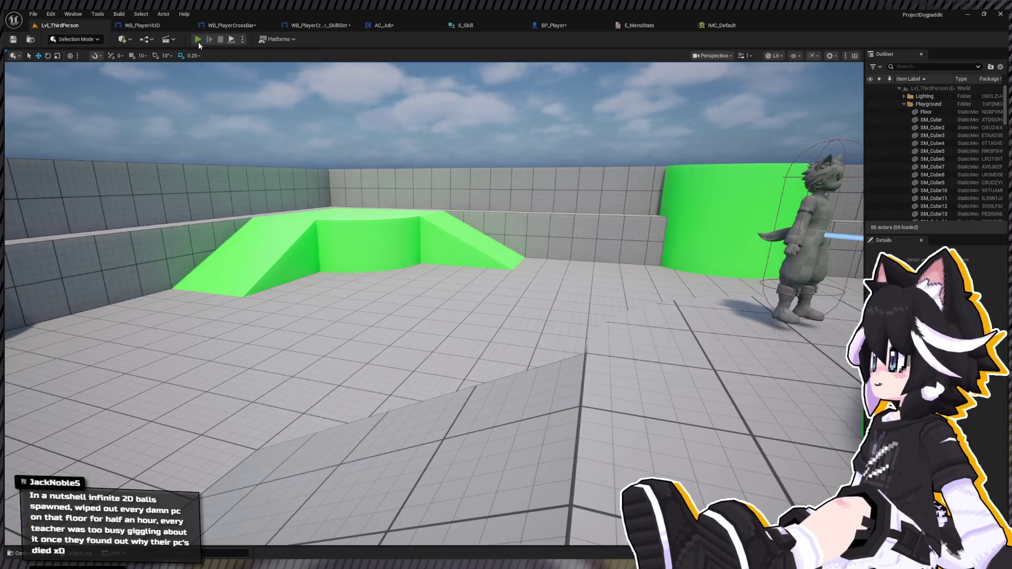
click(198, 40)
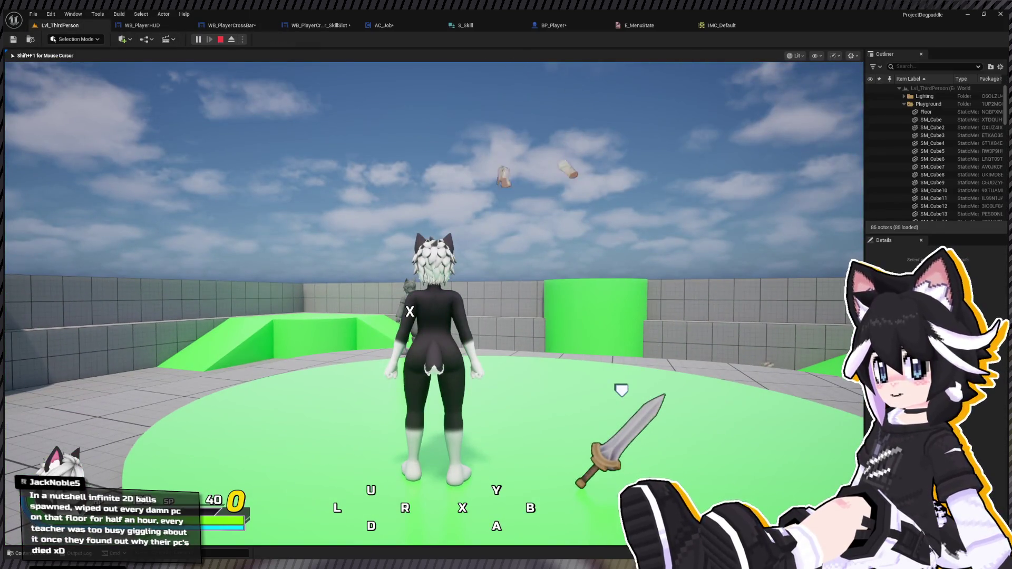
key(w)
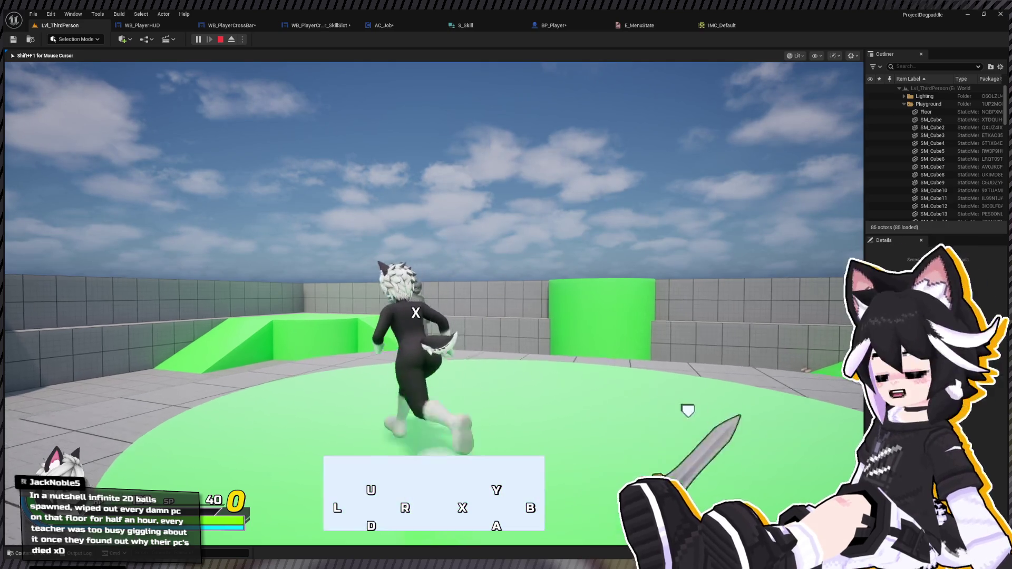
key(Escape)
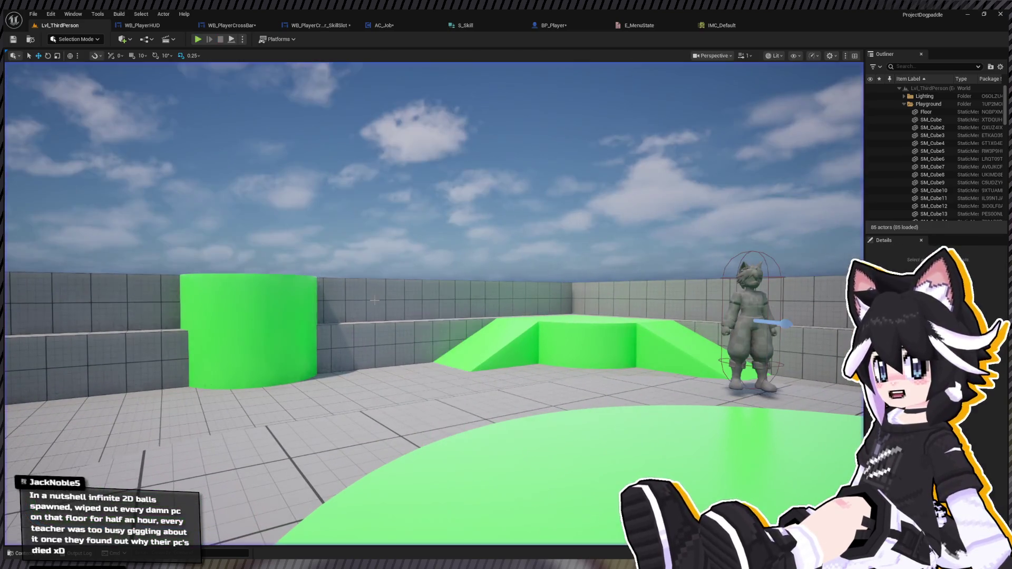
click(134, 26)
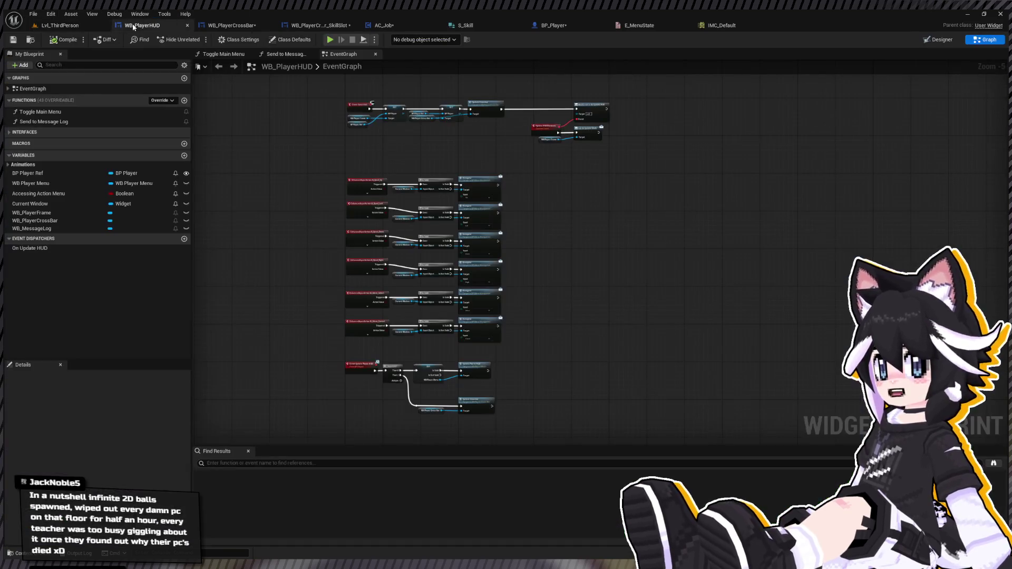
Undo the Overlay alignment edits and the Size Box wrapper in WB_PlayerCrossBar
key(ctrl+Tab)
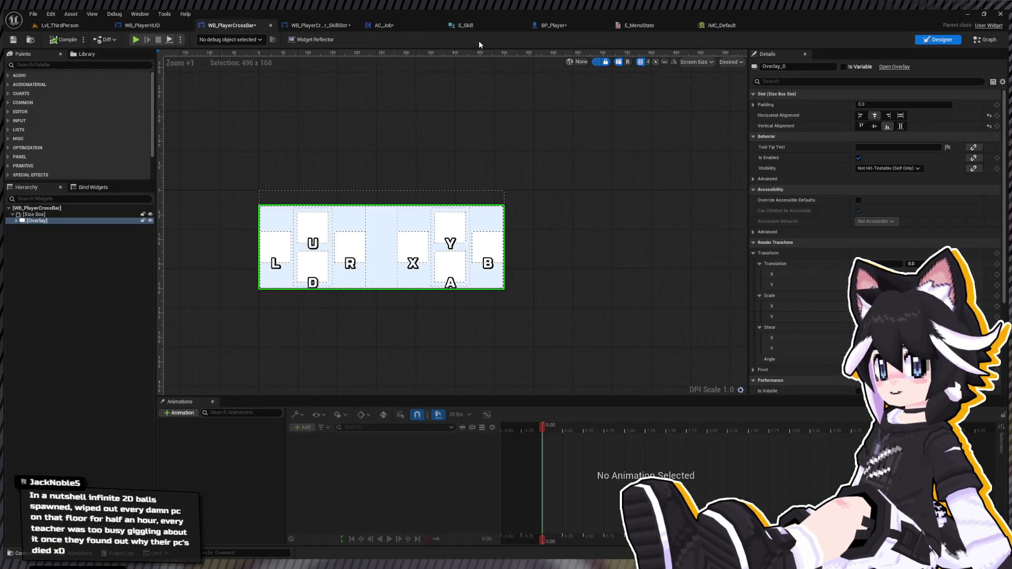
key(ctrl+z)
key(ctrl+z)
key(ctrl+z)
key(ctrl+z)
key(ctrl+z)
key(ctrl+z)
click(83, 209)
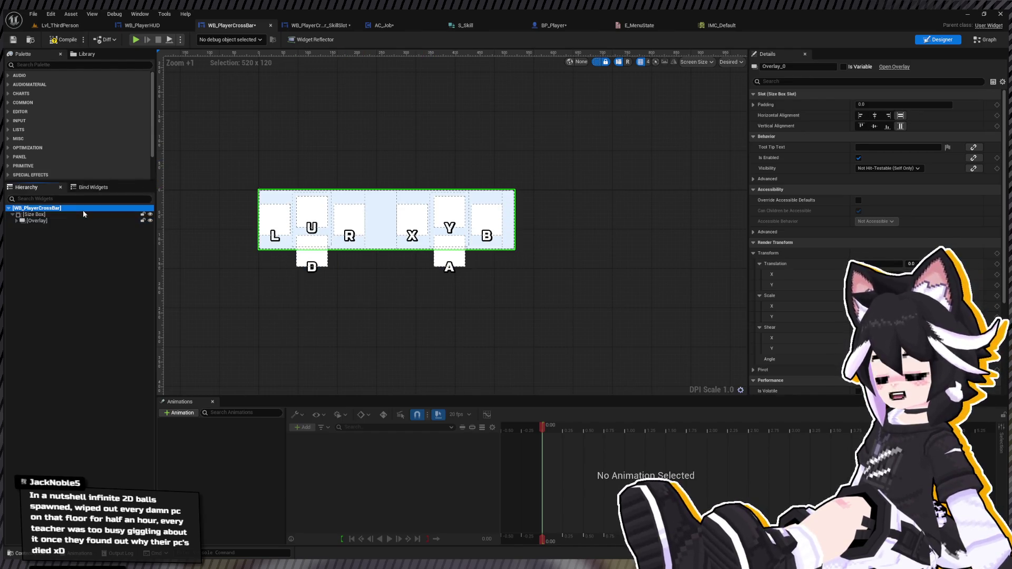
key(ctrl+z)
click(194, 337)
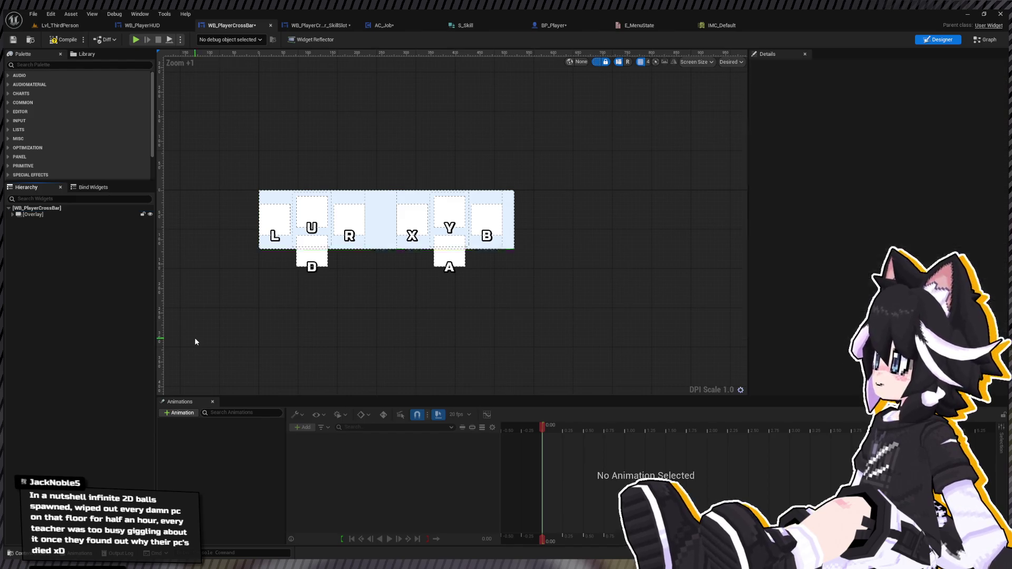
key(ctrl+z)
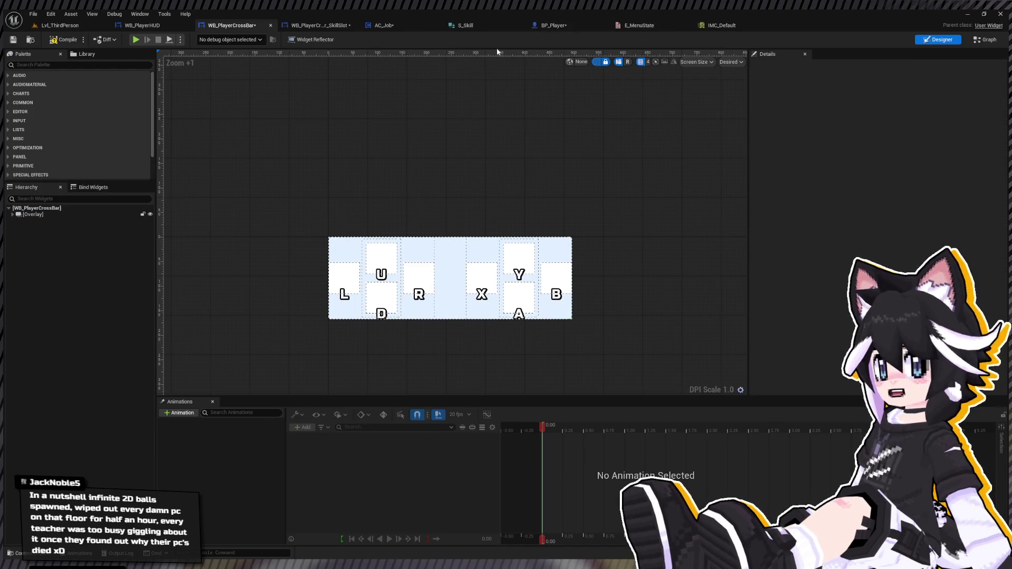
Open WB_PlayerHUD's Designer and select WB_PlayerCrossBar (position Y -32, alignment 0.5, 1.0)
key(ctrl+space)
click(153, 24)
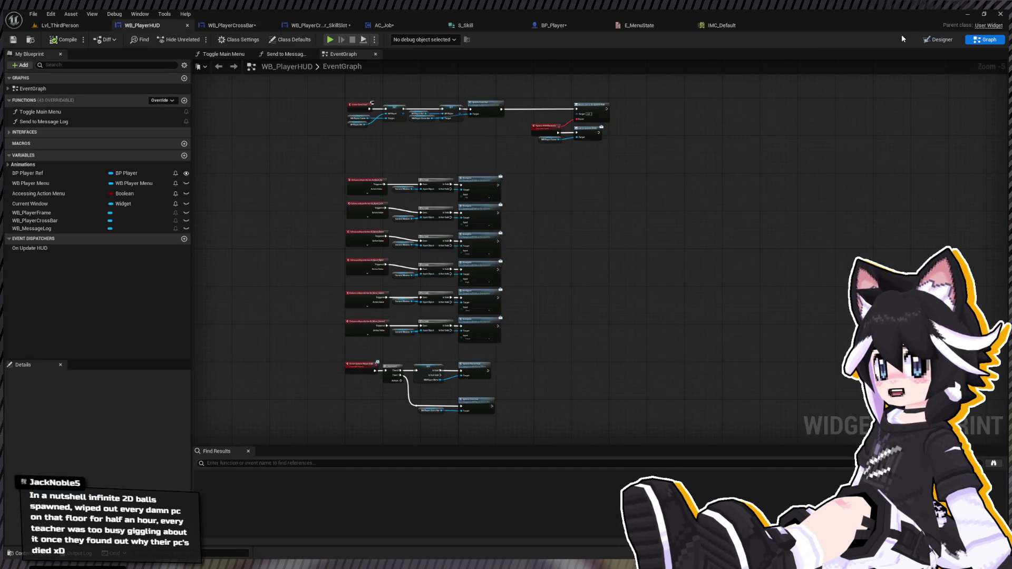
click(938, 39)
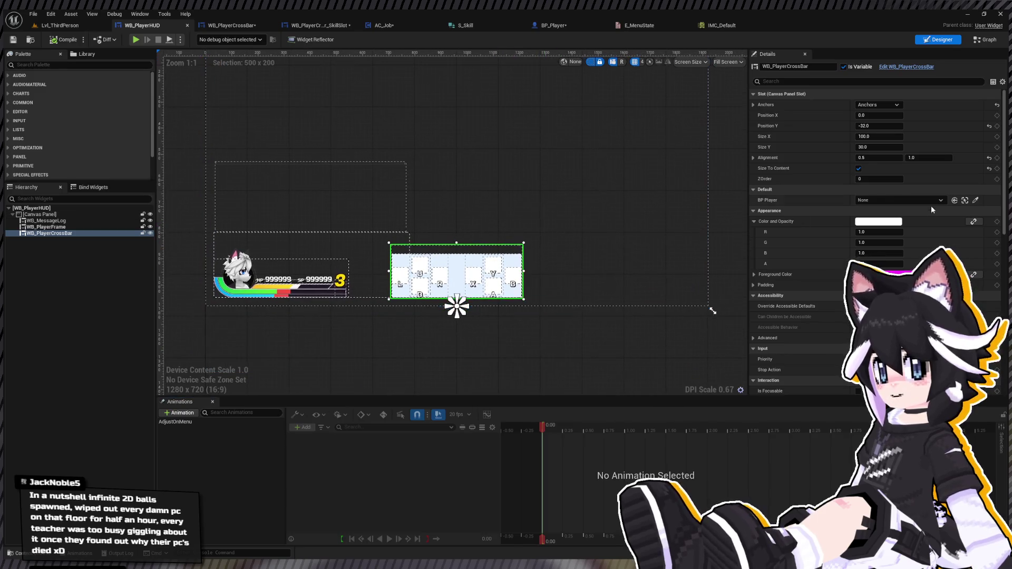
click(858, 168)
click(858, 169)
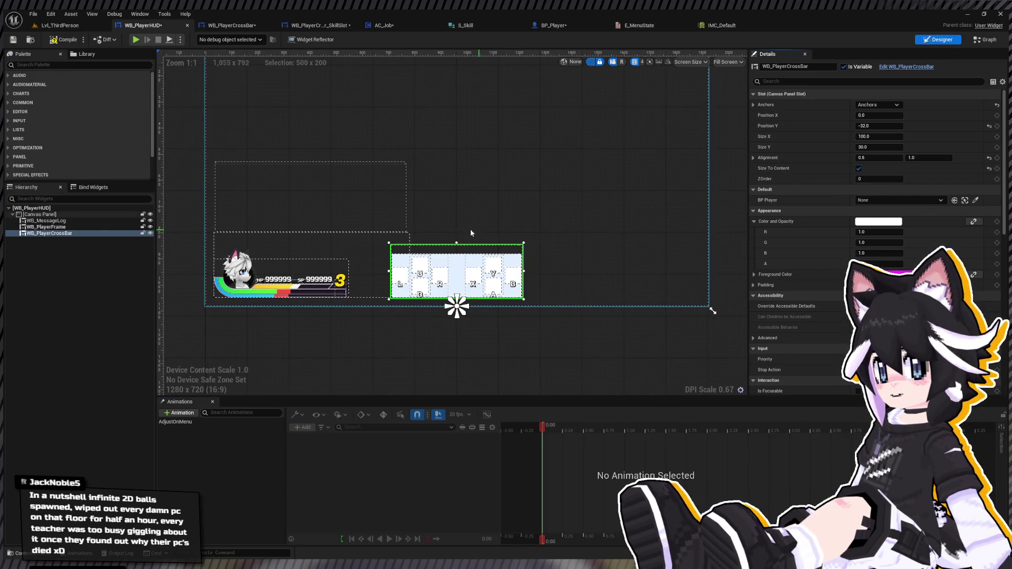
scroll(441, 272, up, 2)
scroll(483, 306, up, 2)
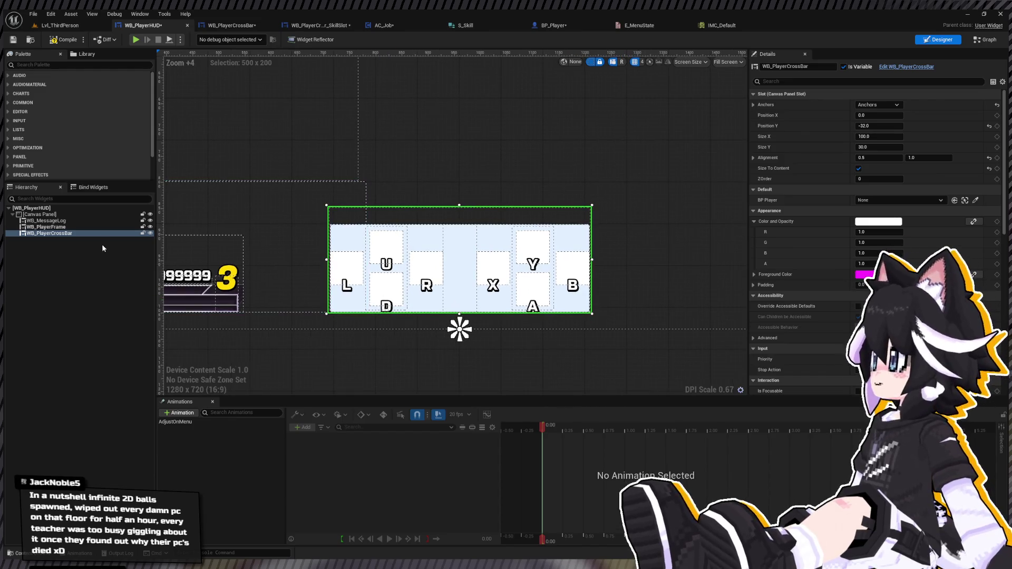
click(103, 227)
click(97, 233)
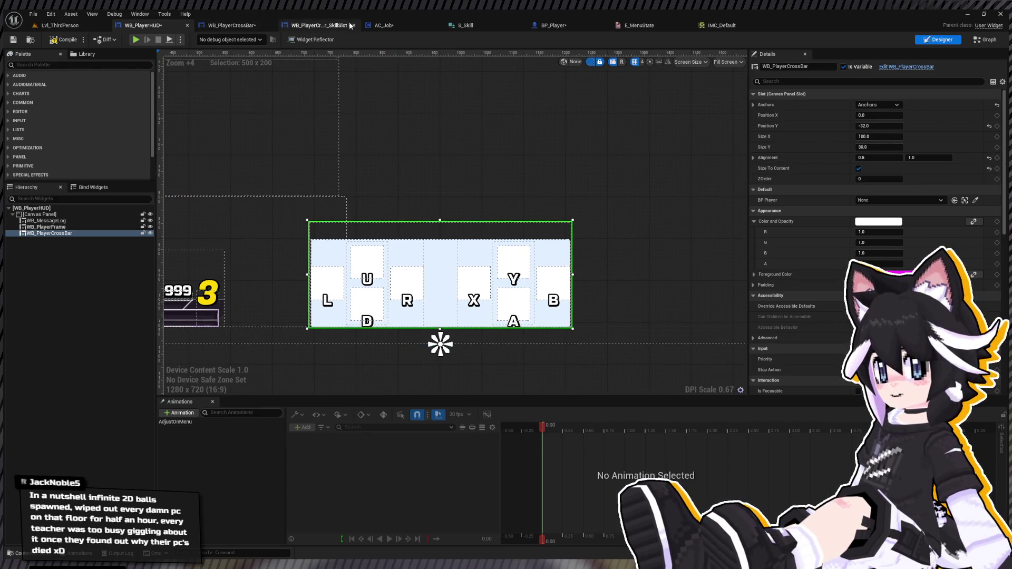
Review the skill slot's Size Box, Skill Icon and Overlay in its Designer, then return to WB_PlayerCrossBar
click(345, 24)
click(938, 40)
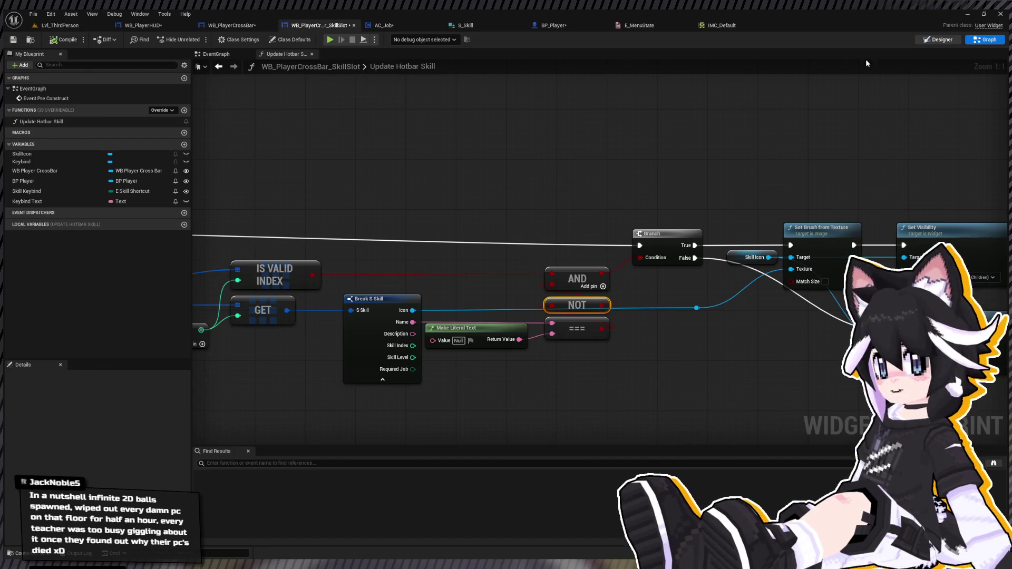
click(85, 226)
click(91, 220)
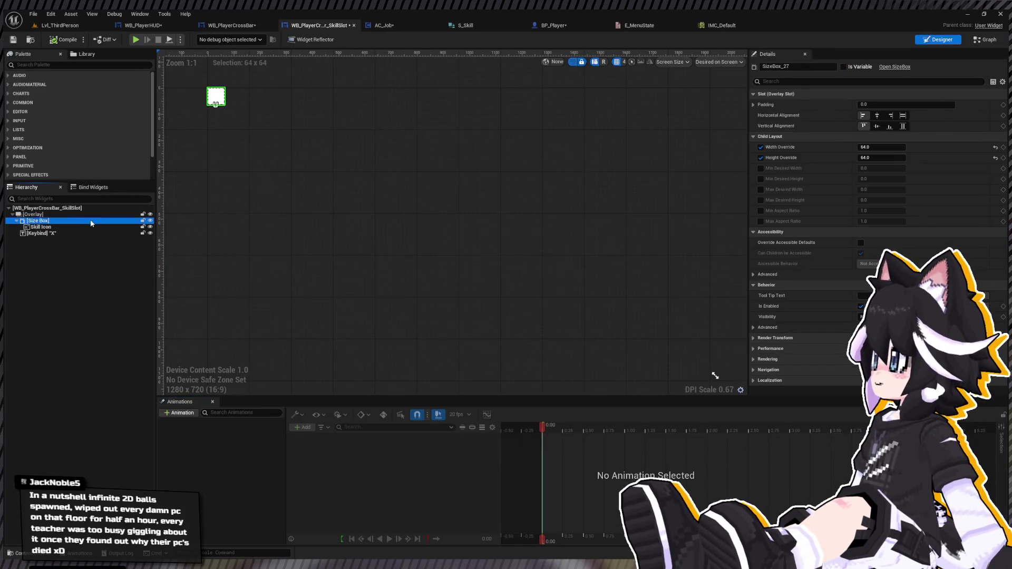
key(Home)
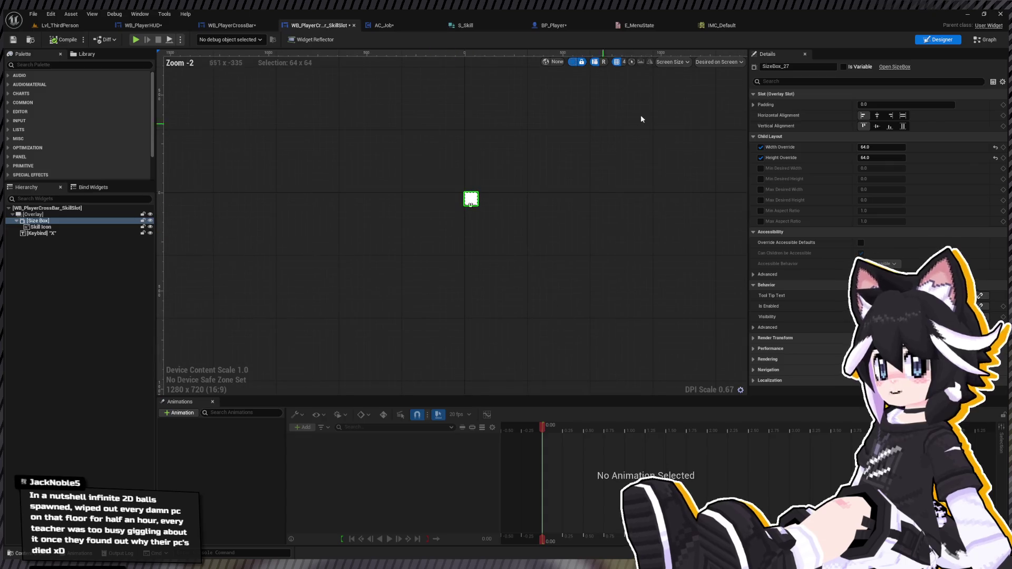
click(79, 222)
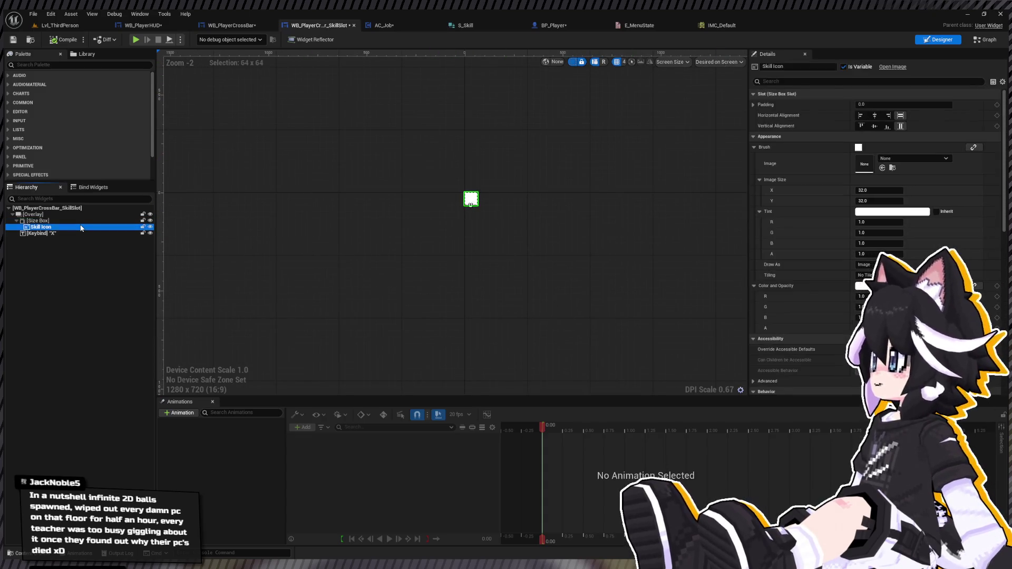
click(33, 214)
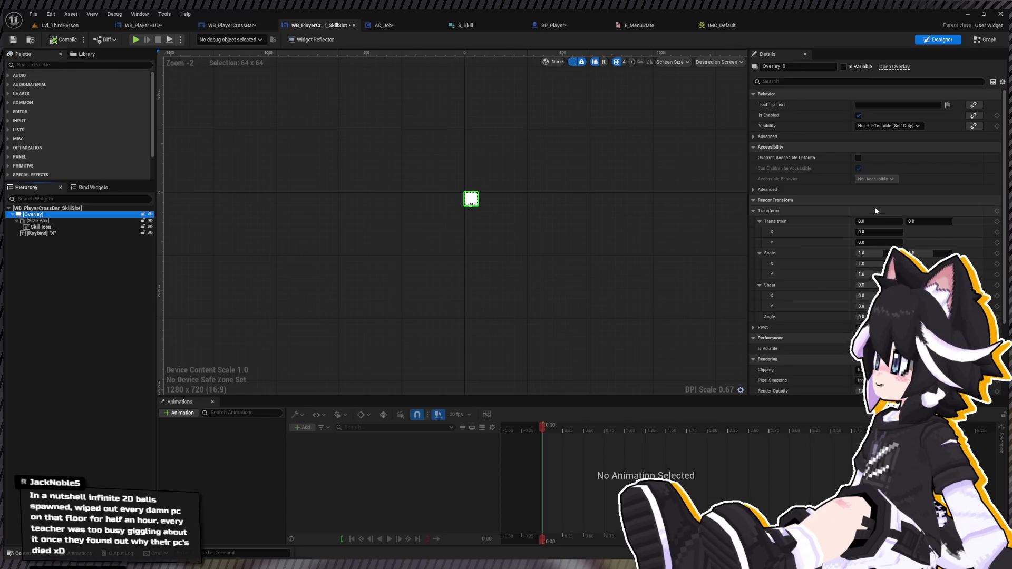
scroll(874, 207, down, 3)
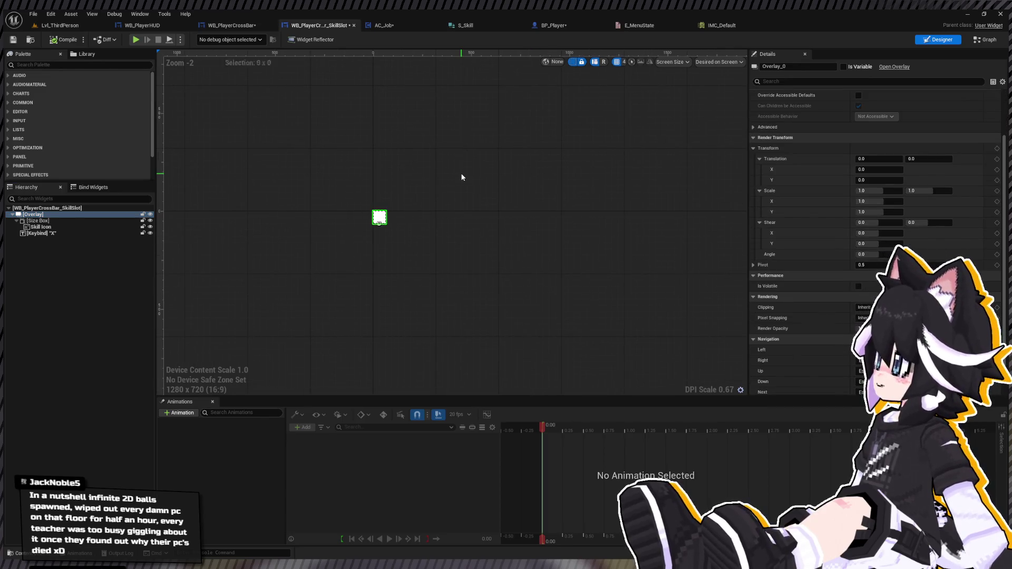
click(260, 26)
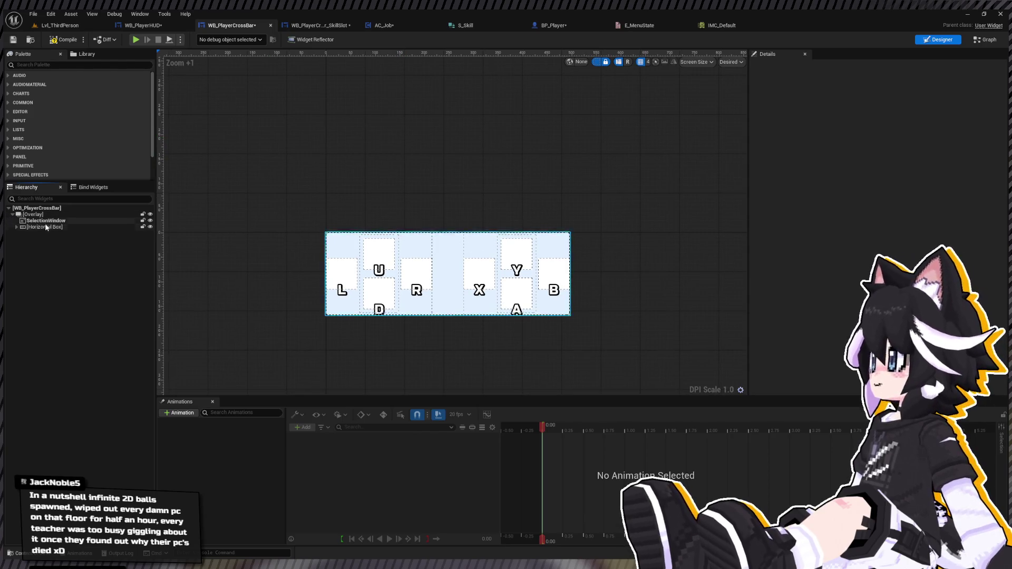
Inspect the Horizontal Box and SelectionWindow, then wrap the Overlay in a Size Box
click(46, 220)
click(50, 227)
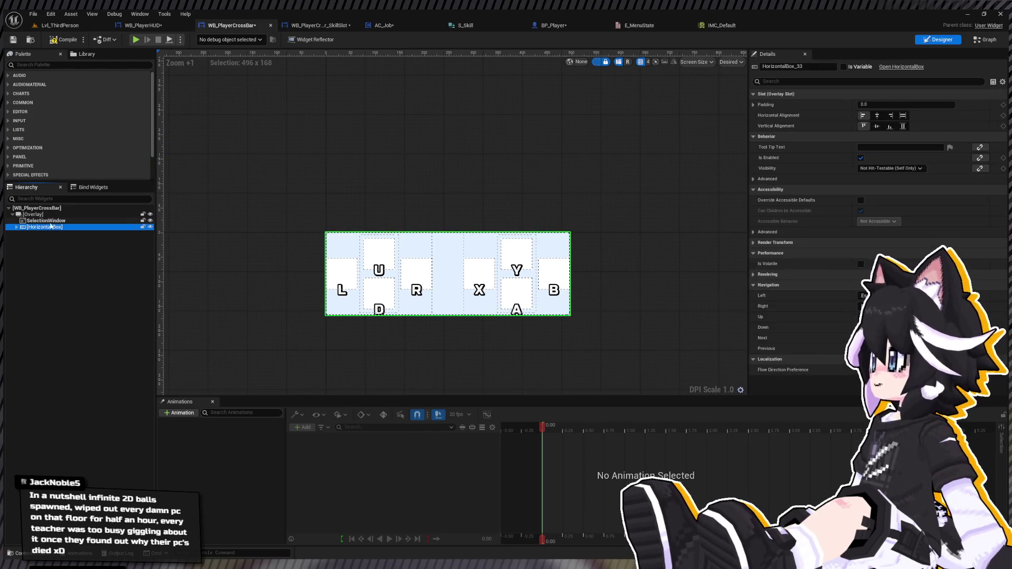
click(50, 222)
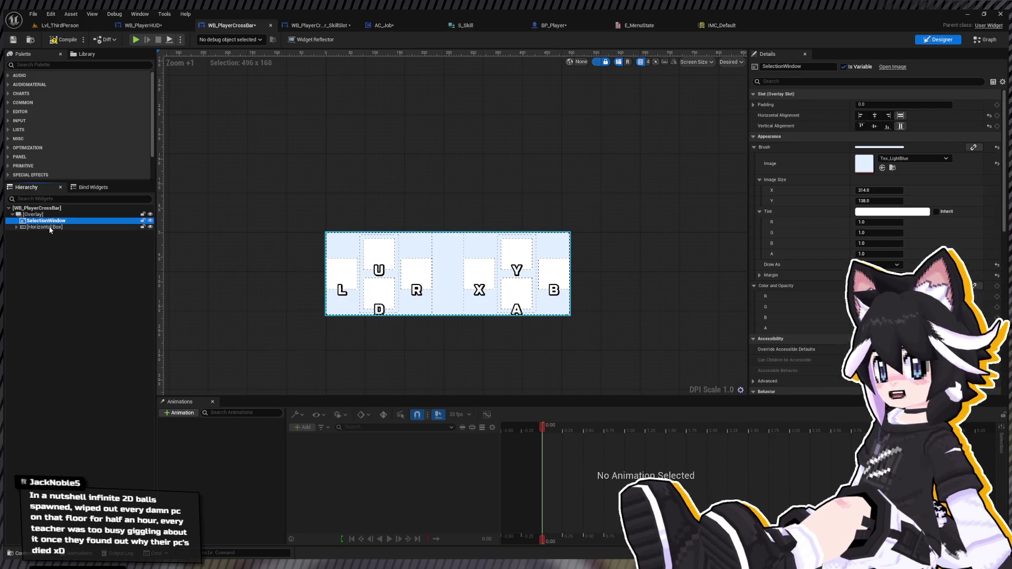
click(70, 214)
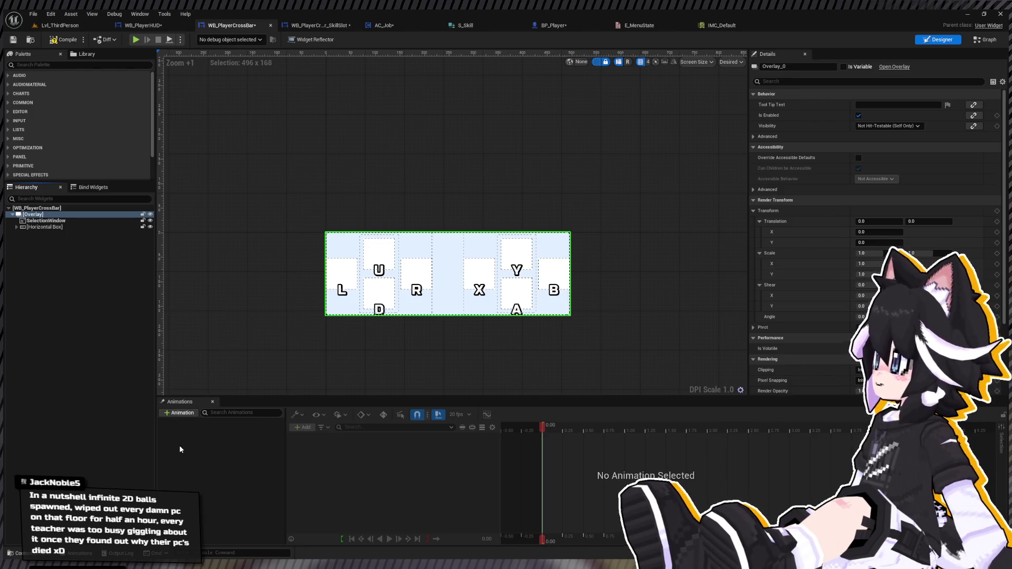
key(ctrl+z)
scroll(530, 210, down, 3)
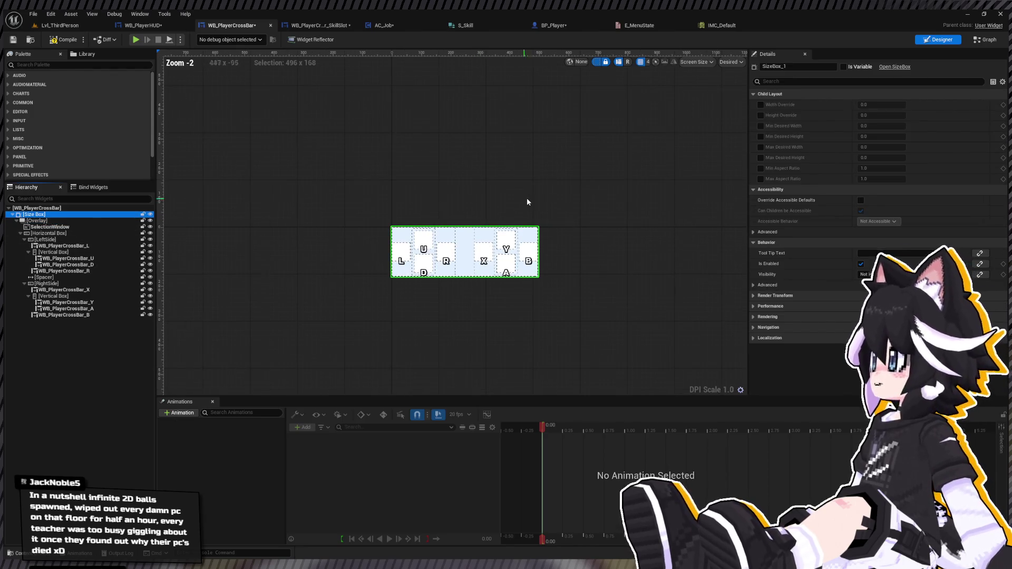
Enable the Size Box overrides at 500 wide by 200 high and compare the result in WB_PlayerHUD
click(760, 104)
click(761, 115)
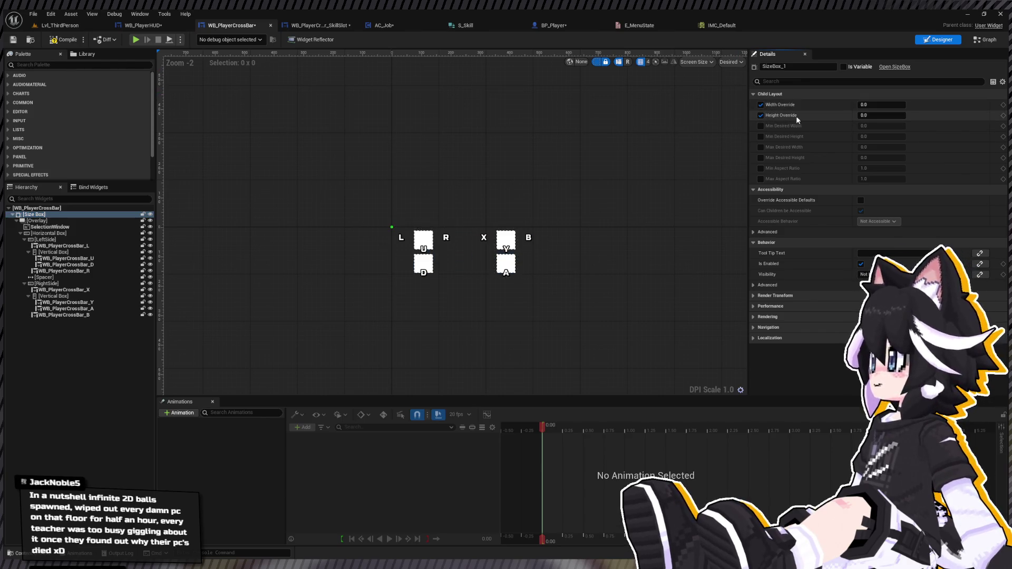
text(500)
click(873, 115)
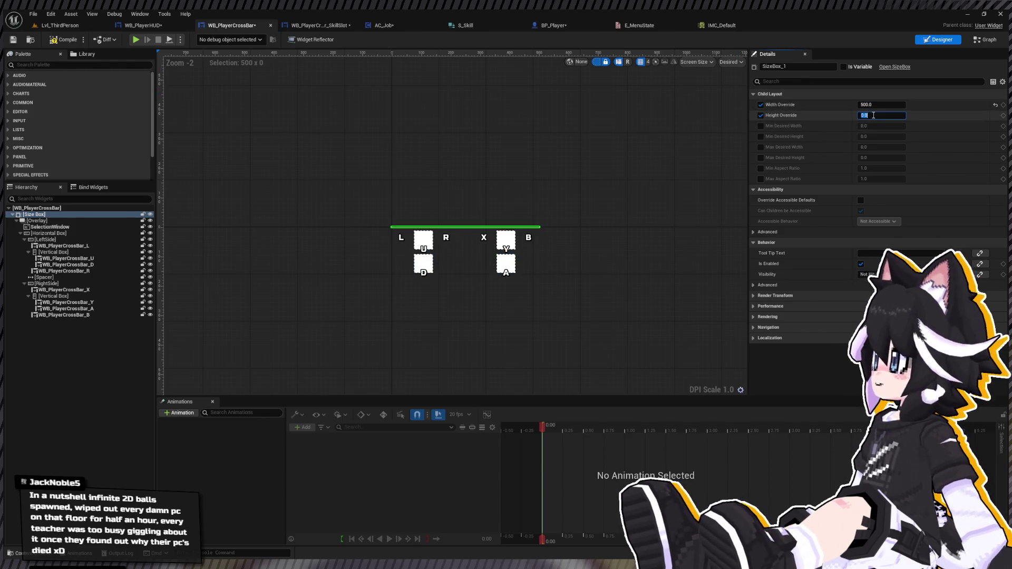
text(200)
key(Return)
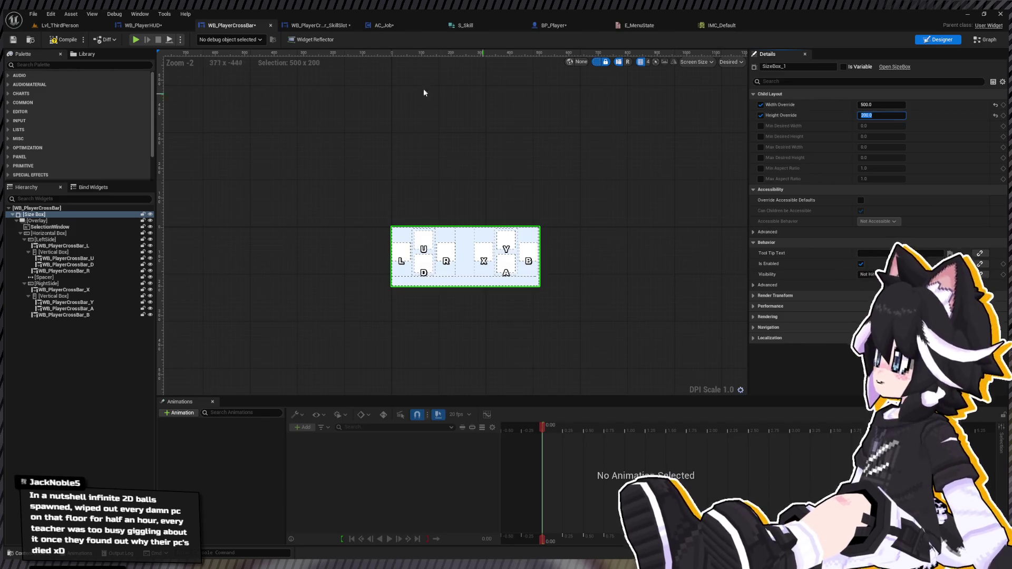
click(164, 29)
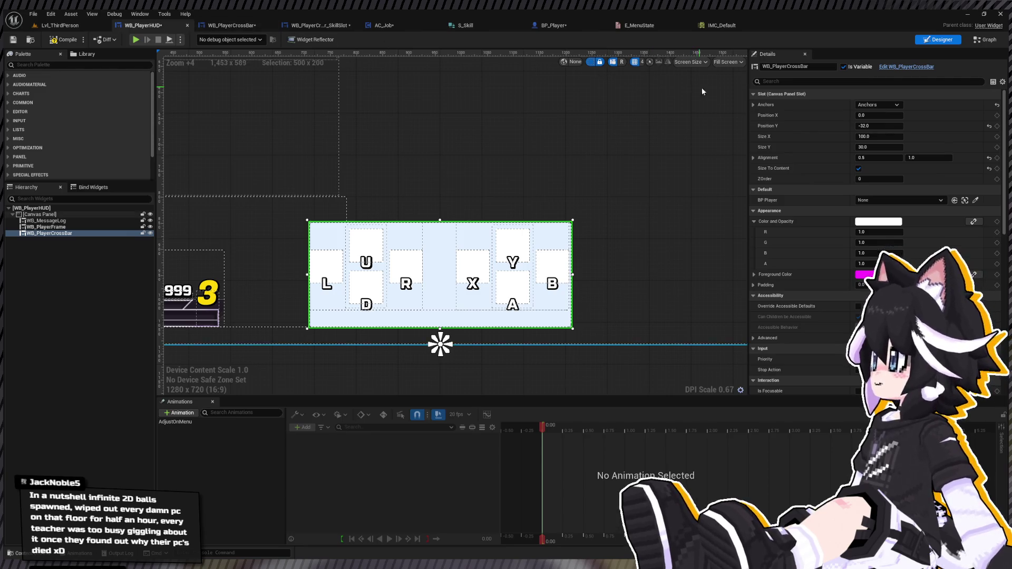
click(230, 25)
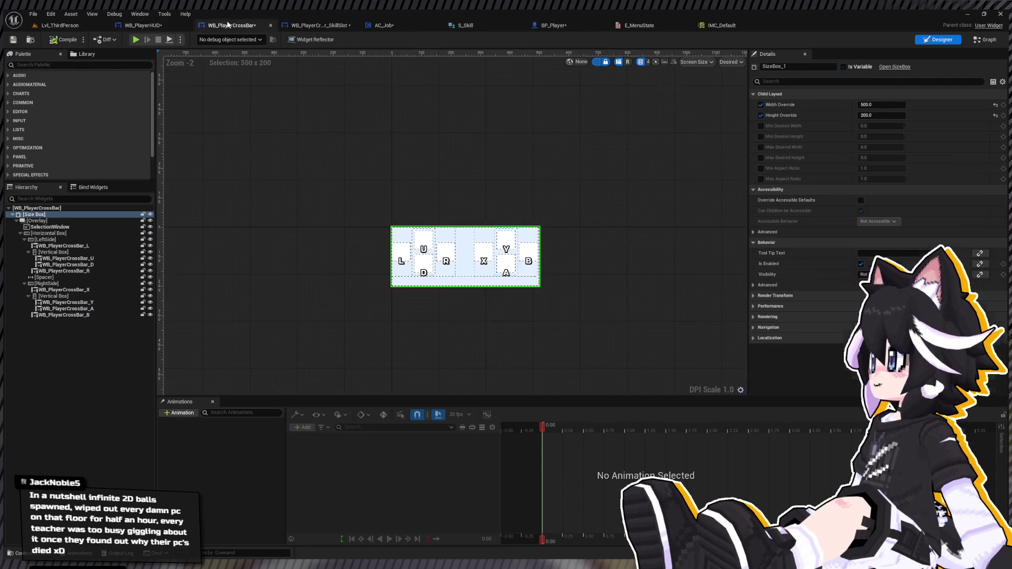
Change the Size Box height override to 180
click(862, 116)
text(180)
key(Return)
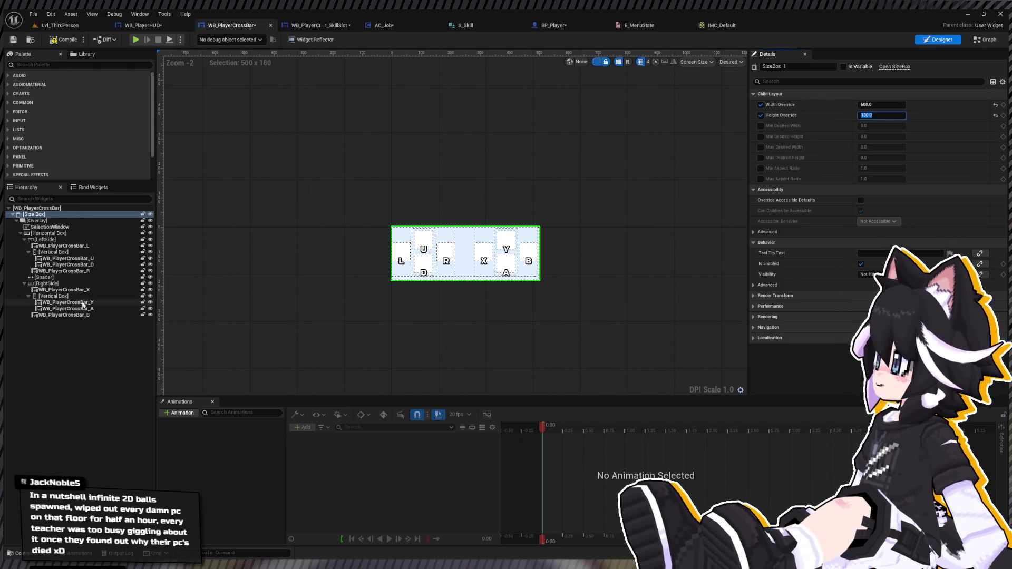
text(170)
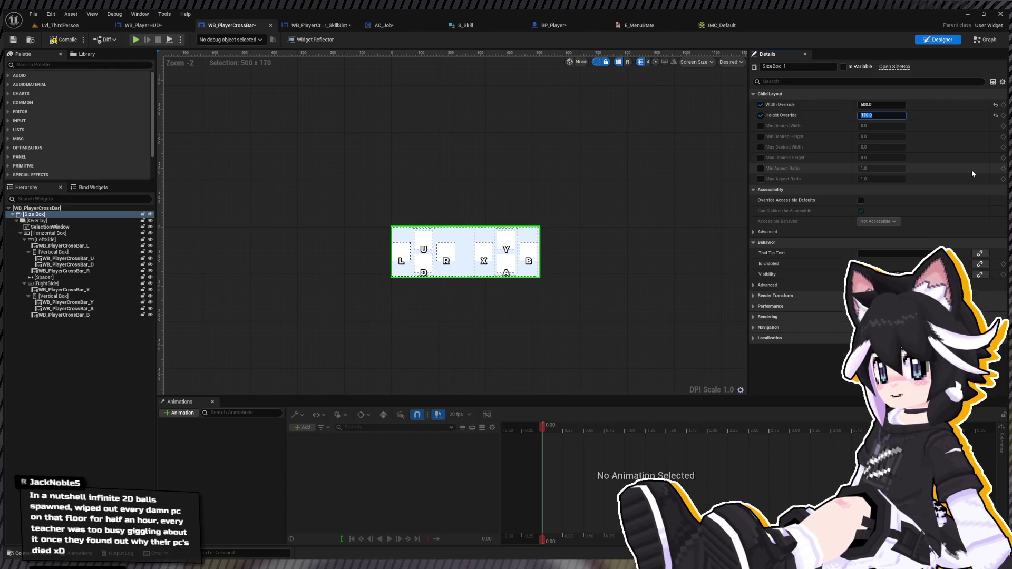
key(Escape)
Set both the Overlay and the Horizontal Box to bottom vertical alignment
click(37, 220)
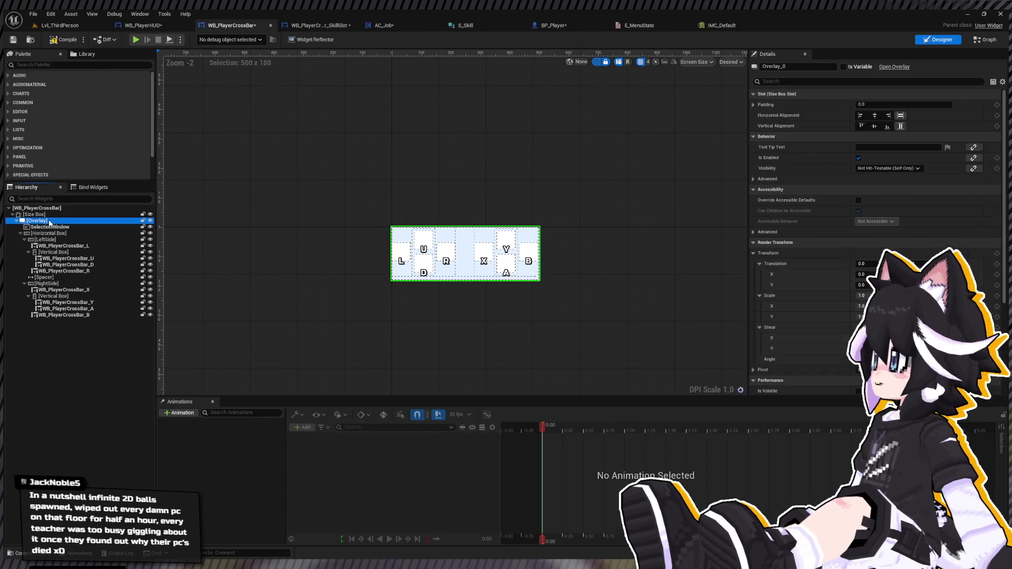
click(874, 126)
click(887, 126)
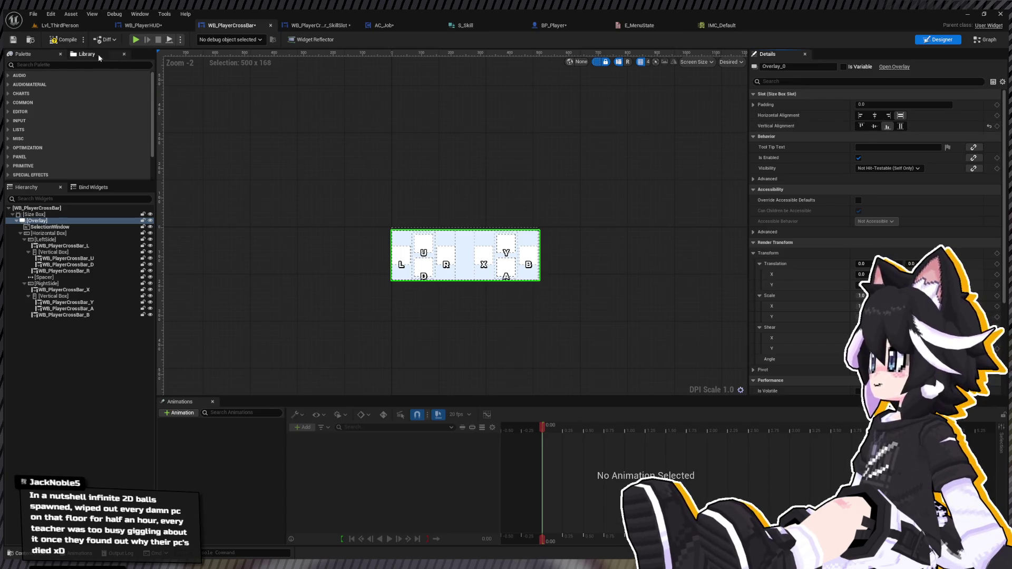
click(37, 220)
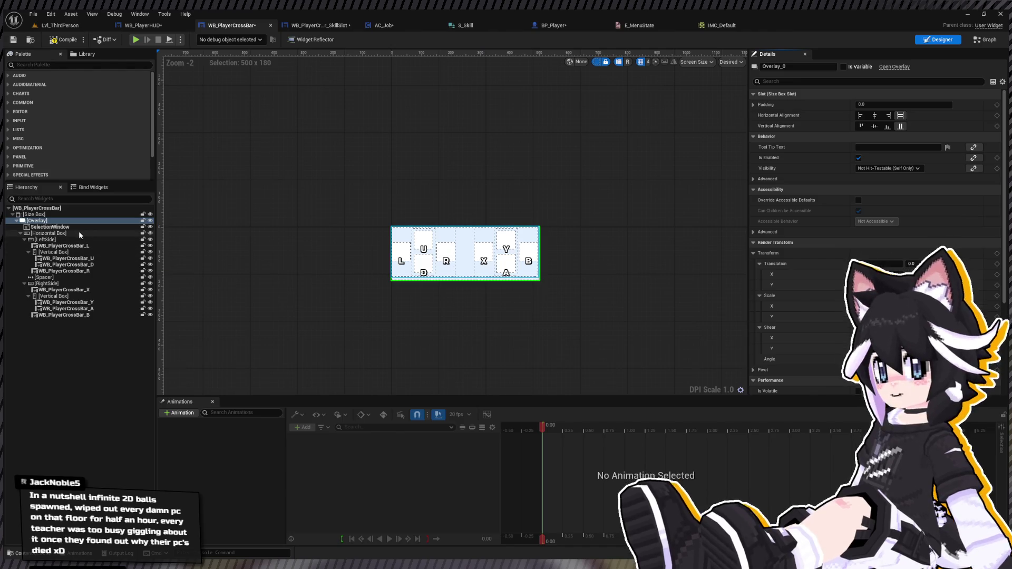
click(48, 233)
click(879, 126)
click(889, 126)
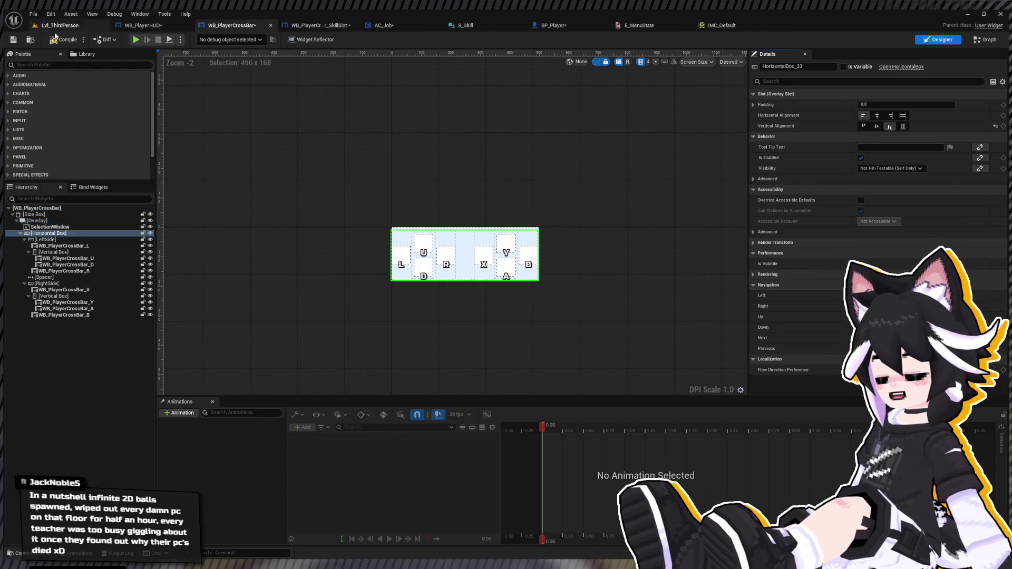
Lower the Size Box height override to 160 and view the crossbar in WB_PlayerHUD
click(151, 25)
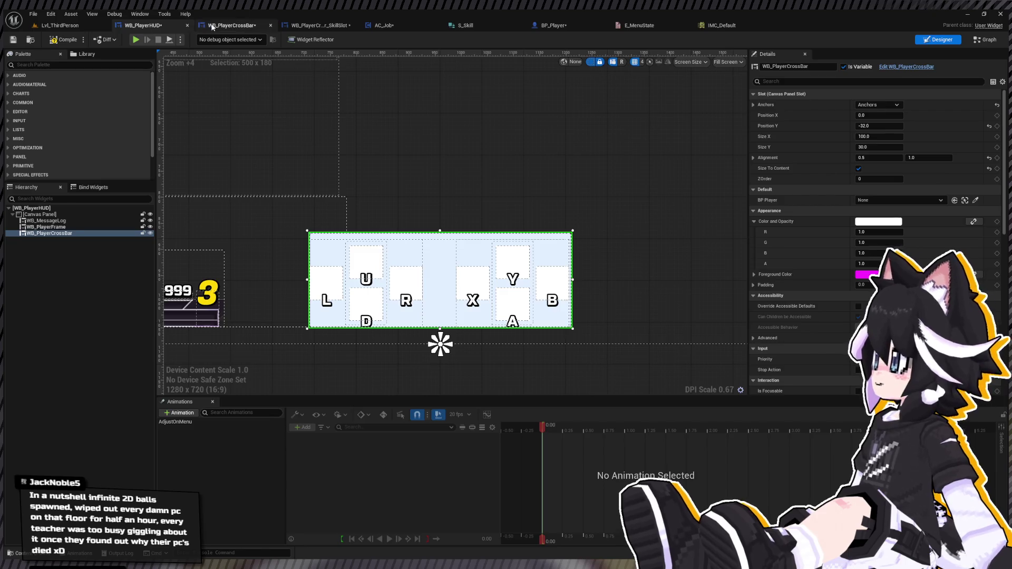
click(212, 25)
click(93, 225)
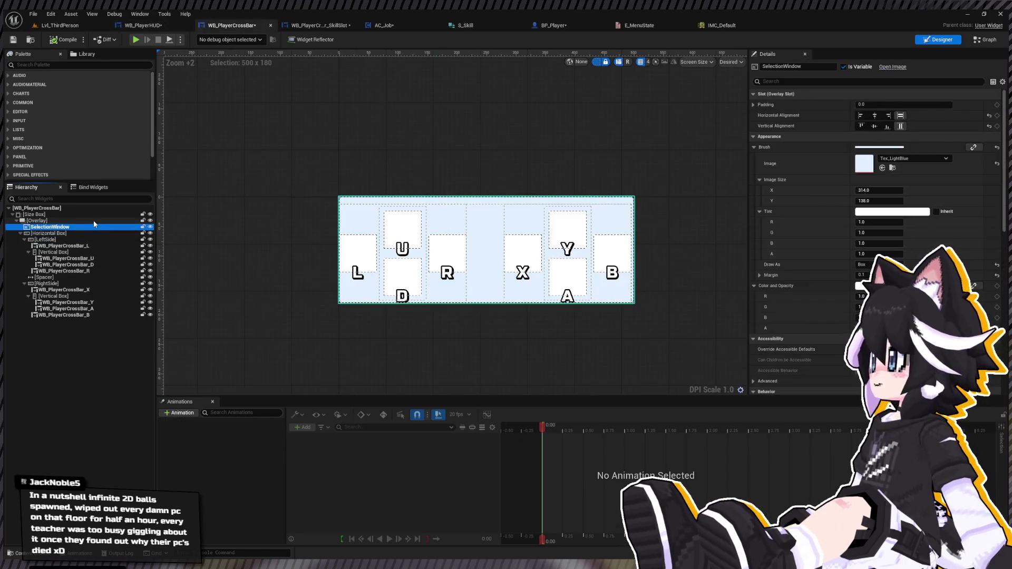
click(99, 214)
click(902, 115)
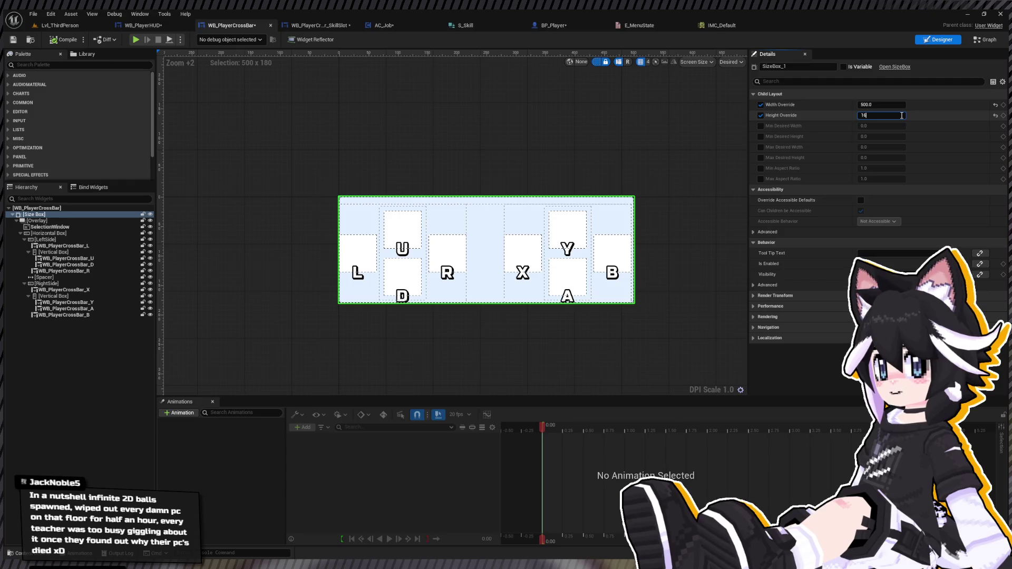
text(0.0)
key(Return)
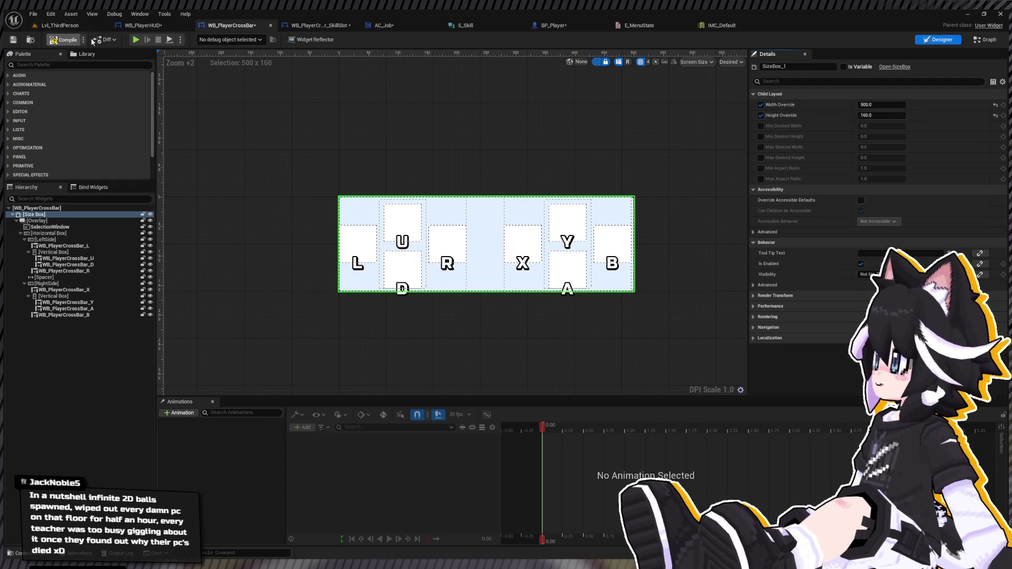
click(143, 25)
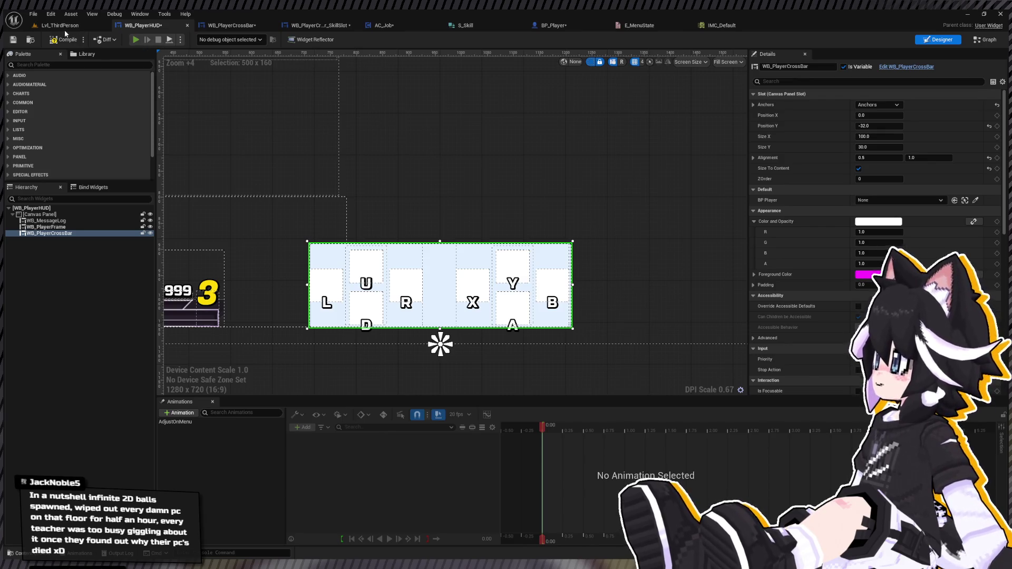
key(alt+p)
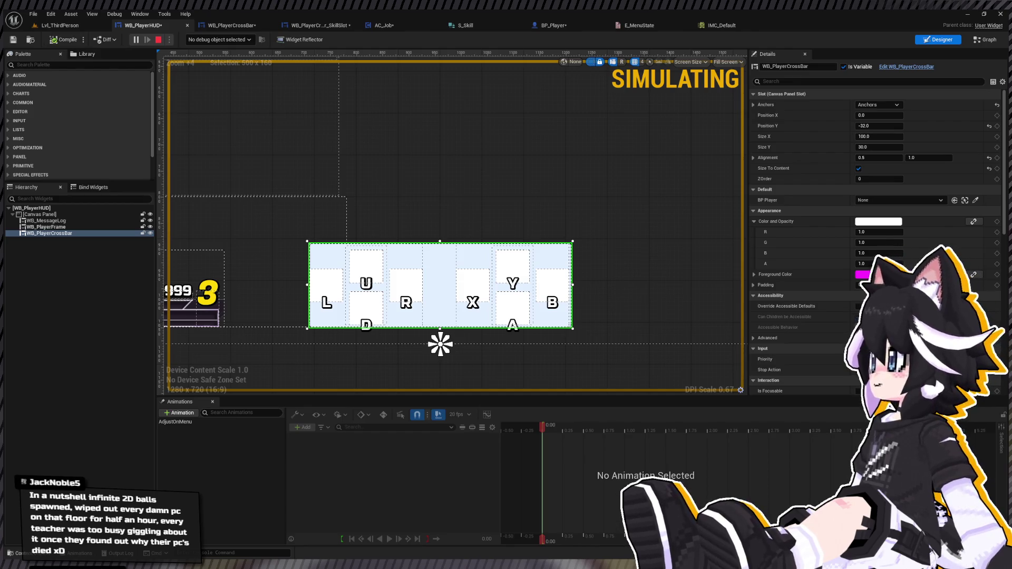
Run a quick Lvl_ThirdPerson play-test to view the crossbar HUD, then go back to WB_PlayerHUD
key(Escape)
click(79, 25)
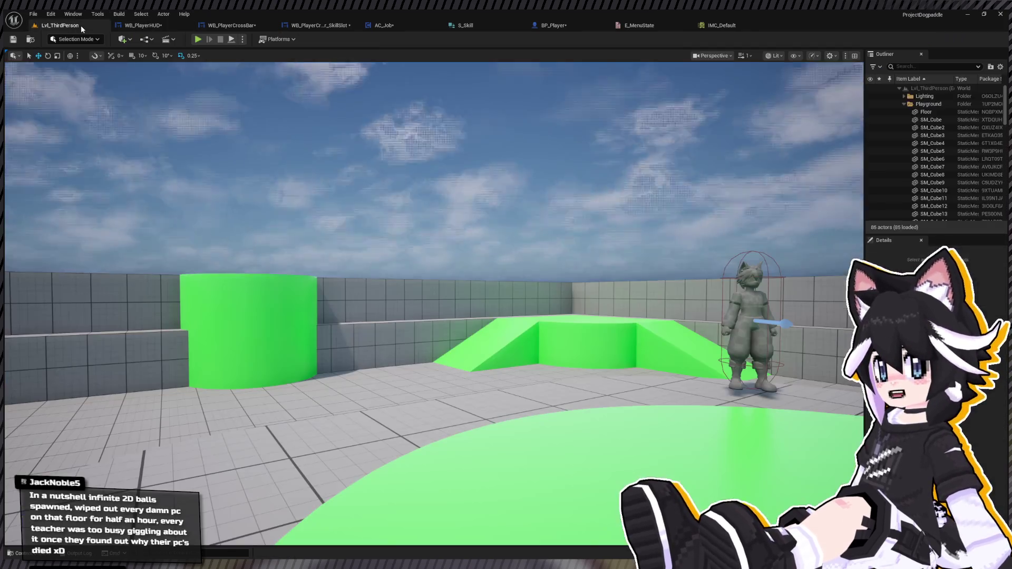
click(197, 39)
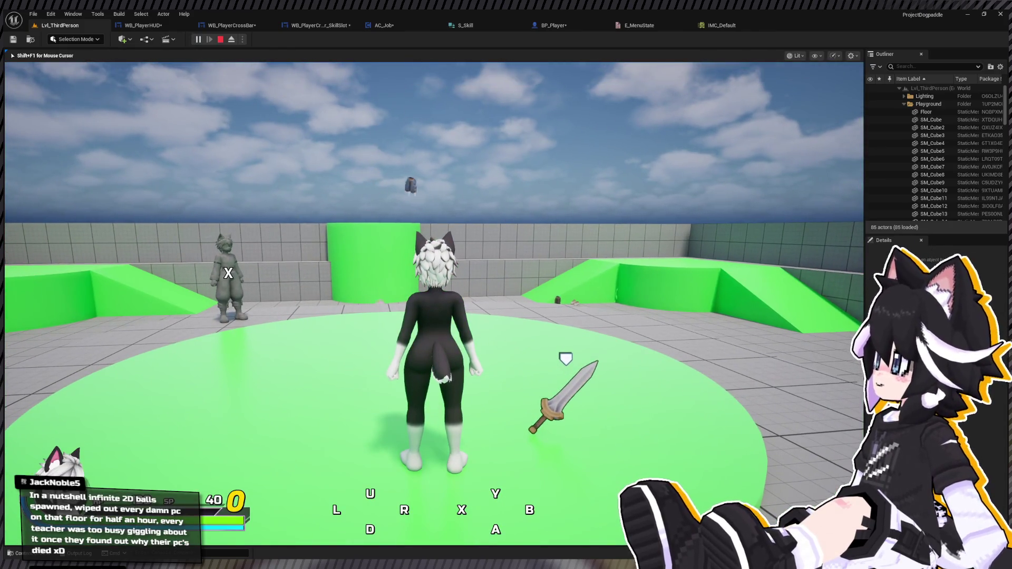
key(Escape)
click(147, 27)
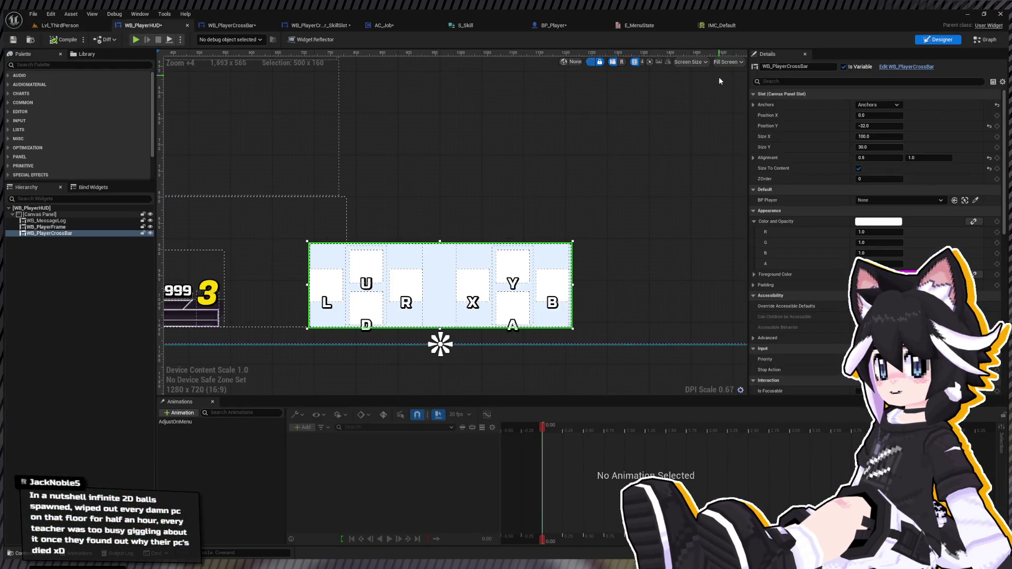
Turn off Size To Content on the crossbar and size it to 500 by 180
click(858, 168)
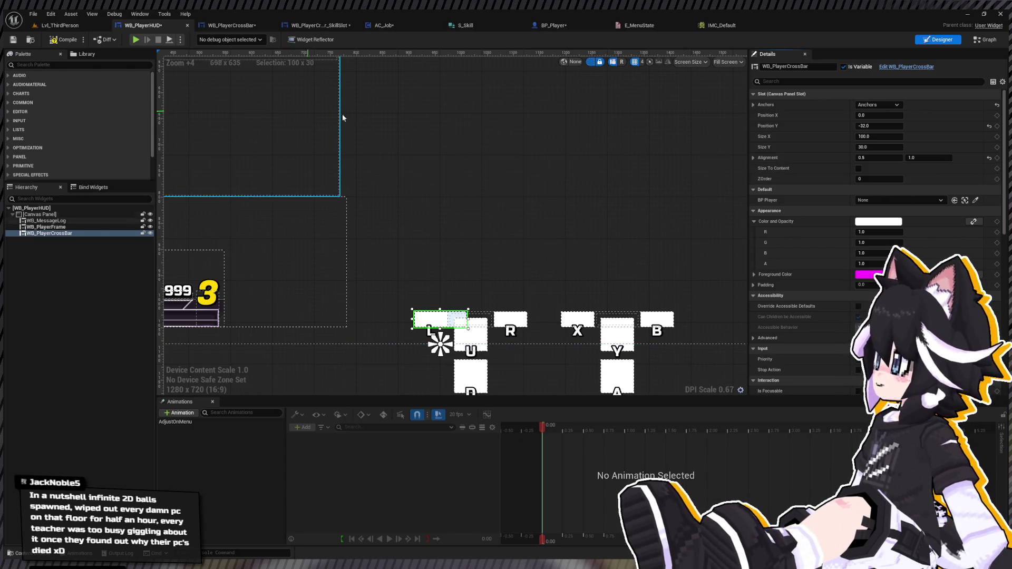
click(880, 126)
text(500)
click(877, 126)
text(1800)
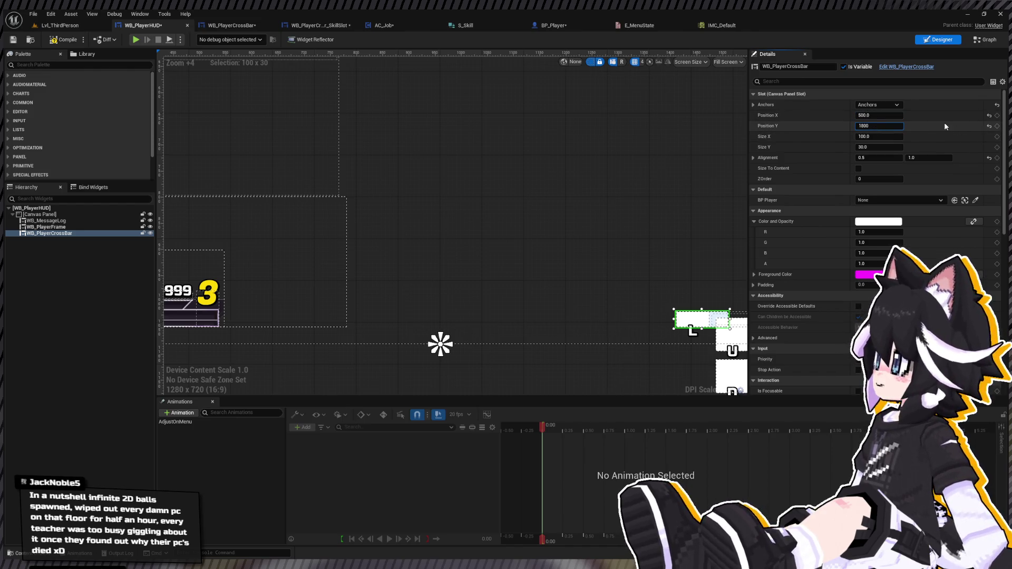
key(Return)
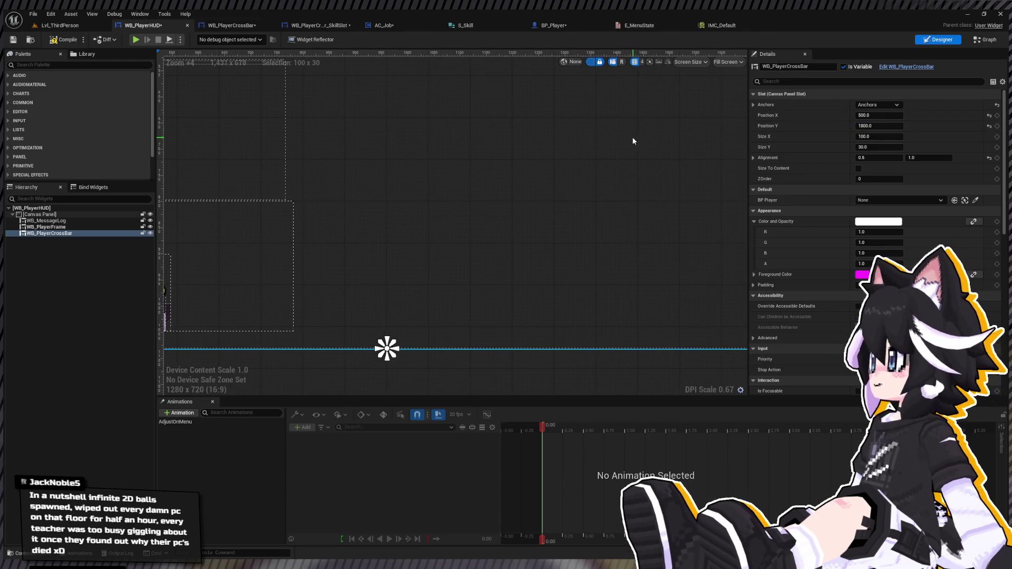
key(ctrl+z)
key(ctrl+z)
click(858, 135)
text(500)
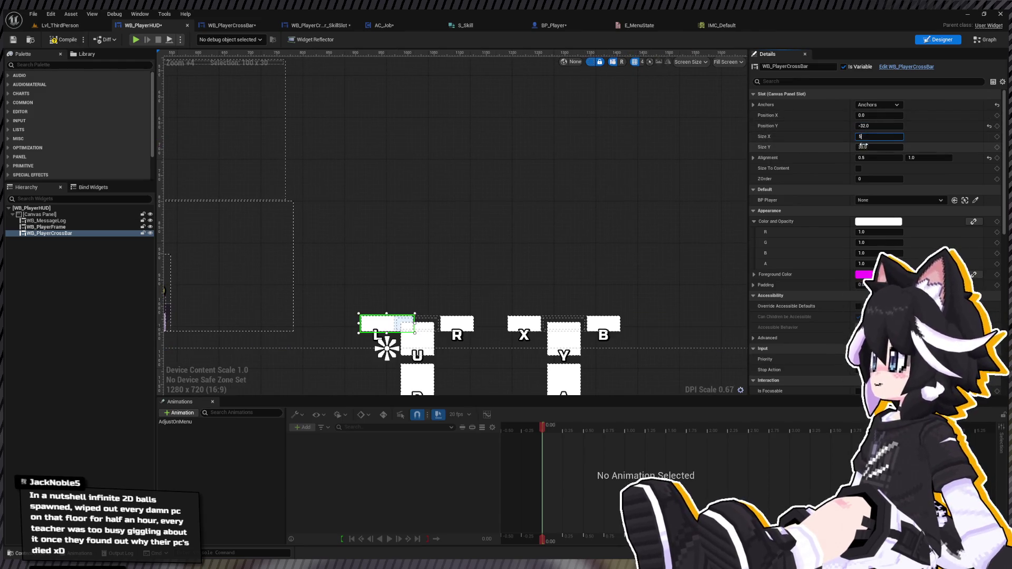
click(866, 148)
text(1)
text(0)
key(Return)
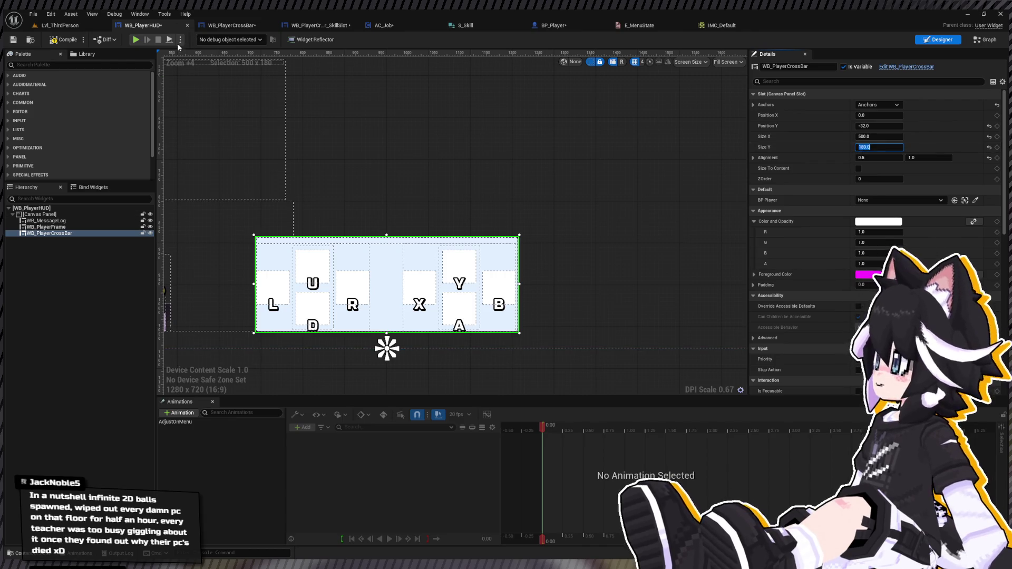
Preview the HUD, re-enable Size To Content, and select Skill Icon in WB_PlayerCrossBar_SkillSlot
click(136, 40)
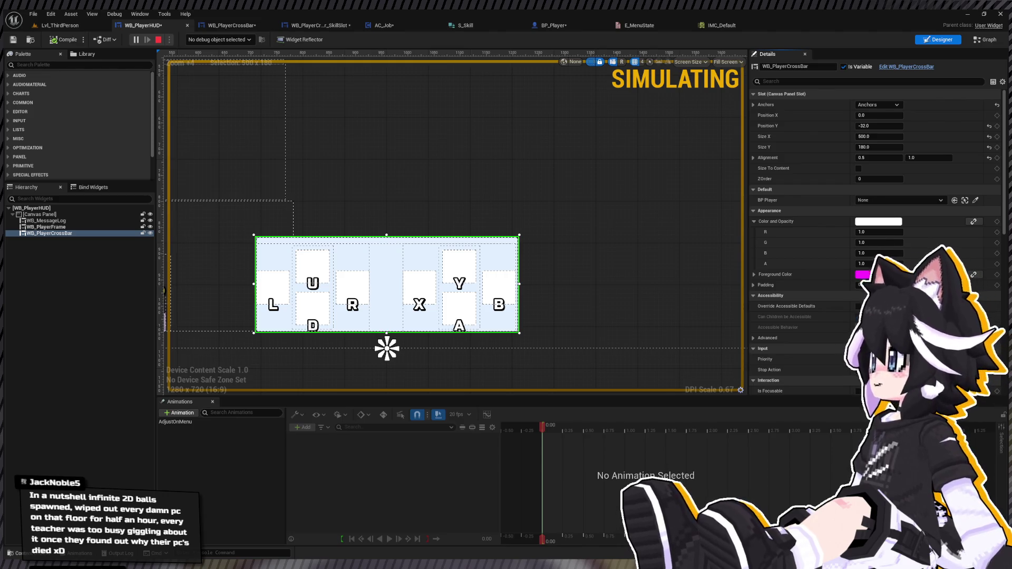
key(Escape)
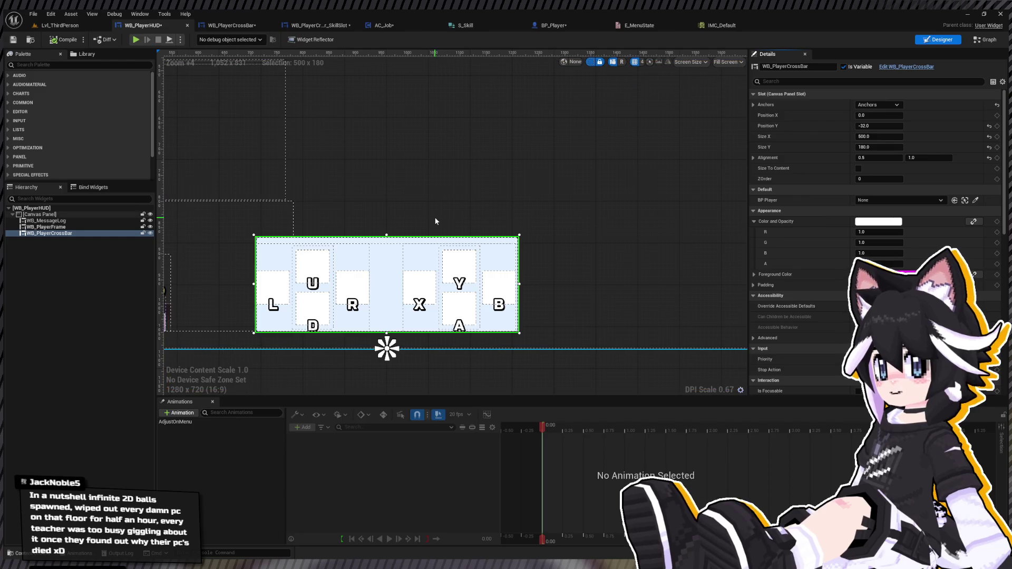
click(858, 168)
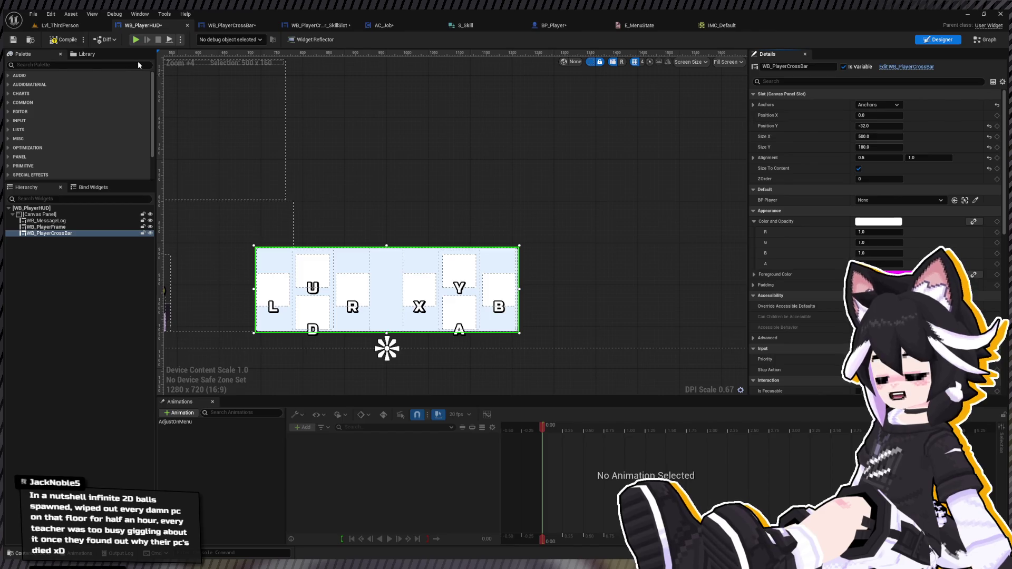
click(343, 27)
scroll(280, 245, up, 8)
click(58, 227)
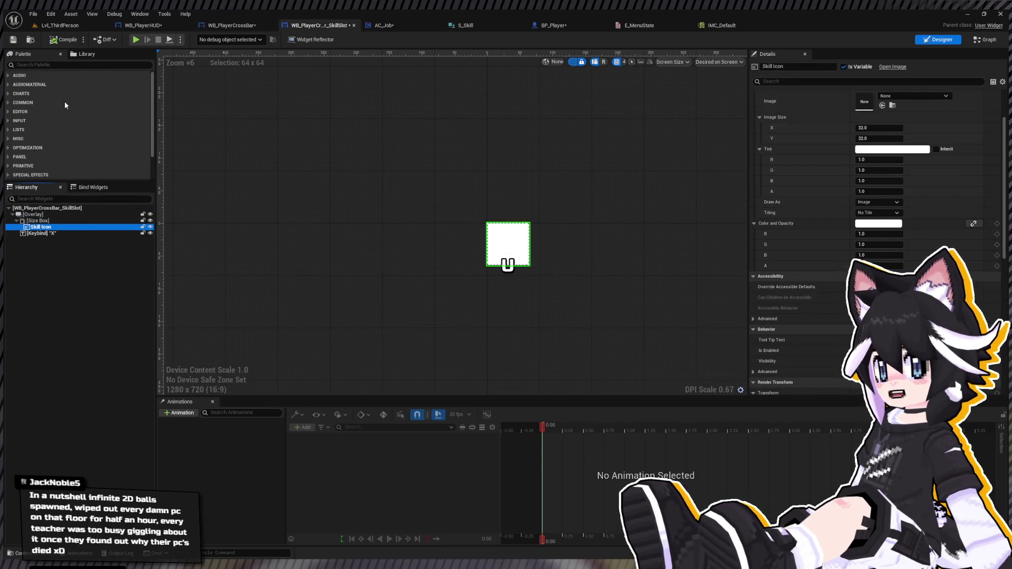
Wrap Skill Icon in an Overlay and add an Image above it named SlotBackground
text(image)
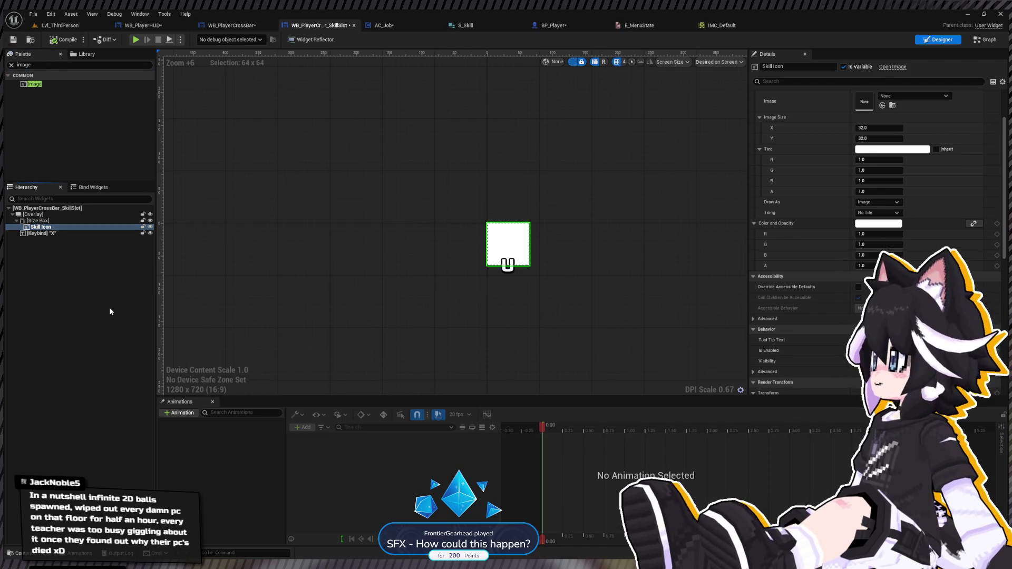
key(ctrl+z)
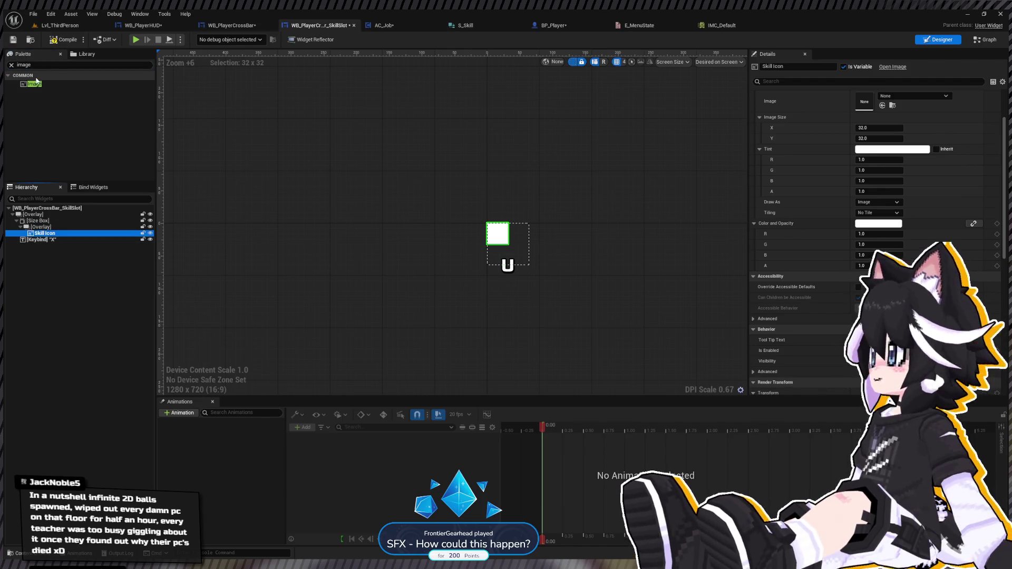
click(36, 82)
drag(59, 234, 60, 233)
key(F2)
text(SlotBackground)
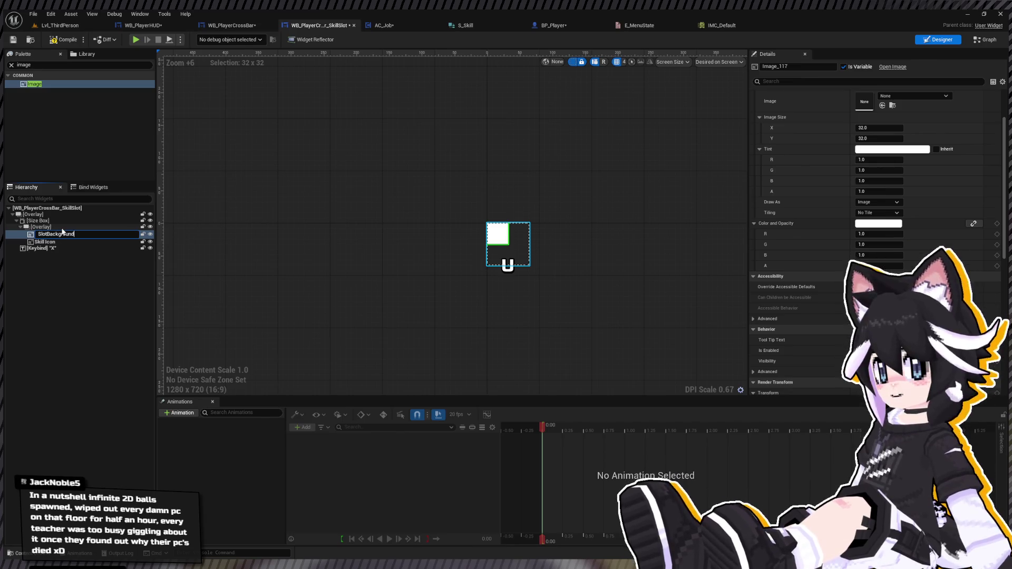
key(Return)
Set the SlotBackground brush image to Tex_Button_White
key(ctrl+space)
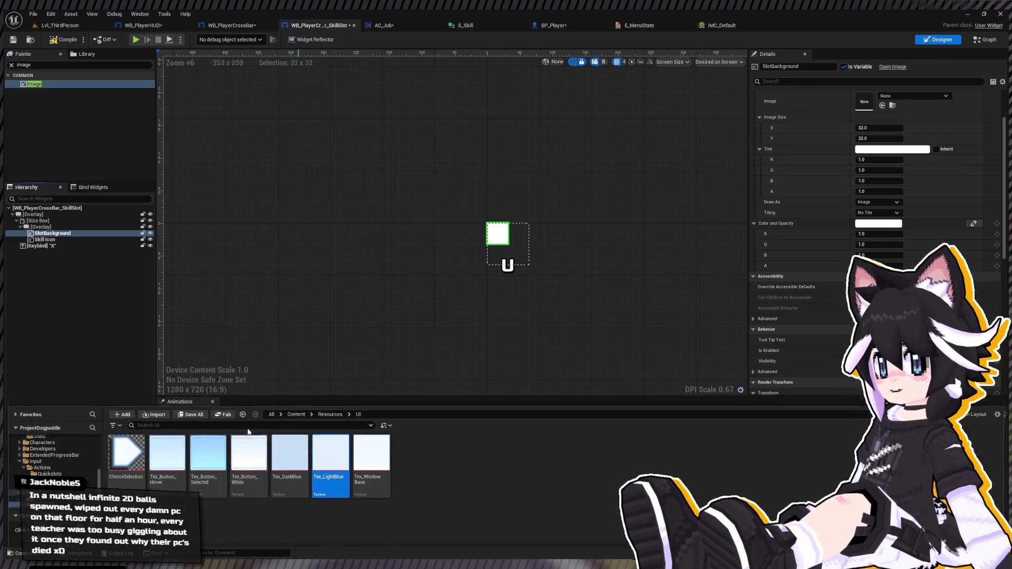
mouse_move(249, 443)
mouse_down()
mouse_move(579, 253)
mouse_move(895, 106)
mouse_up()
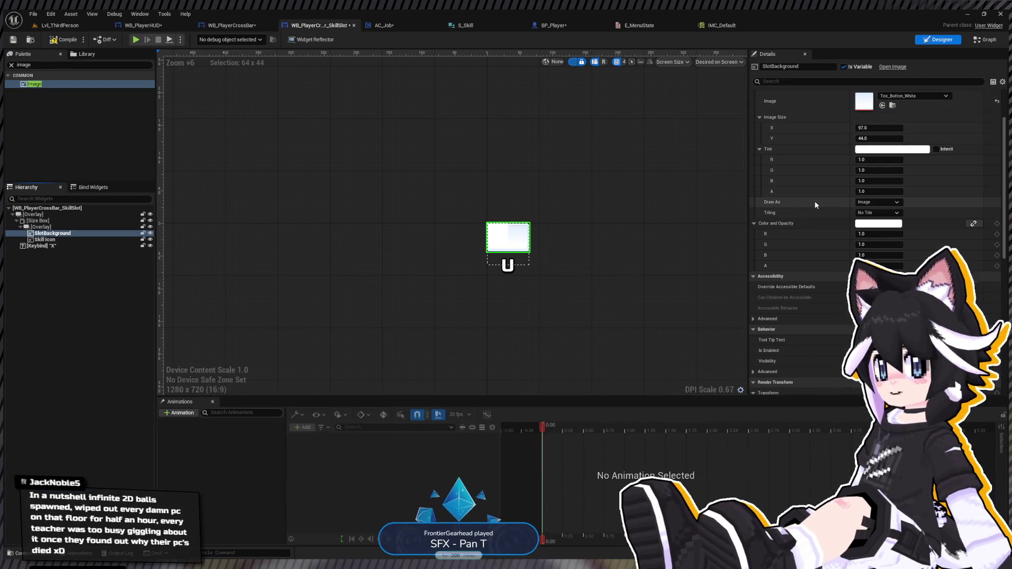
scroll(934, 134, up, 3)
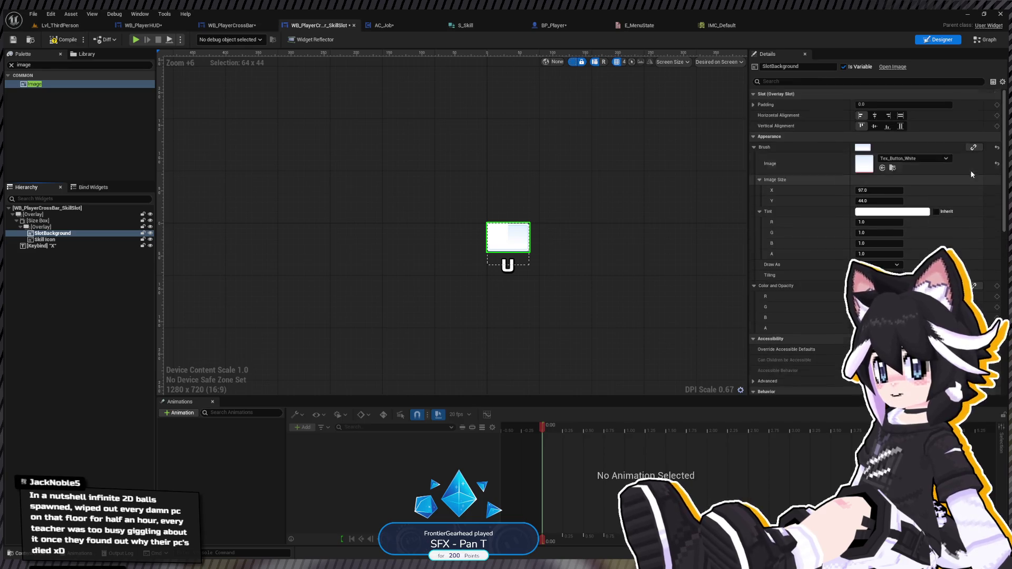
click(79, 227)
click(53, 233)
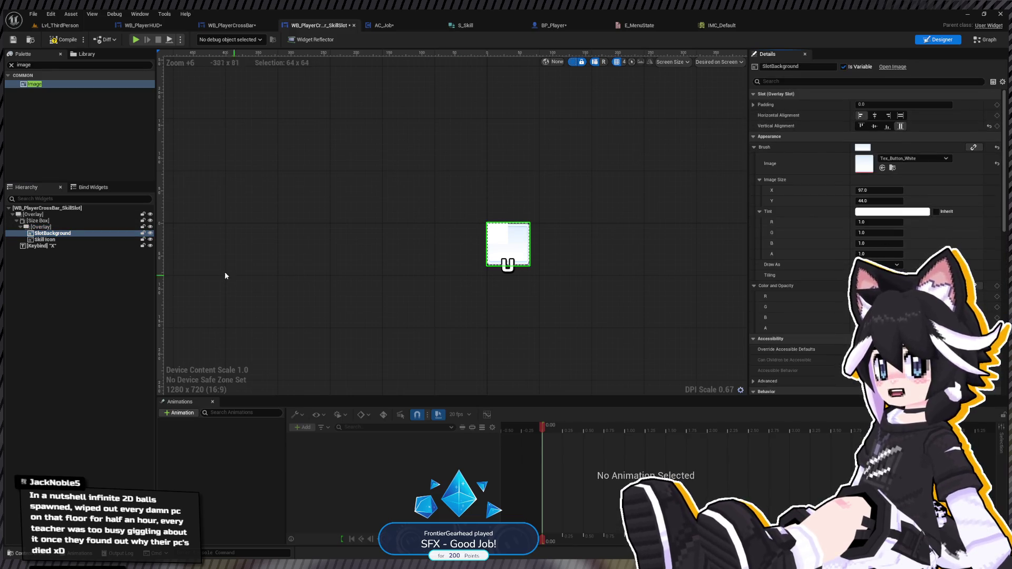
Make Skill Icon fill horizontally and vertically, then play-test the level
click(53, 239)
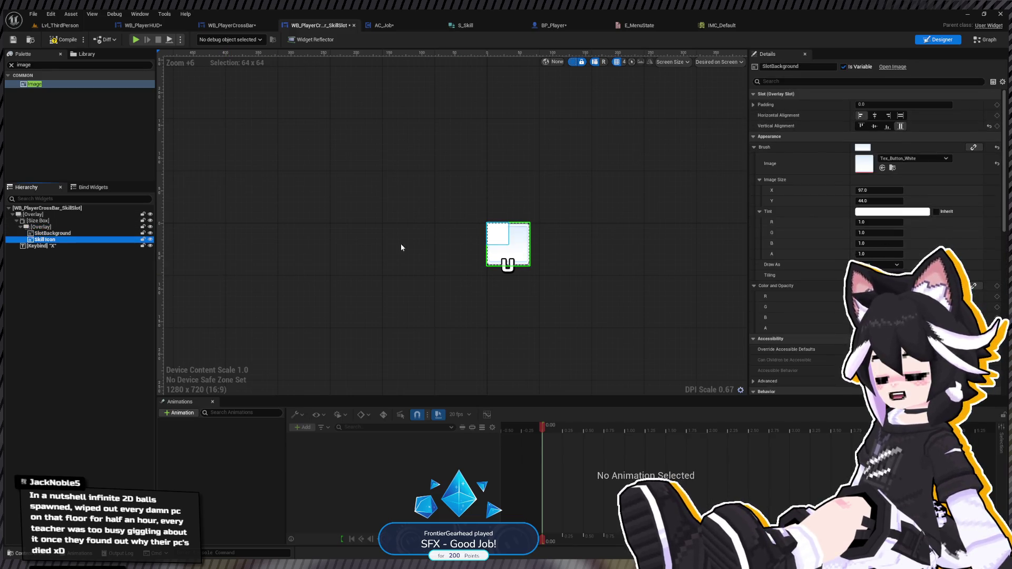
click(900, 116)
click(901, 126)
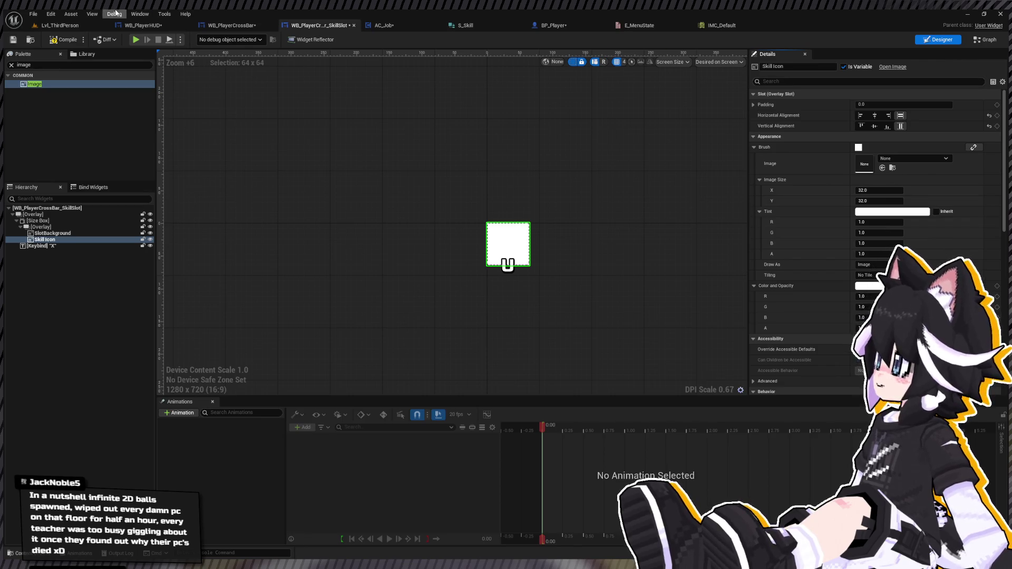
click(14, 40)
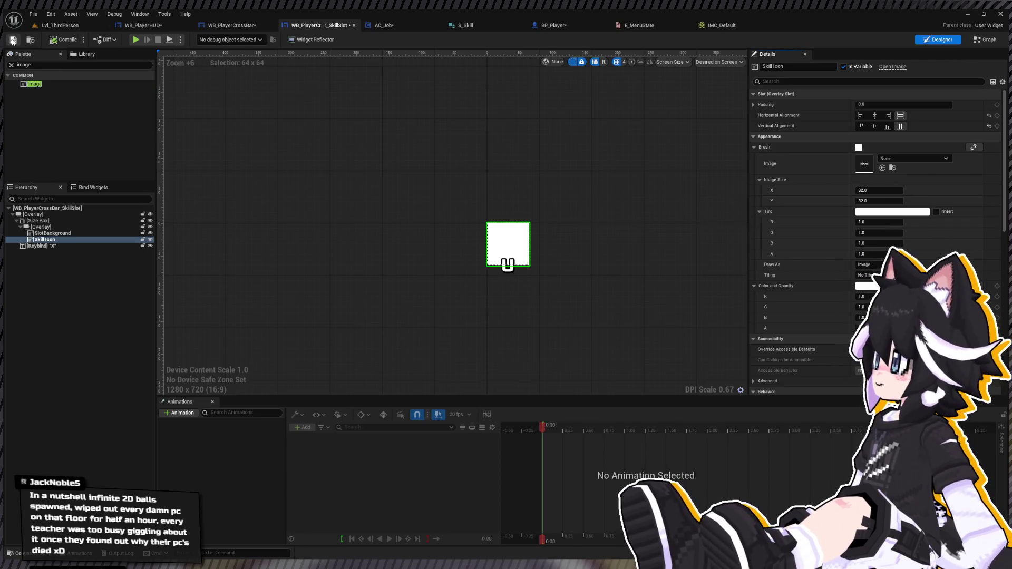
click(60, 26)
click(197, 39)
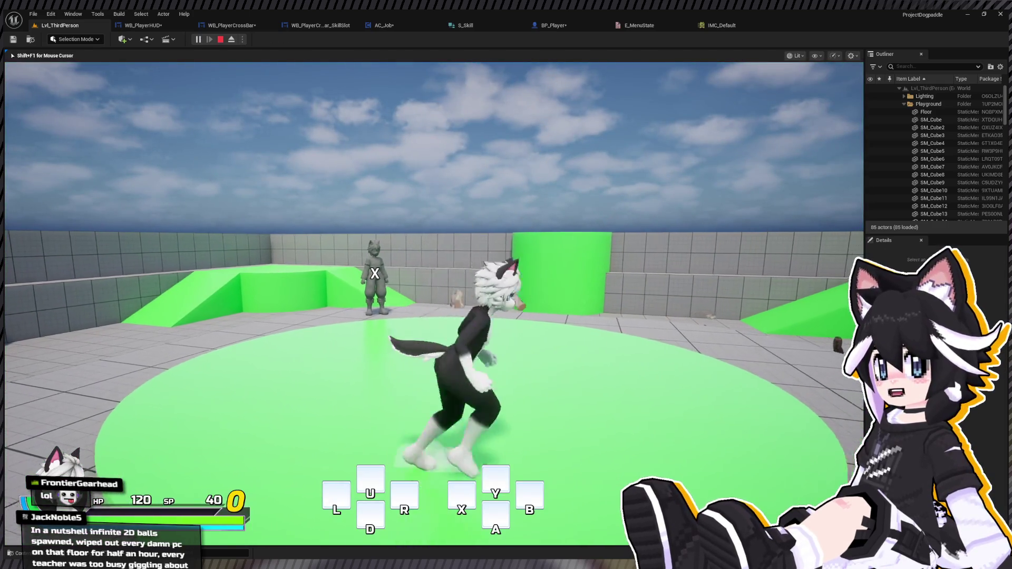
Open the in-game menu, view the Status screen, move around, then stop the play-test
key(Tab)
key(Tab)
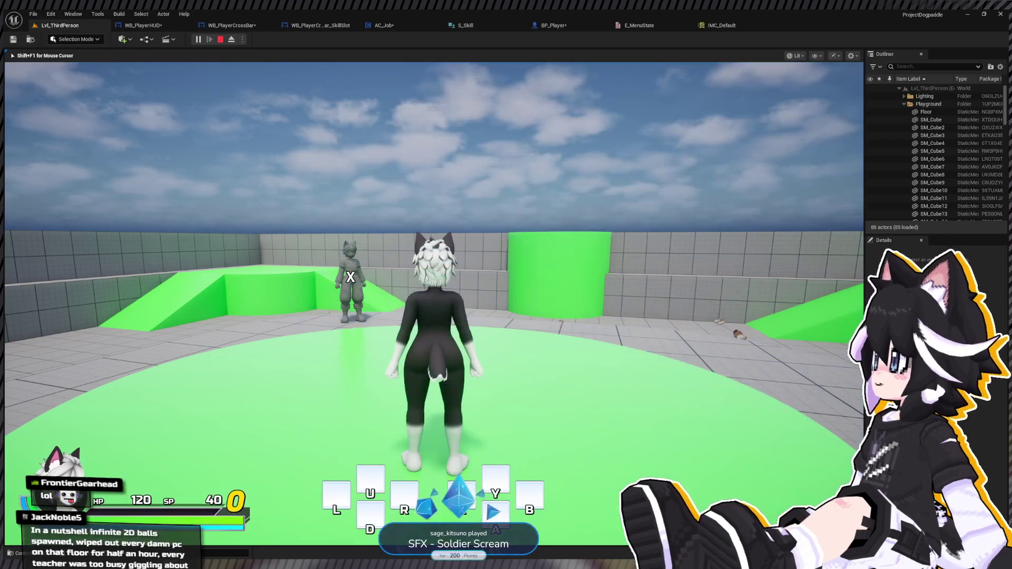
key(Tab)
click(362, 212)
key(Tab)
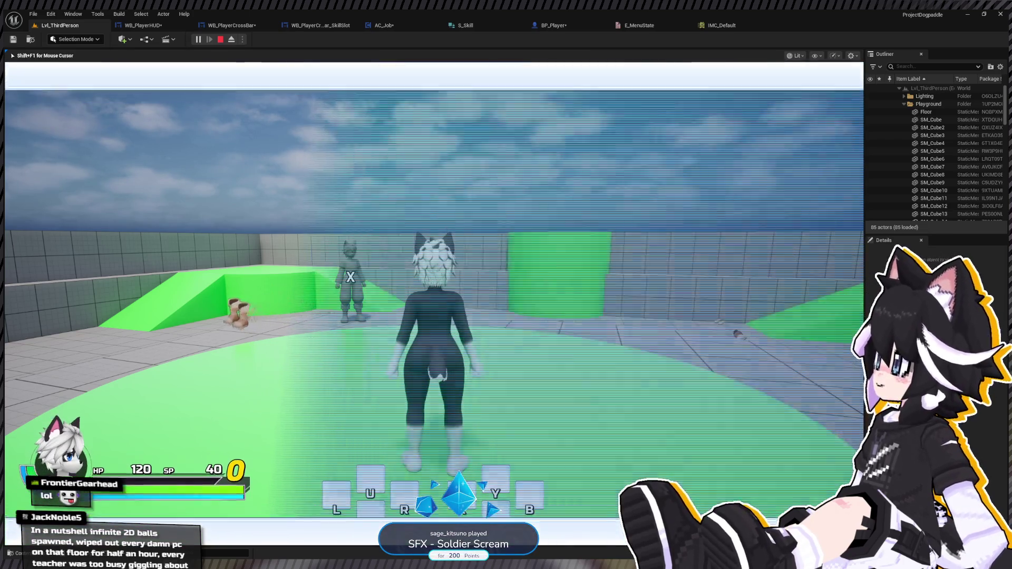
key(w)
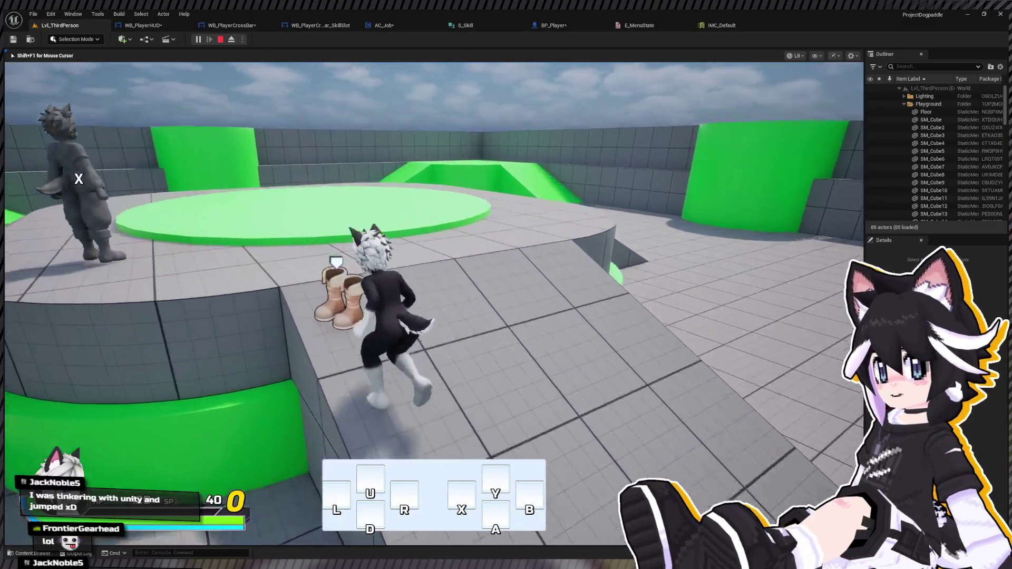
key(Escape)
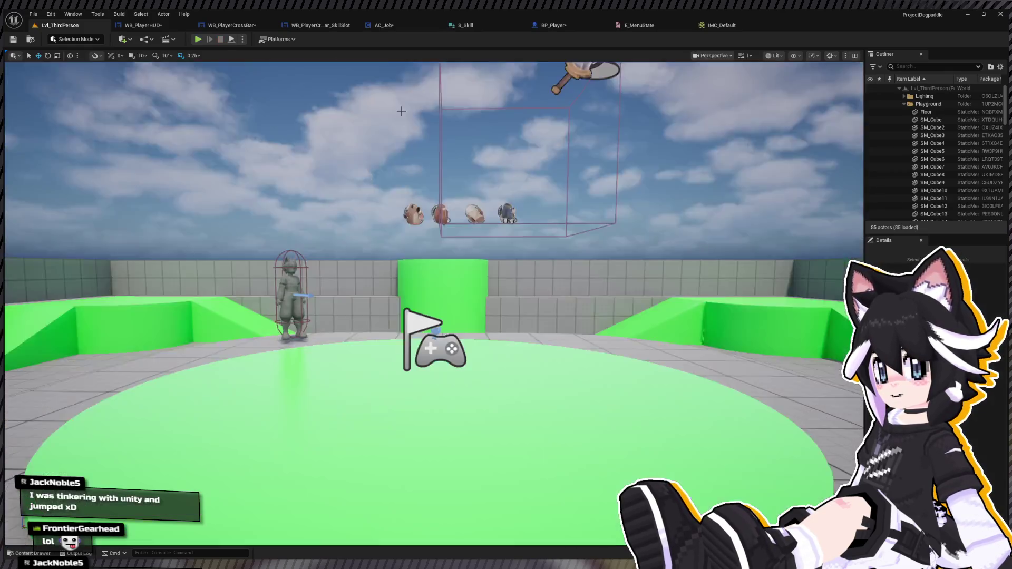
In the crossbar widget, delete the Size Box wrapper and the redundant inner Overlay
click(155, 27)
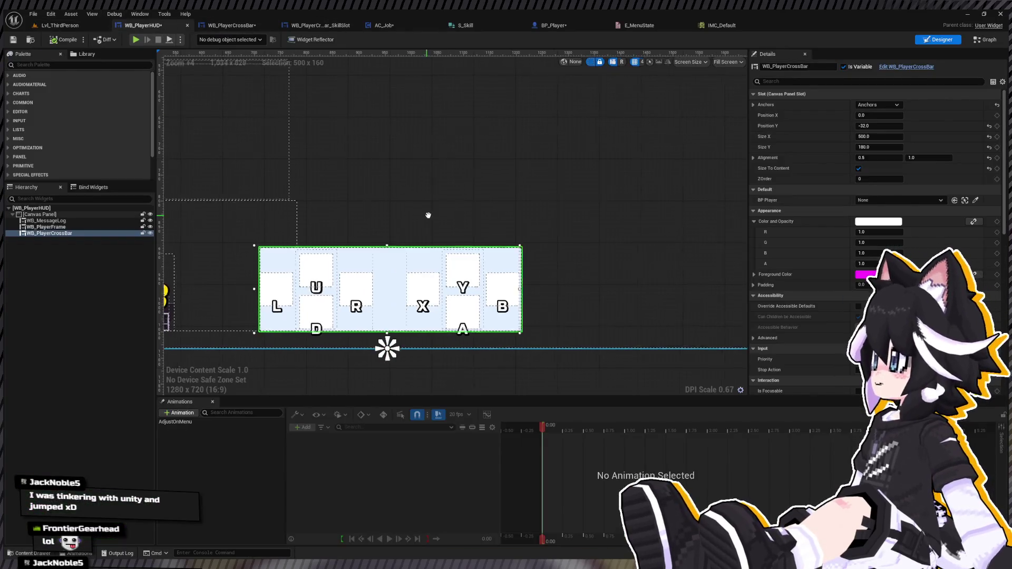
click(253, 27)
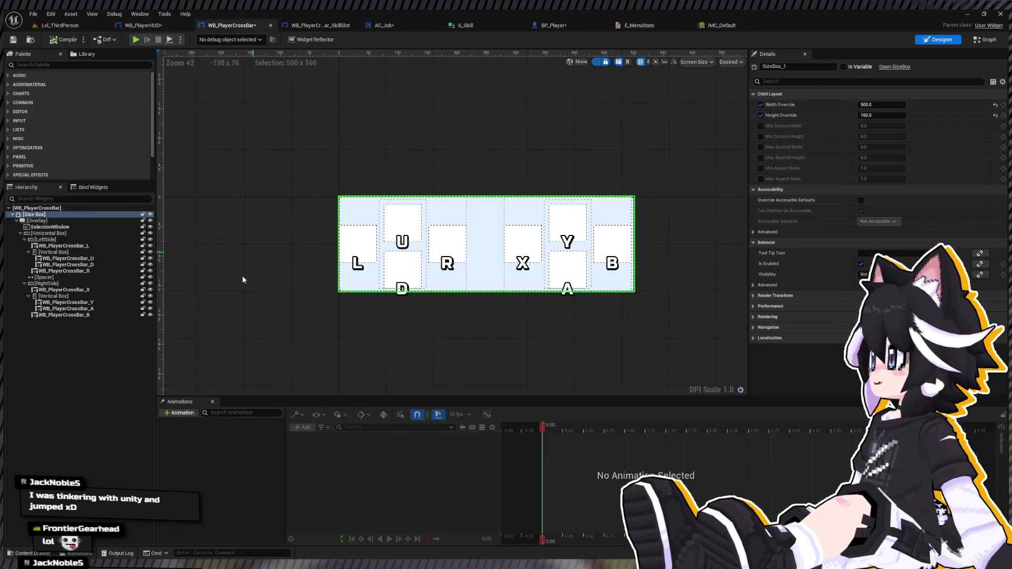
click(59, 222)
click(55, 215)
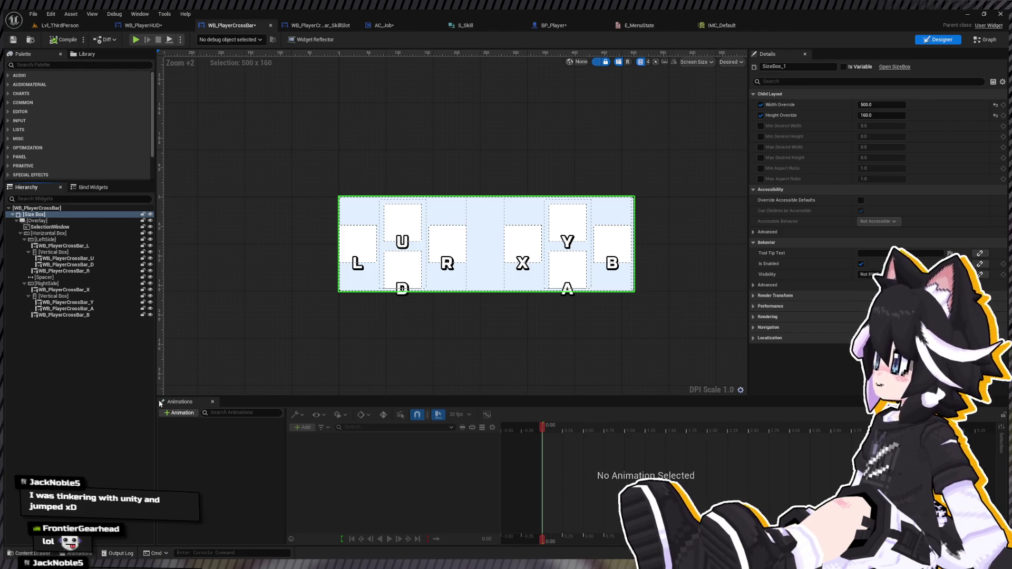
key(ctrl+z)
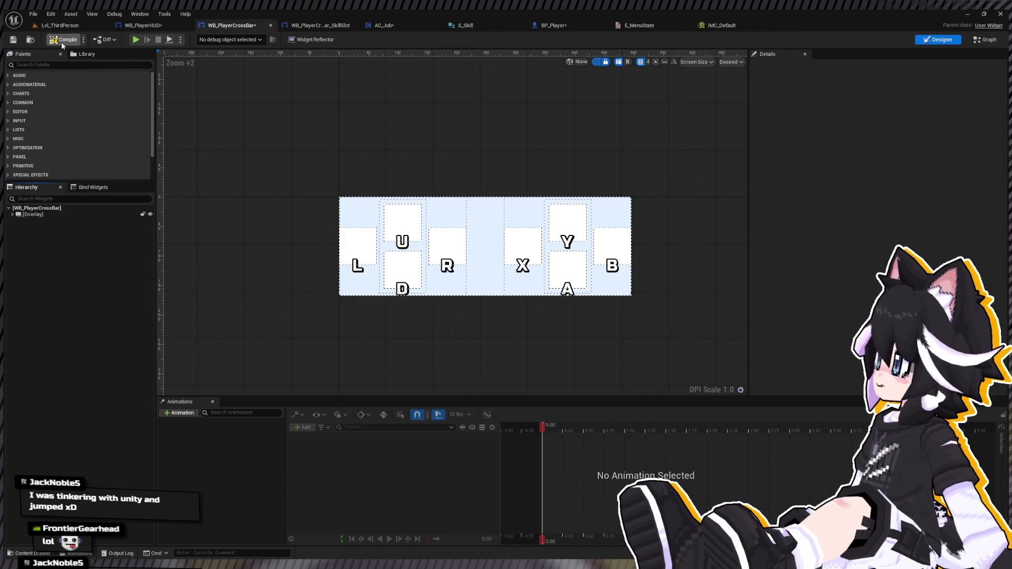
click(24, 214)
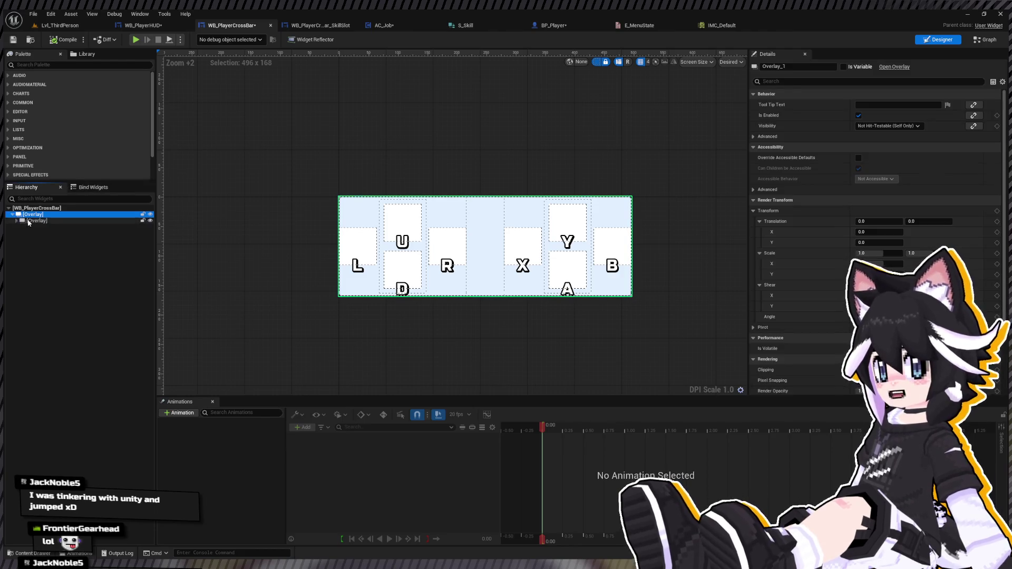
click(29, 222)
click(17, 221)
key(Up)
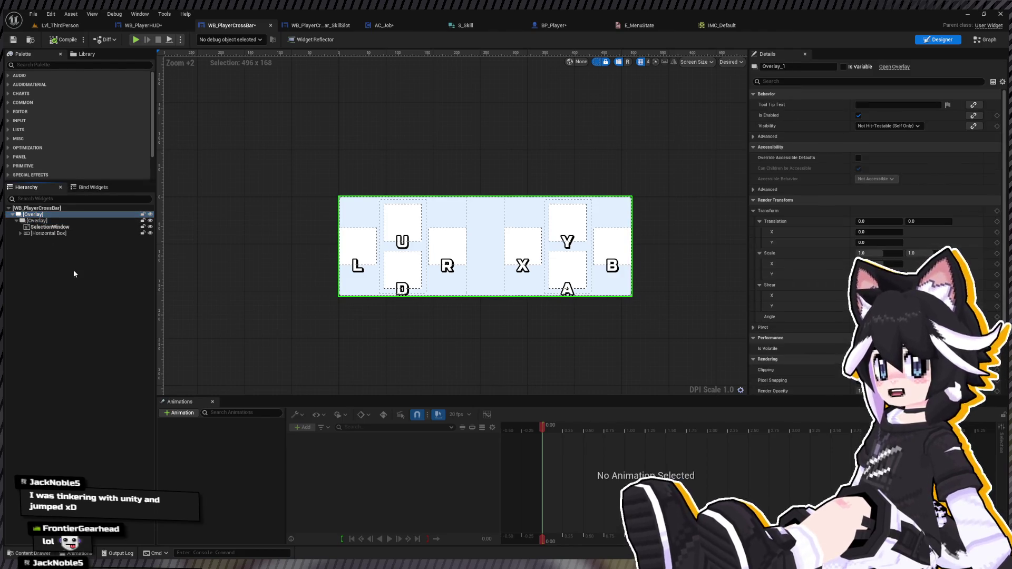
key(ctrl+z)
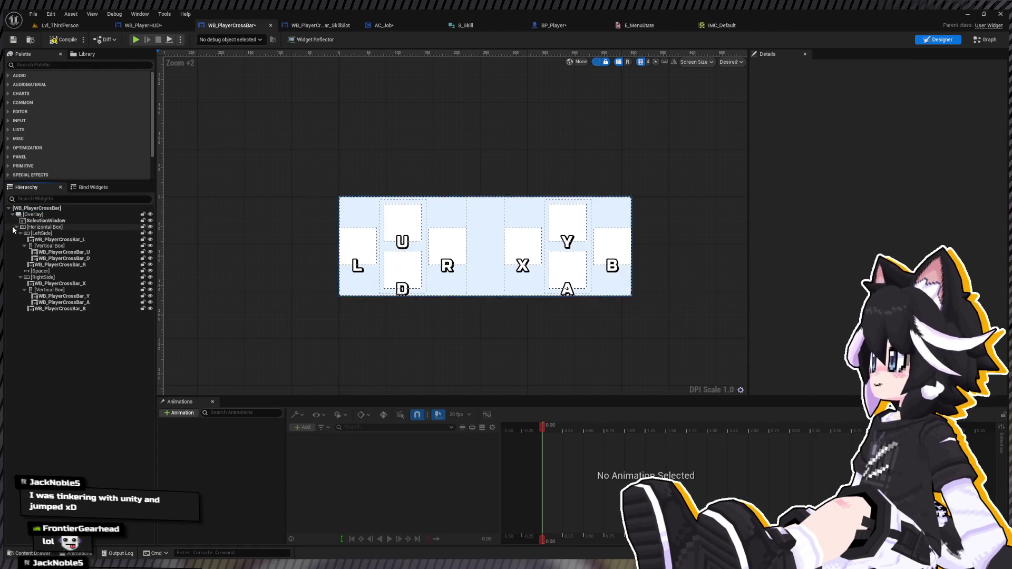
Give the Horizontal Box of buttons a padding of 8
click(53, 220)
click(864, 104)
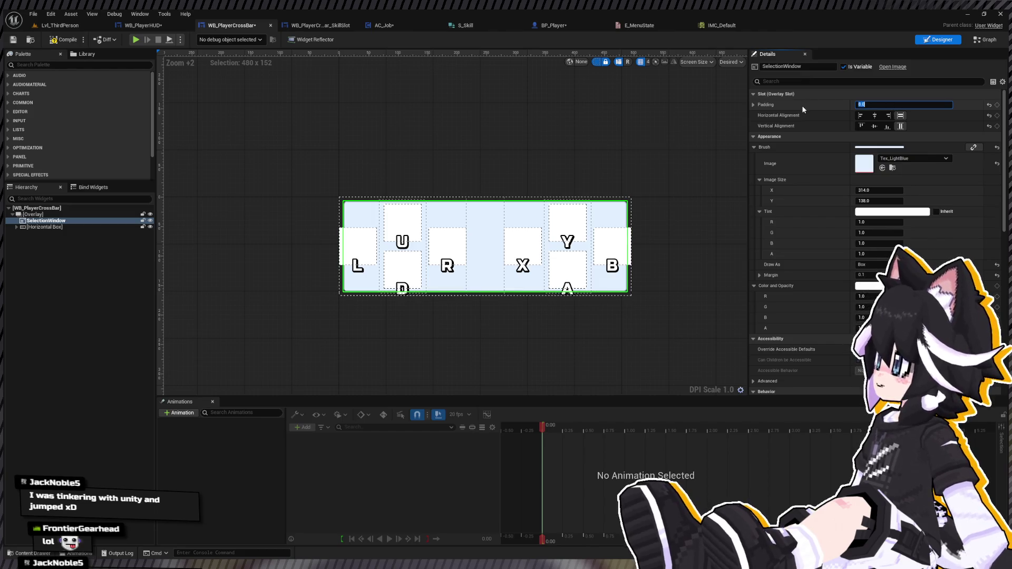
click(44, 226)
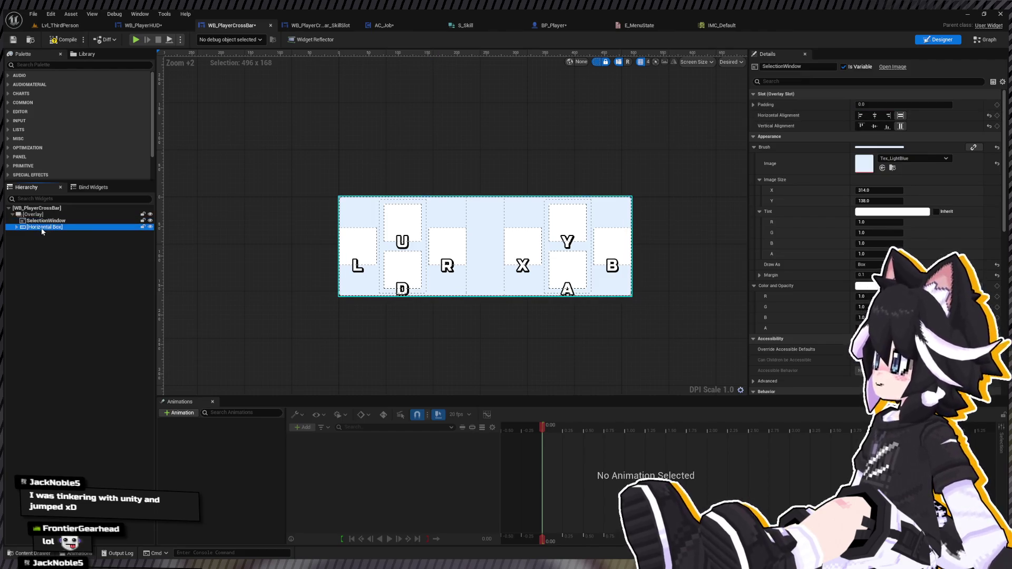
click(896, 105)
key(Return)
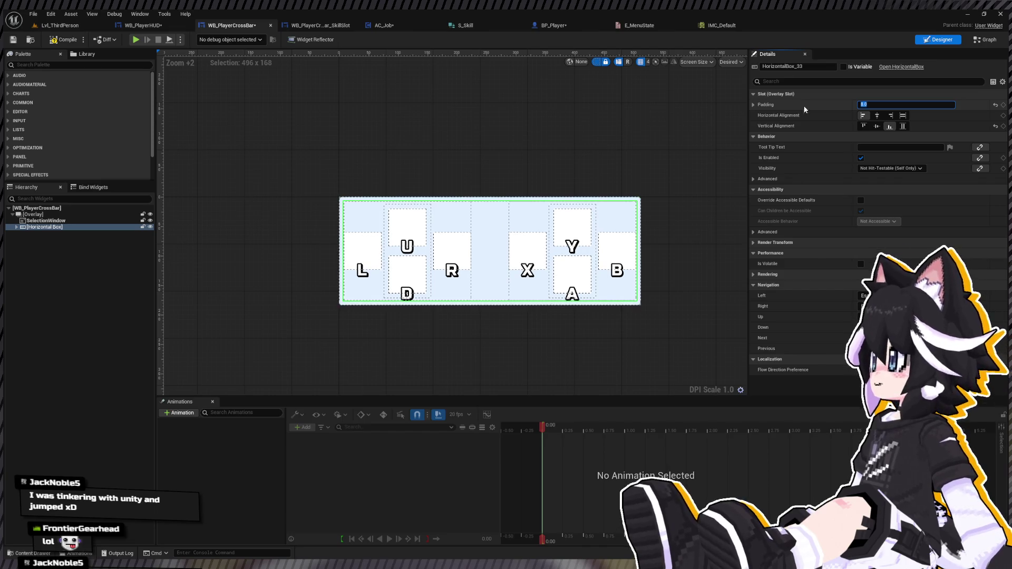
click(144, 25)
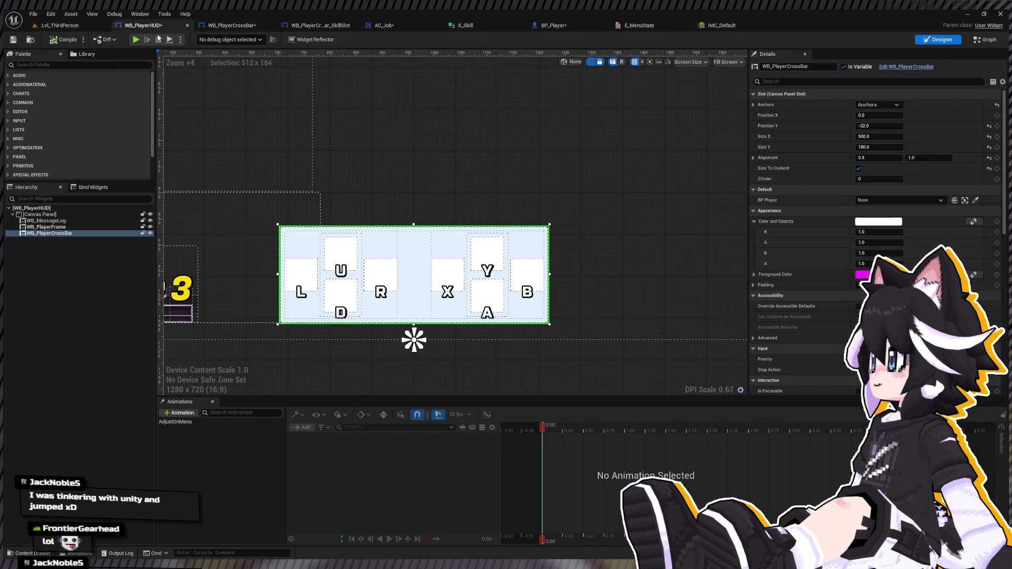
Play-test the level briefly, then open WB_PlayerCrossBar_SkillSlot and try another Skill Icon Draw As
click(60, 25)
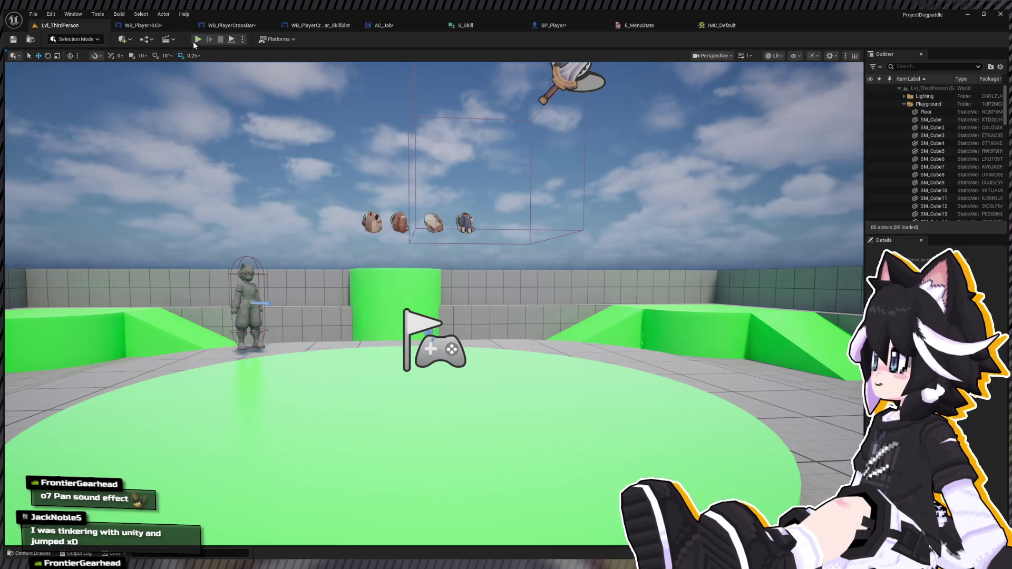
click(195, 40)
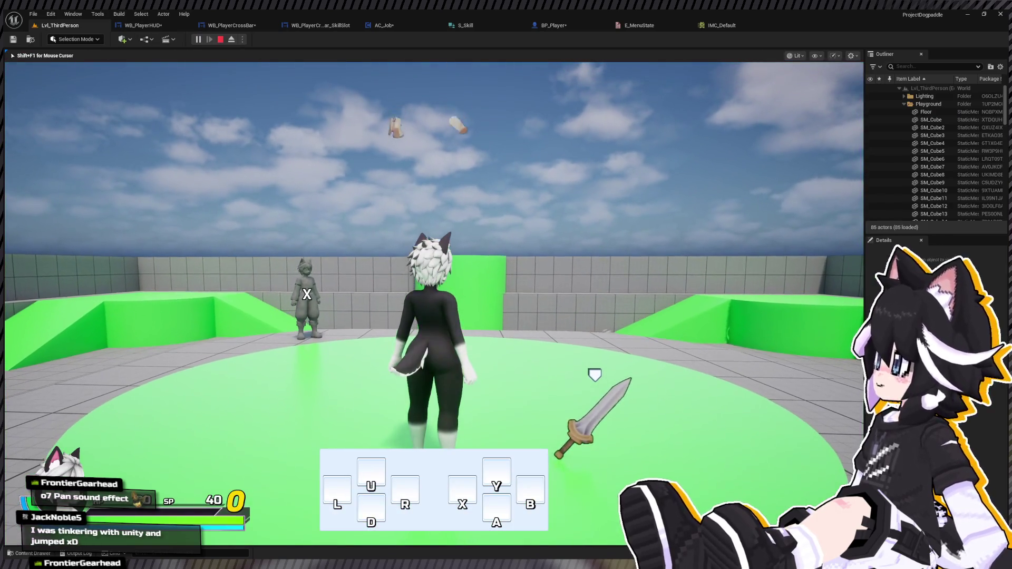
key(Escape)
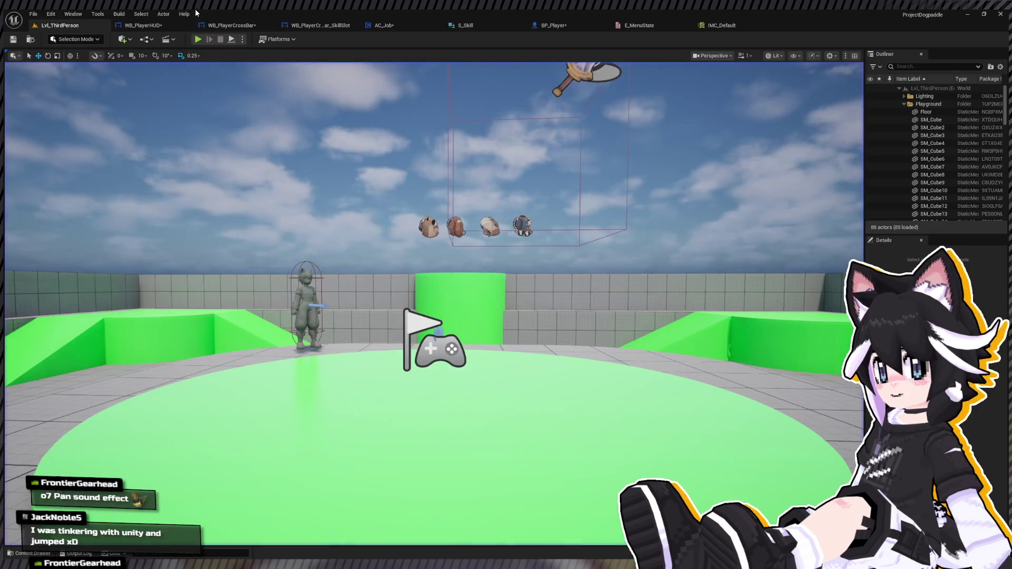
click(319, 26)
click(886, 264)
click(885, 285)
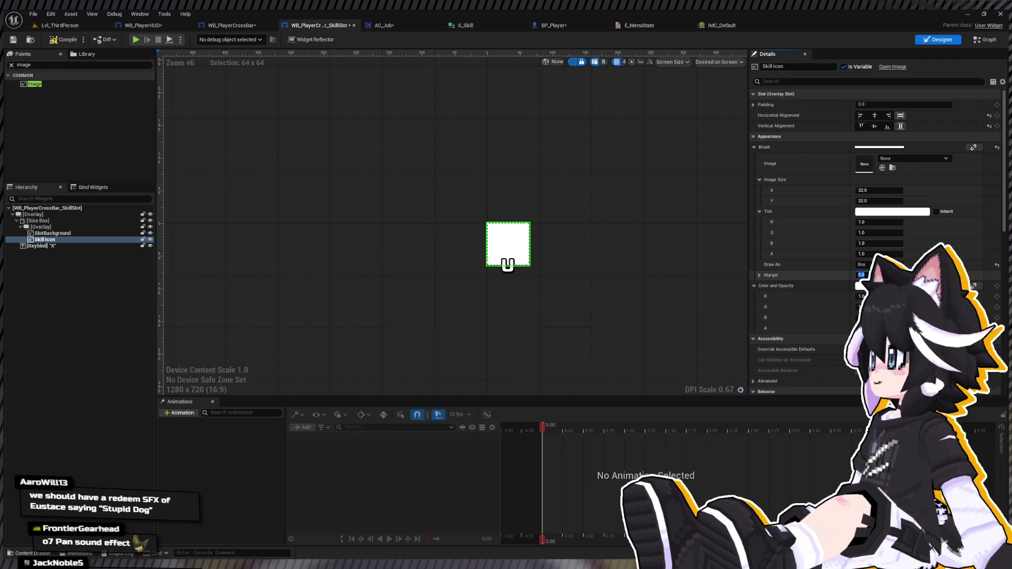
Revert Skill Icon's Draw As to Image and set SlotBackground's brush Draw As to Box
click(885, 265)
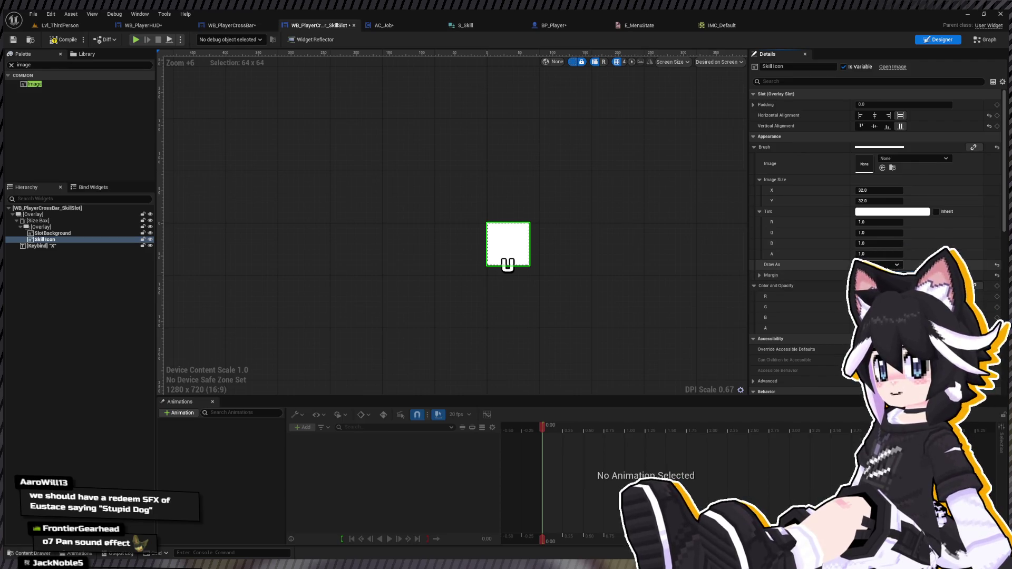
click(885, 295)
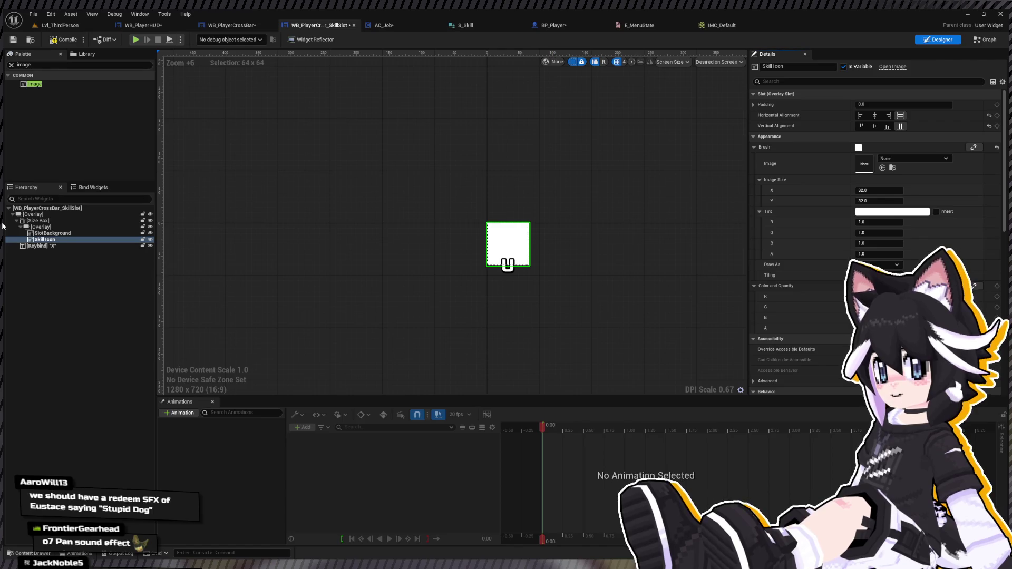
click(53, 245)
click(507, 264)
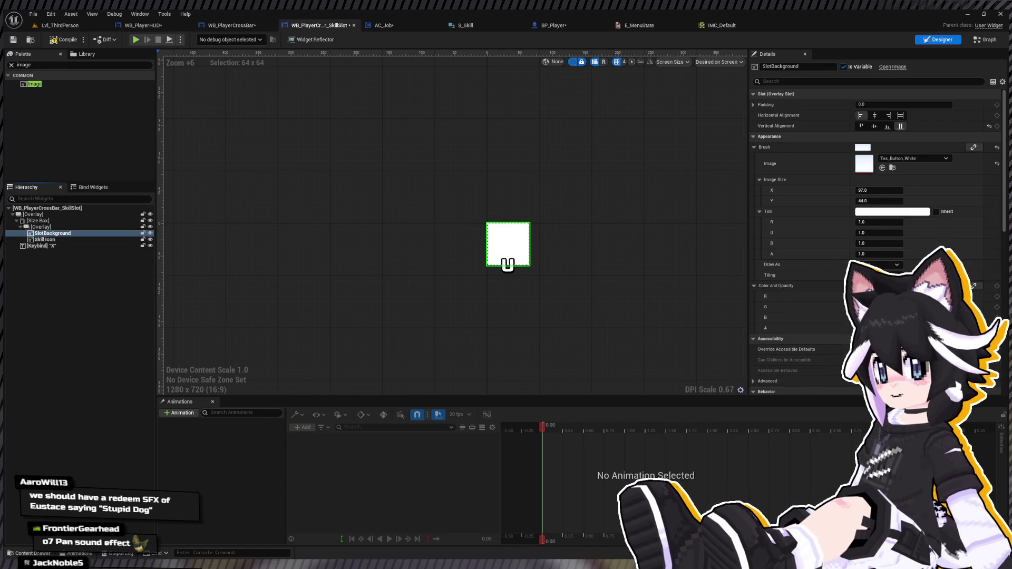
key(ctrl+z)
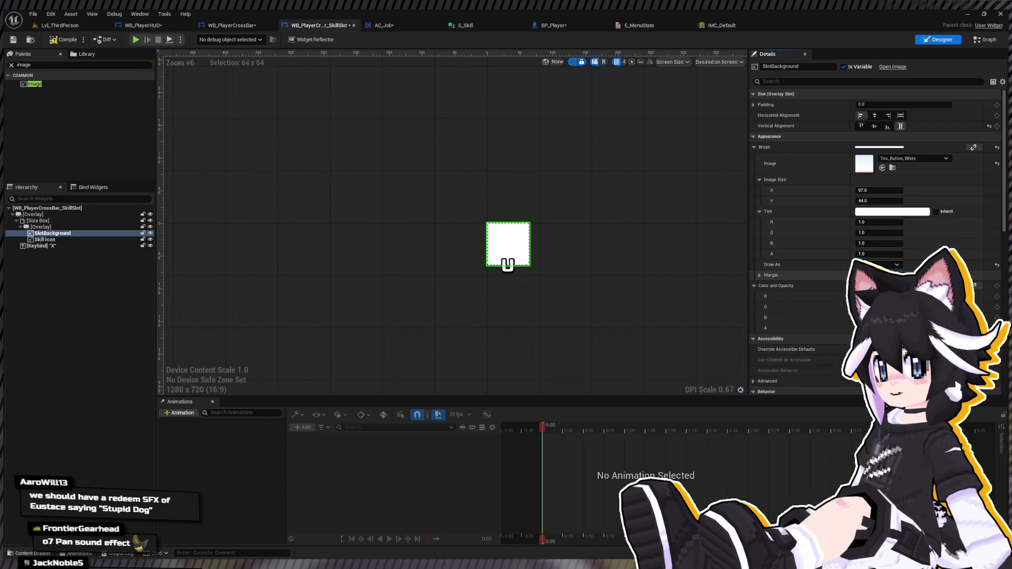
Play-test the level, run to a test dummy and attack it twice, then return to WB_PlayerHUD
click(64, 26)
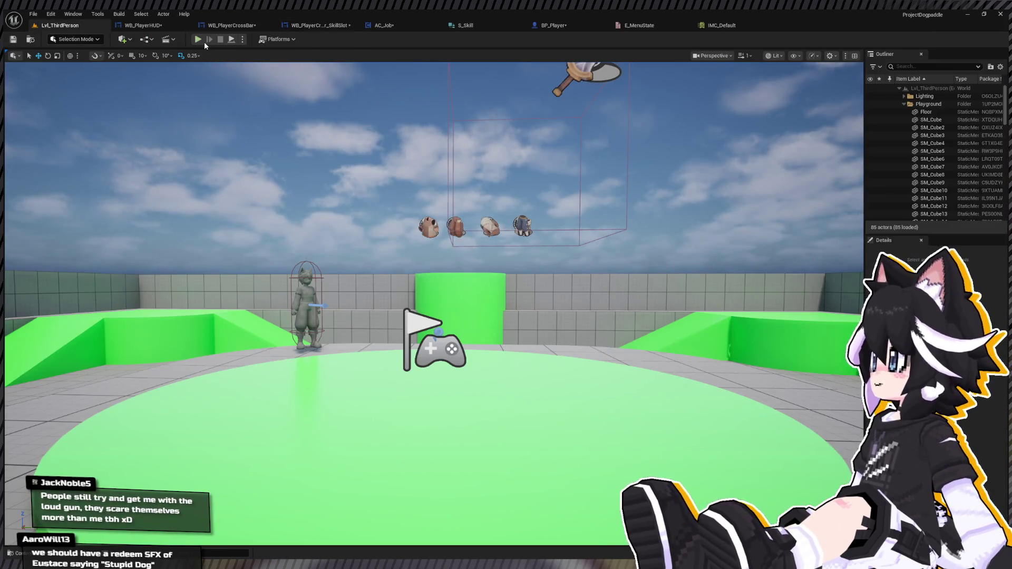
click(198, 40)
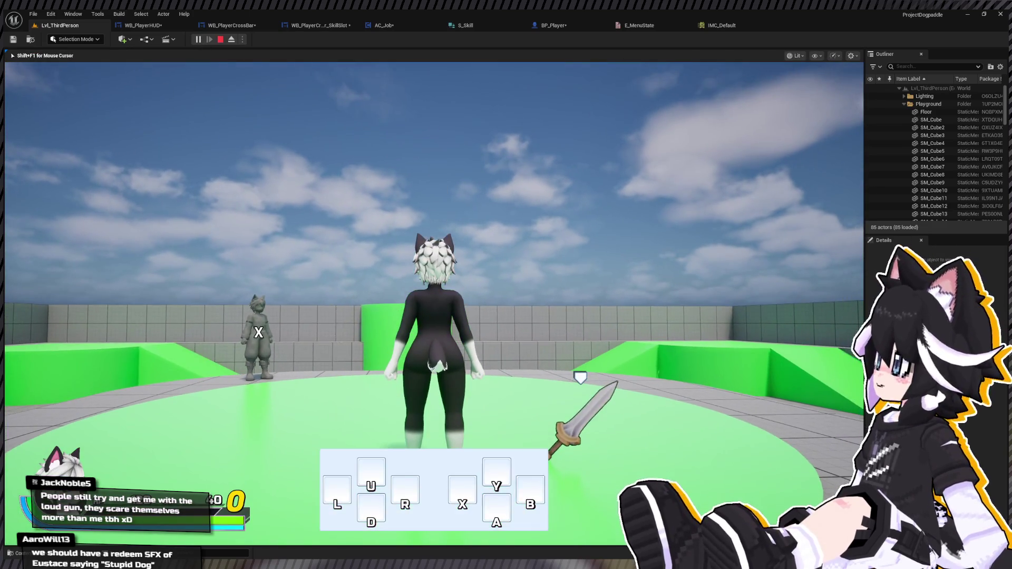
key(w)
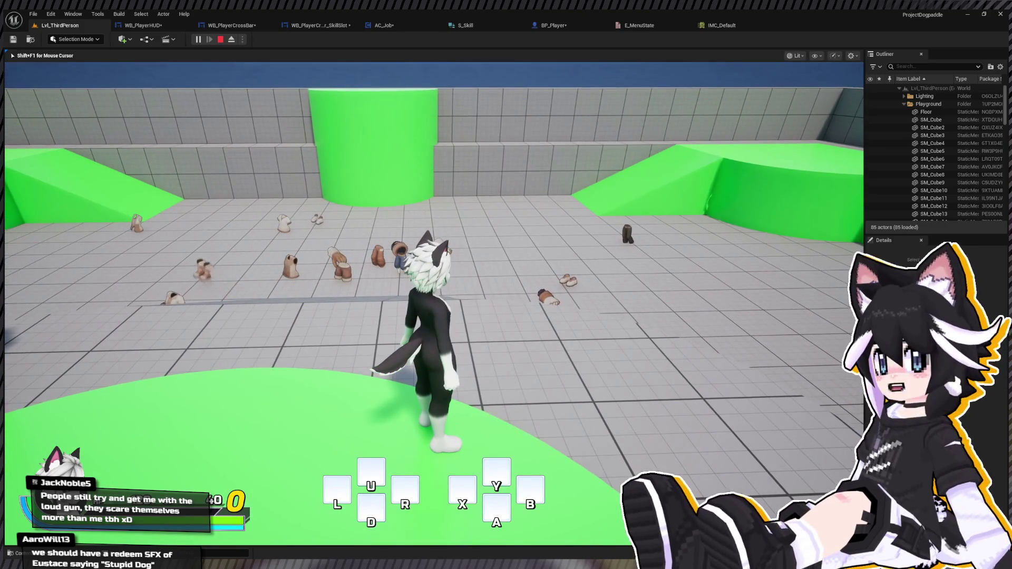
key(1)
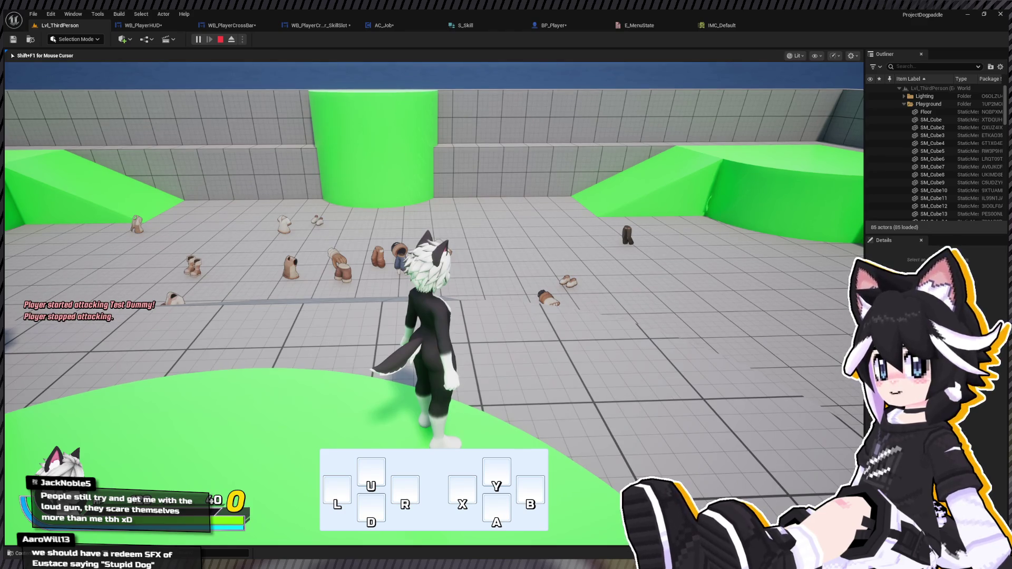
key(1)
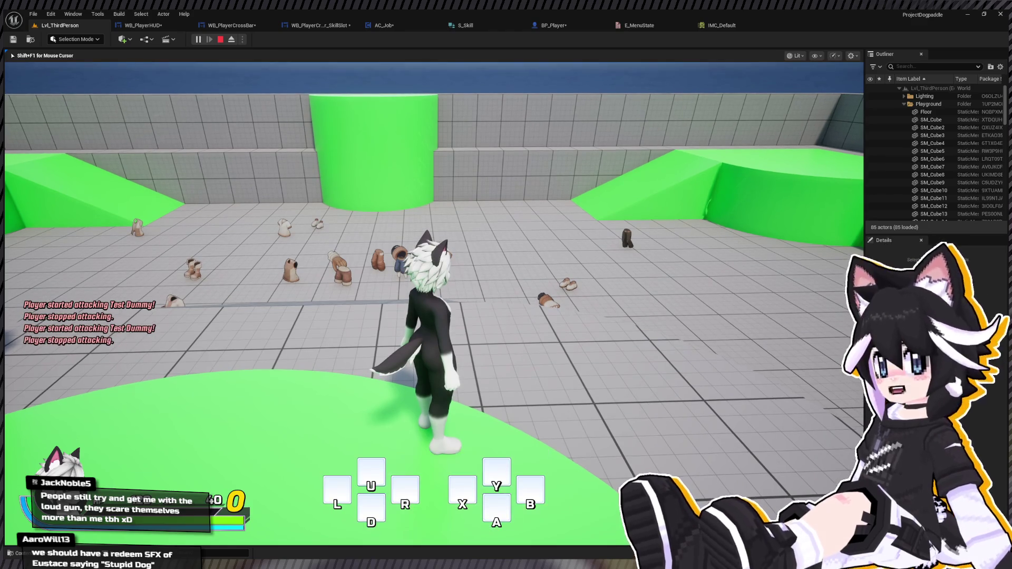
key(Escape)
click(162, 25)
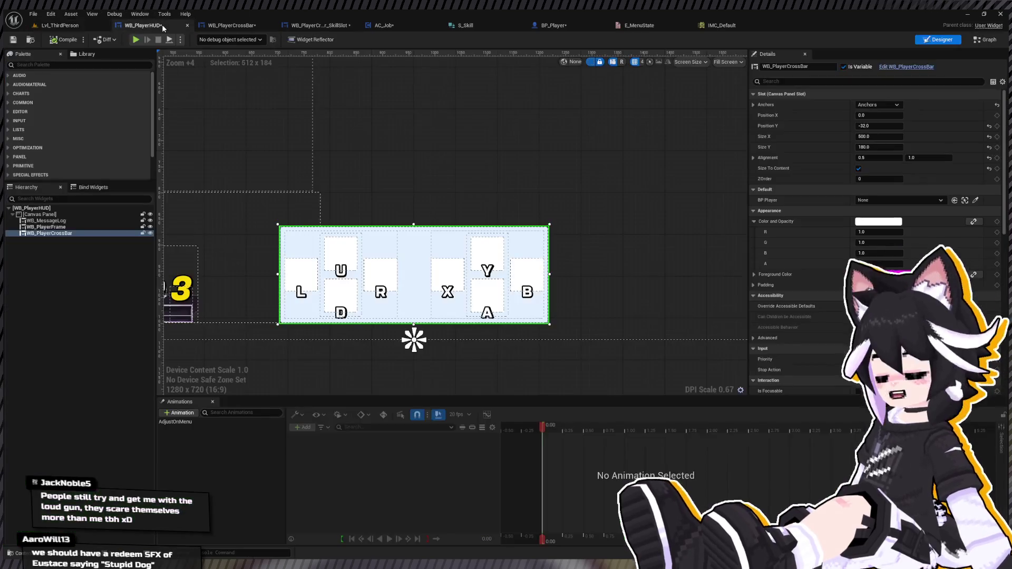
Open the AC_PlayerCombat EventGraph from the Blueprints > Combat folder
drag(252, 66, 361, 104)
click(553, 25)
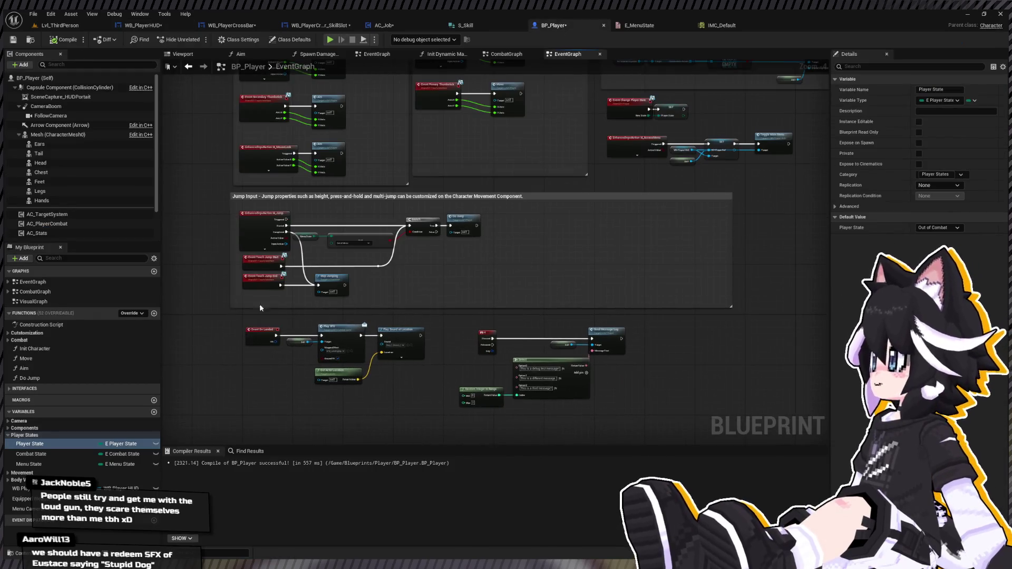
key(ctrl+space)
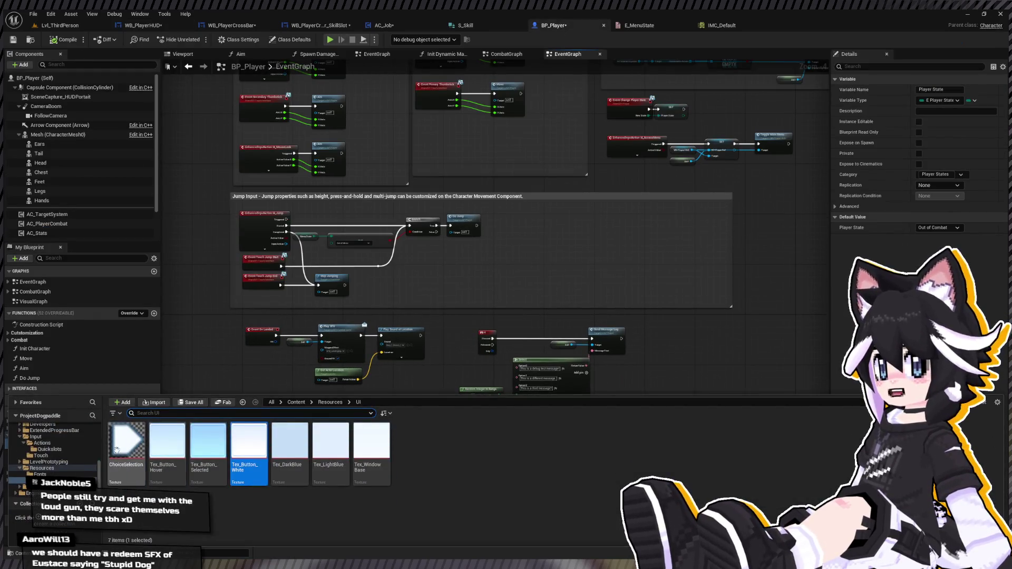
click(38, 440)
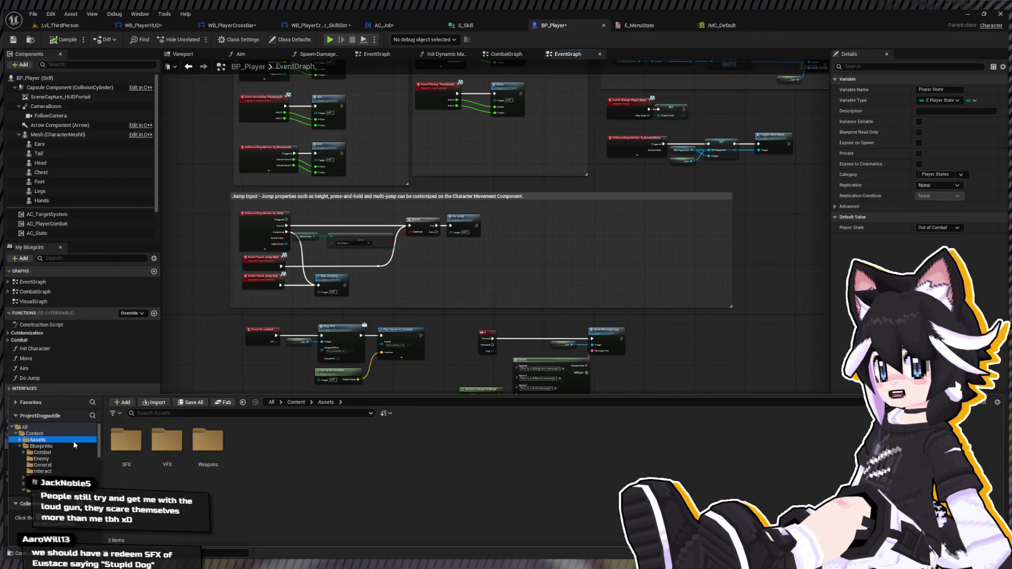
click(41, 446)
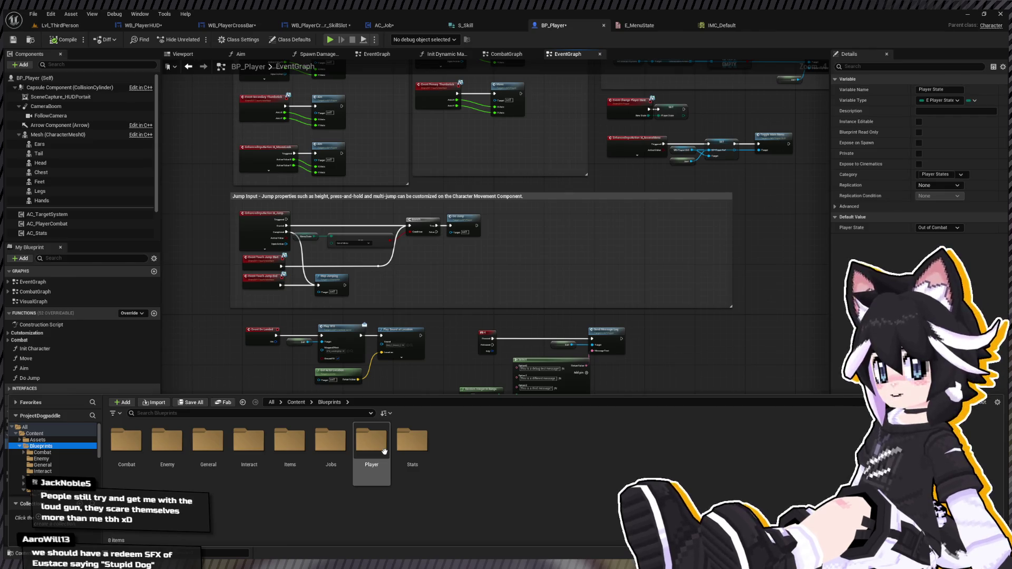
double_click(126, 440)
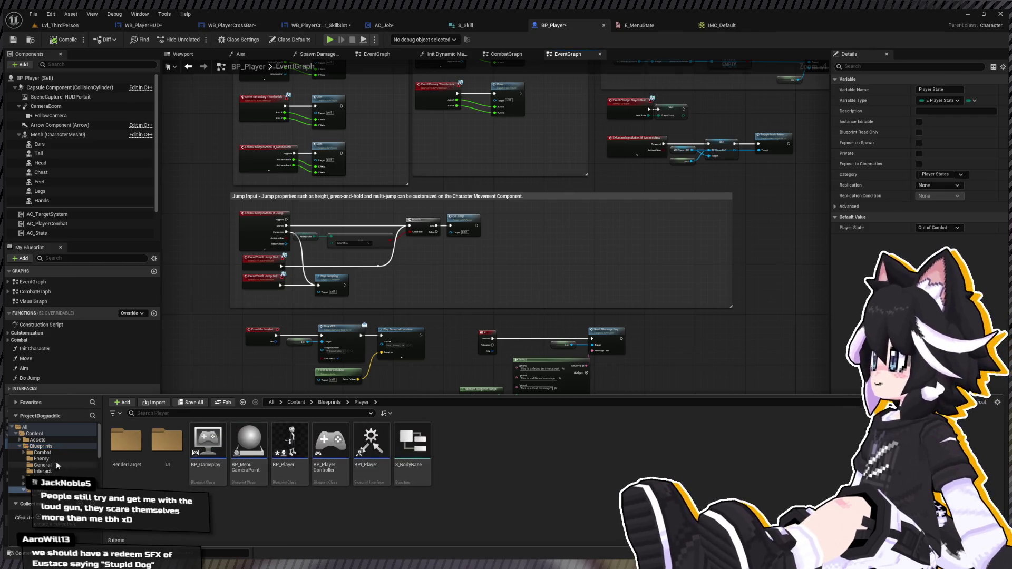
double_click(180, 445)
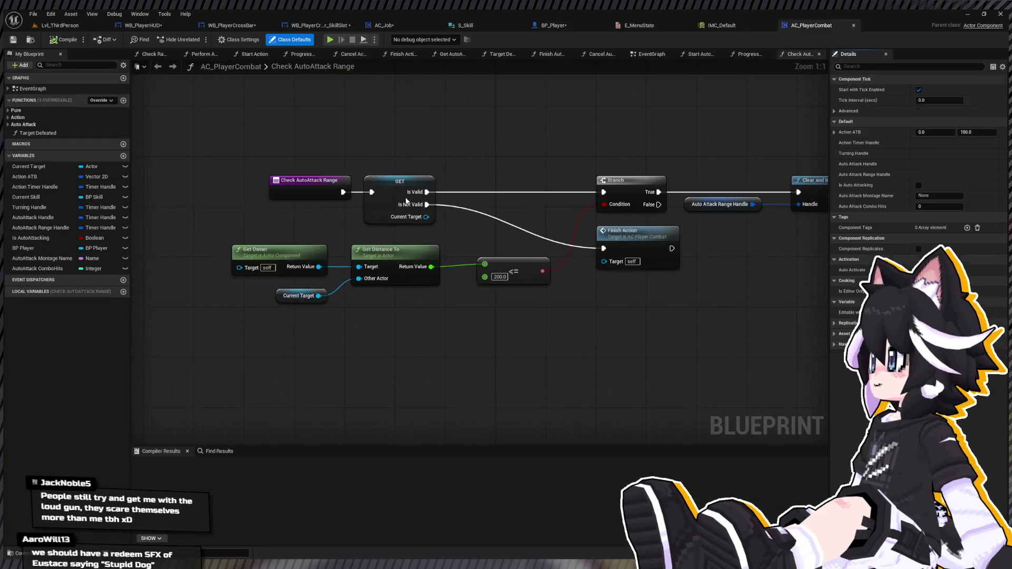
double_click(32, 89)
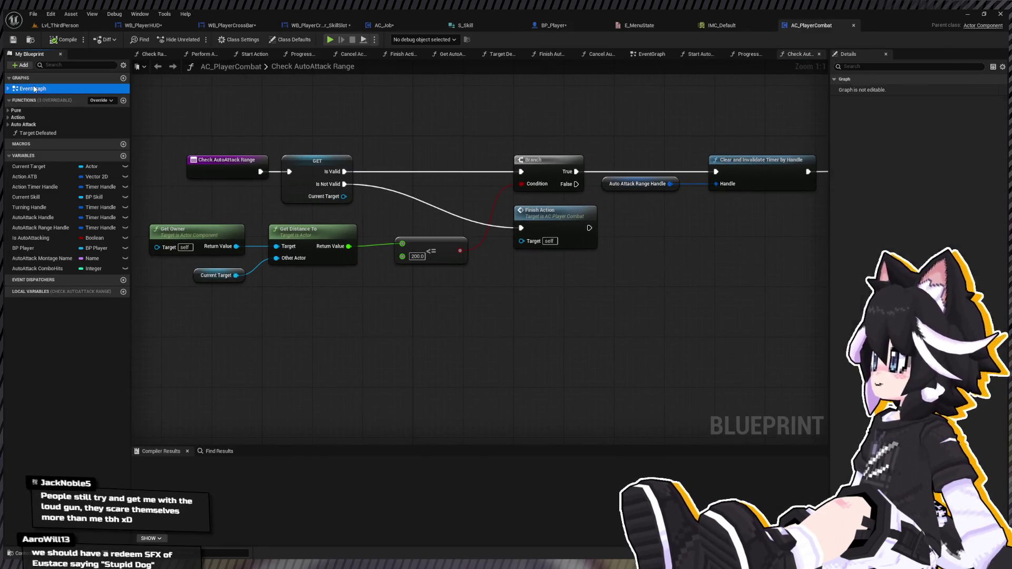
Bring the attack input logic into view and place a BP Player getter below it
click(8, 124)
click(10, 125)
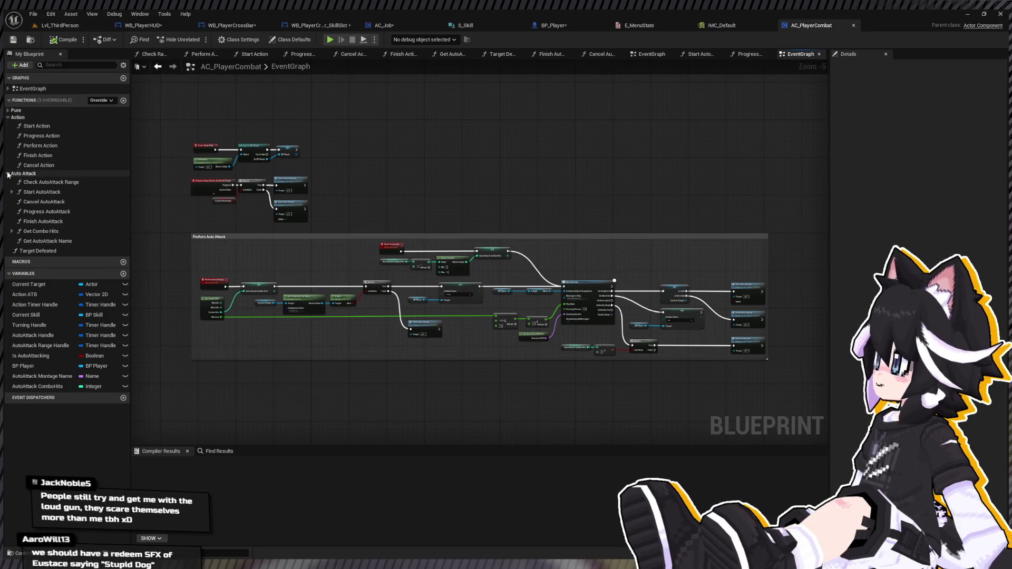
click(8, 117)
scroll(307, 197, up, 5)
drag(513, 181, 447, 214)
mouse_move(331, 224)
mouse_down()
mouse_move(533, 324)
mouse_move(550, 362)
mouse_move(546, 344)
mouse_up()
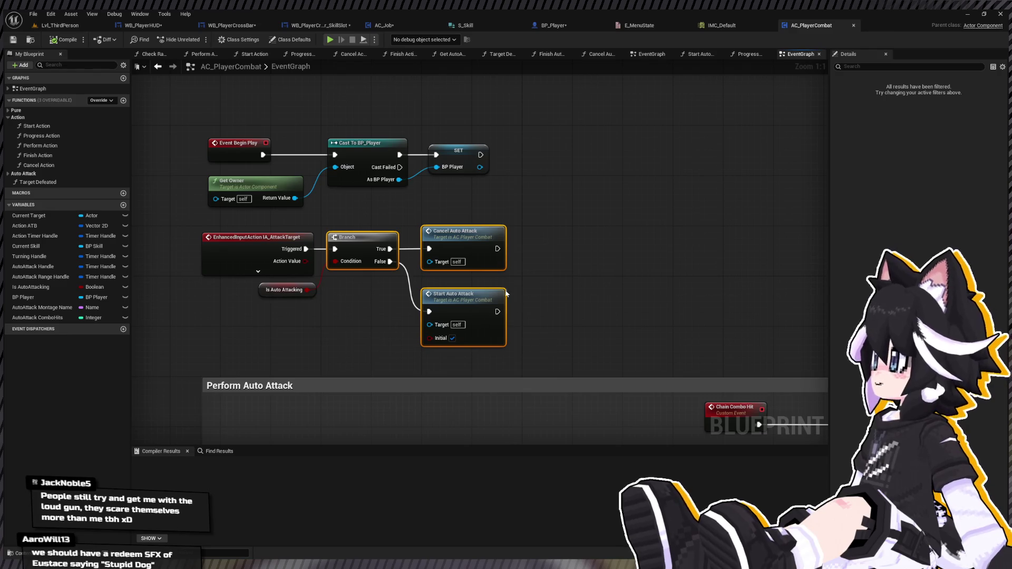
mouse_move(425, 227)
mouse_down()
mouse_move(482, 196)
mouse_move(542, 195)
mouse_up()
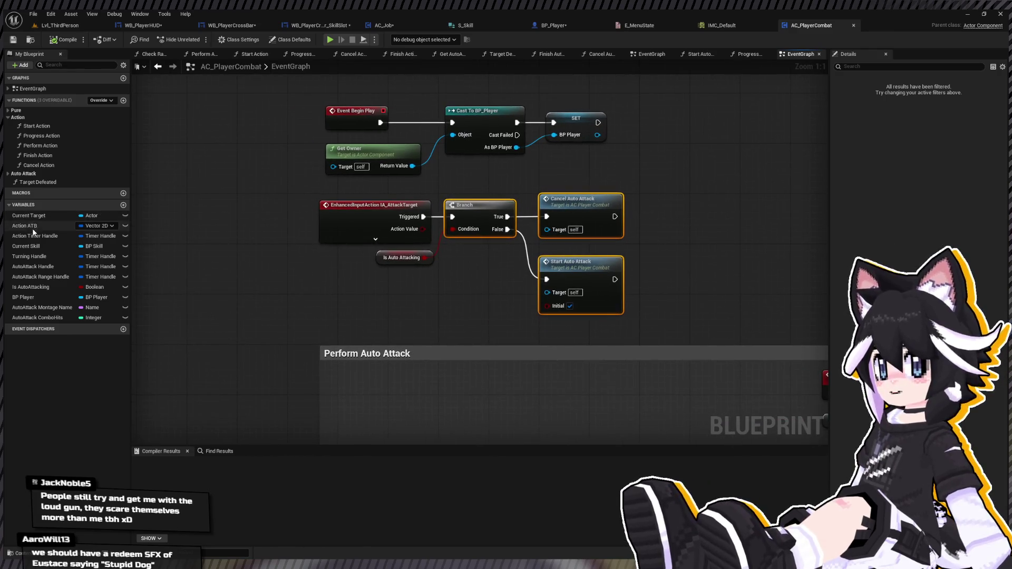
click(25, 298)
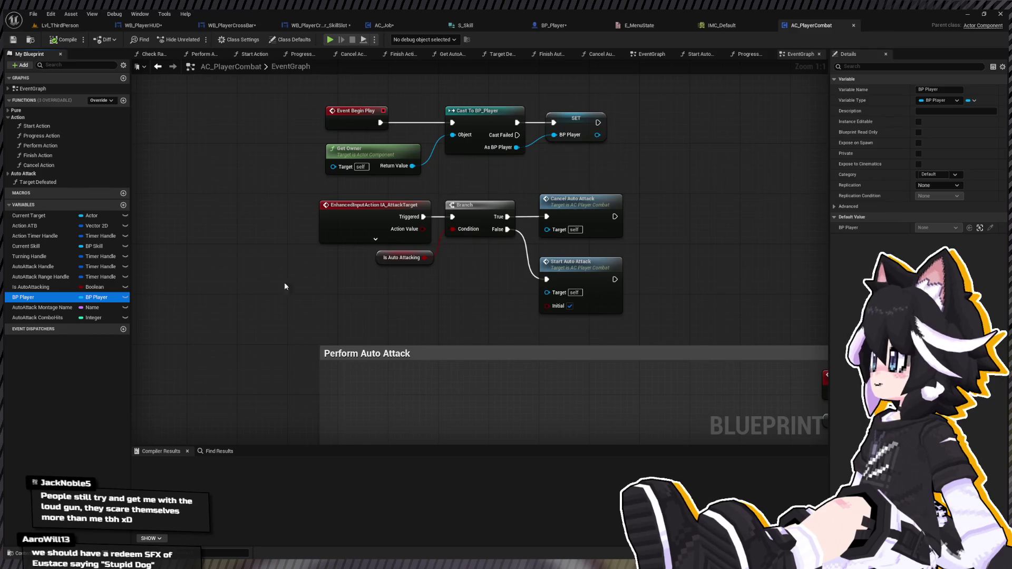
drag(218, 292, 254, 305)
Get BP Player's Menu State and compare it with == to Accessing Crossbar
drag(261, 295, 287, 300)
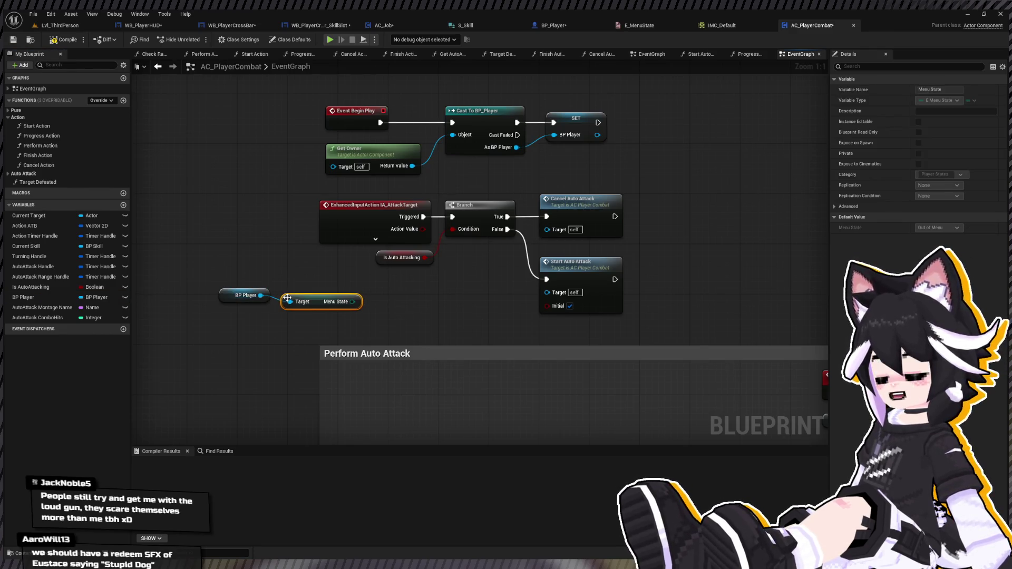
mouse_move(358, 301)
mouse_down()
mouse_move(375, 300)
mouse_move(358, 301)
mouse_up()
text(==)
key(Return)
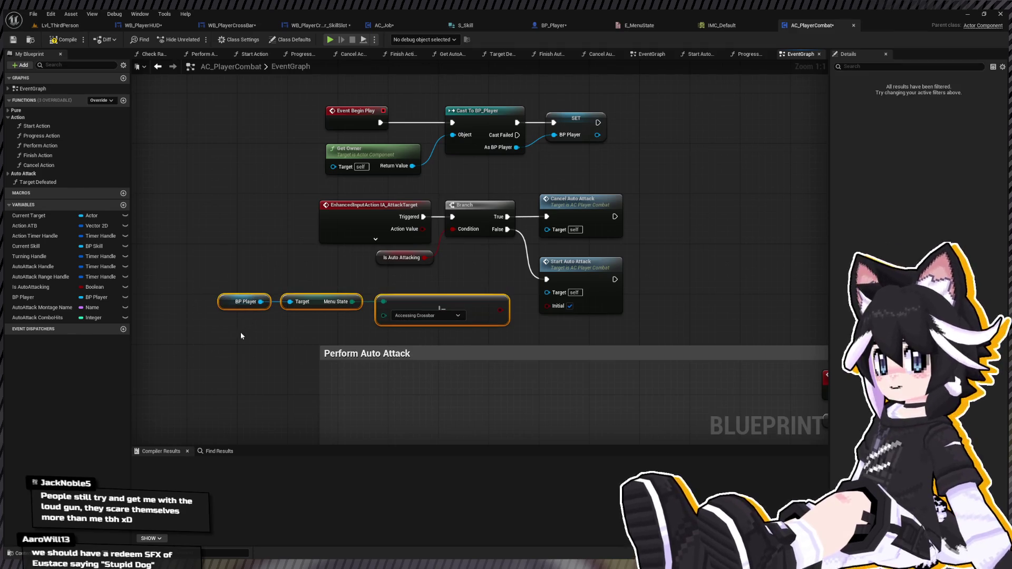
drag(469, 297, 368, 290)
Combine the comparison with Is Auto Attacking in an AND node and compile
drag(424, 258, 467, 296)
key(ctrl+v)
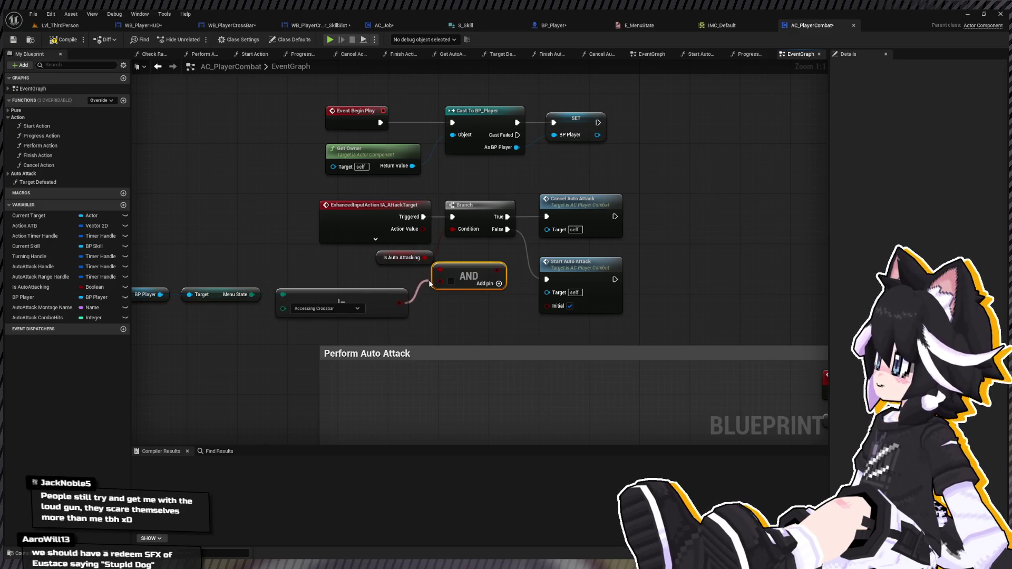
click(63, 39)
click(64, 26)
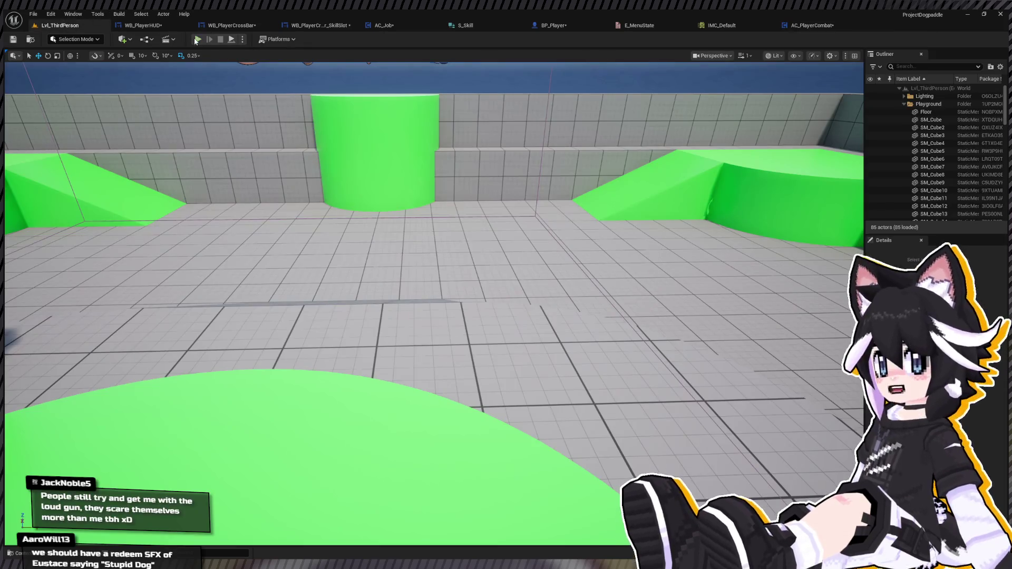
Play-test auto-attacking, then stop and return to the AC_PlayerCombat event graph
click(198, 40)
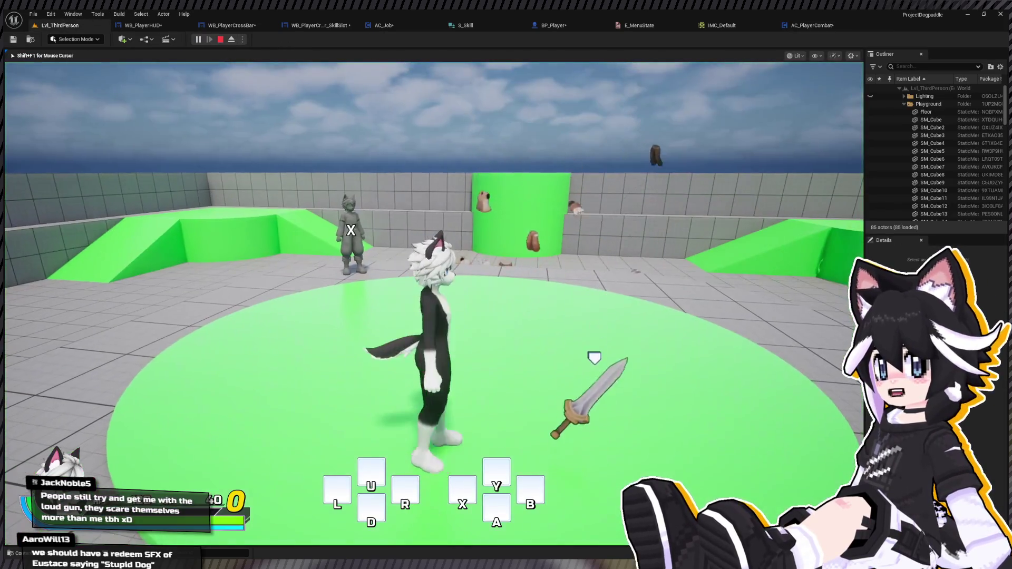
key(w)
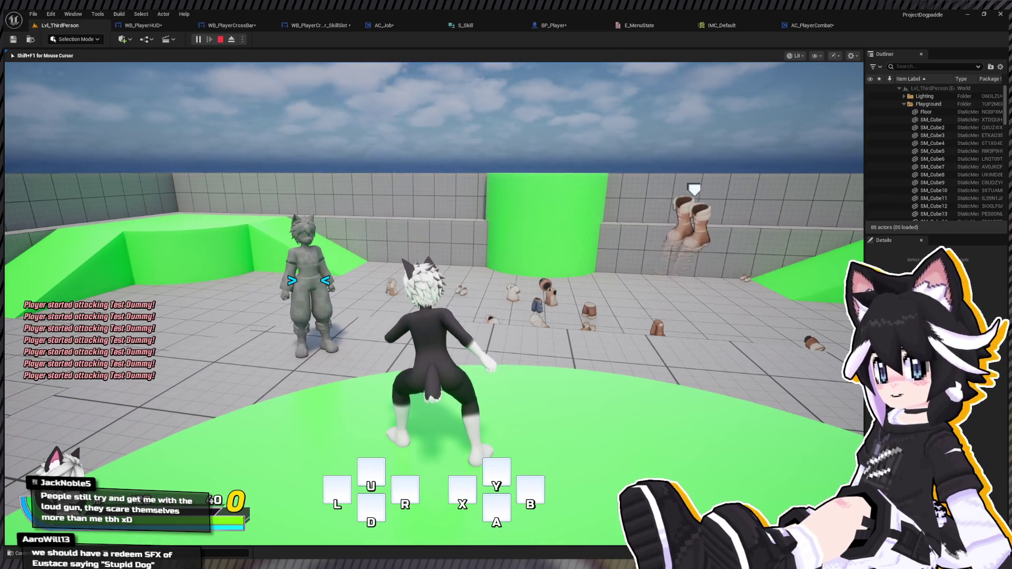
key(Escape)
click(158, 25)
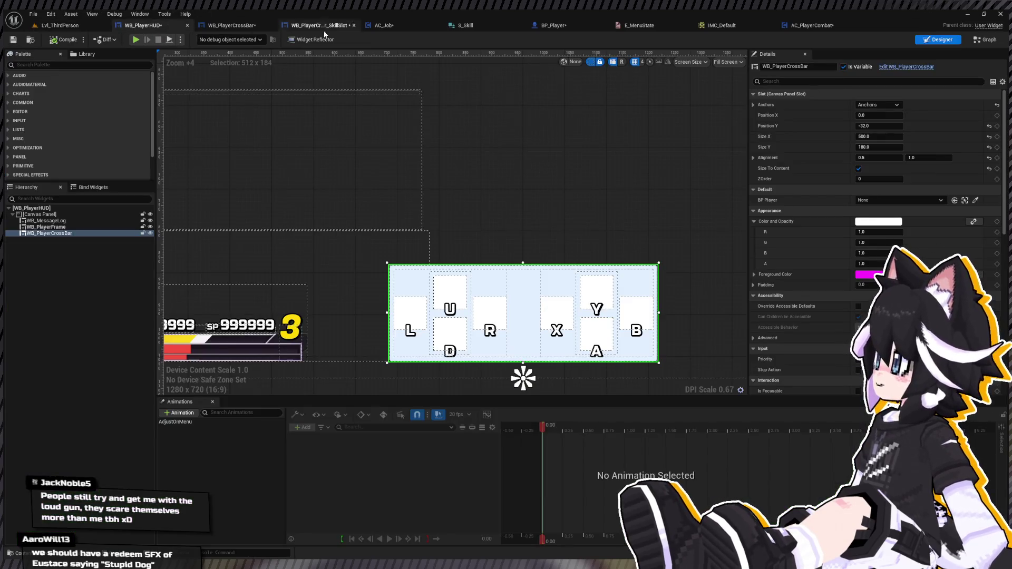
click(324, 26)
click(811, 27)
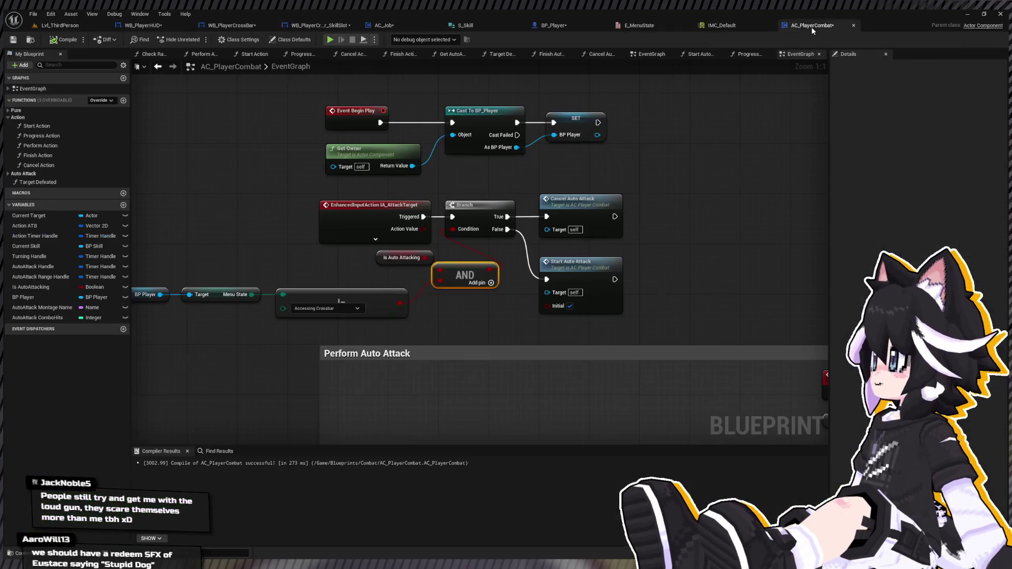
Rearrange the attack logic nodes, shifting the Branch group right to make room
drag(406, 234, 517, 197)
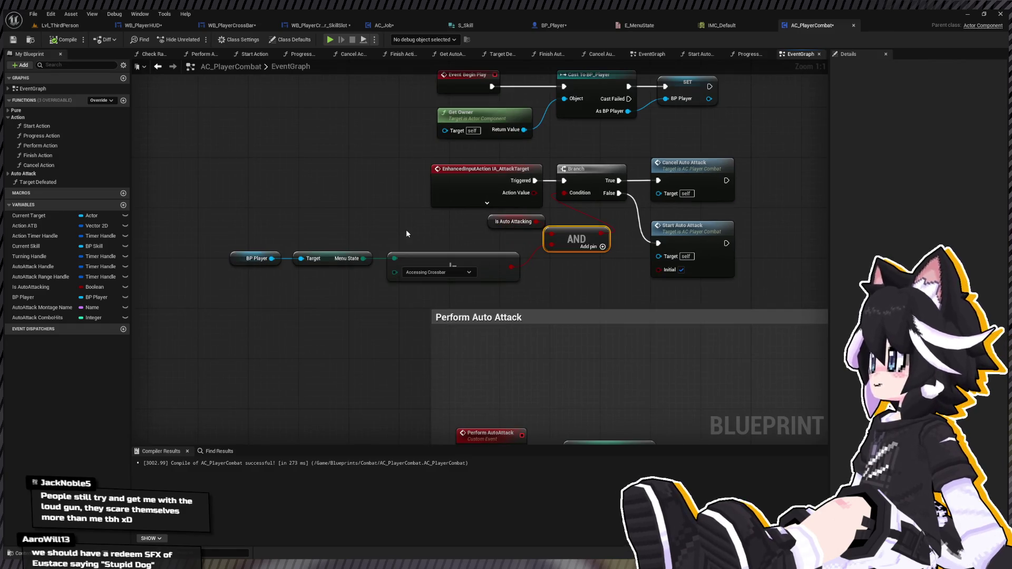
drag(613, 215, 564, 248)
drag(457, 258, 421, 271)
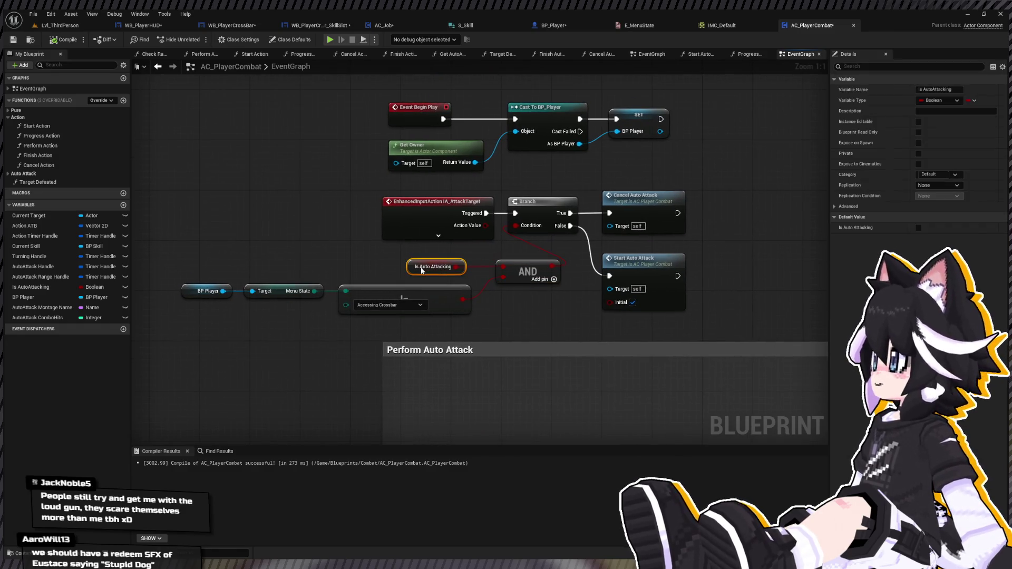
drag(488, 269, 391, 287)
mouse_move(587, 190)
mouse_down()
mouse_move(560, 270)
mouse_move(448, 293)
mouse_up()
drag(553, 208, 658, 207)
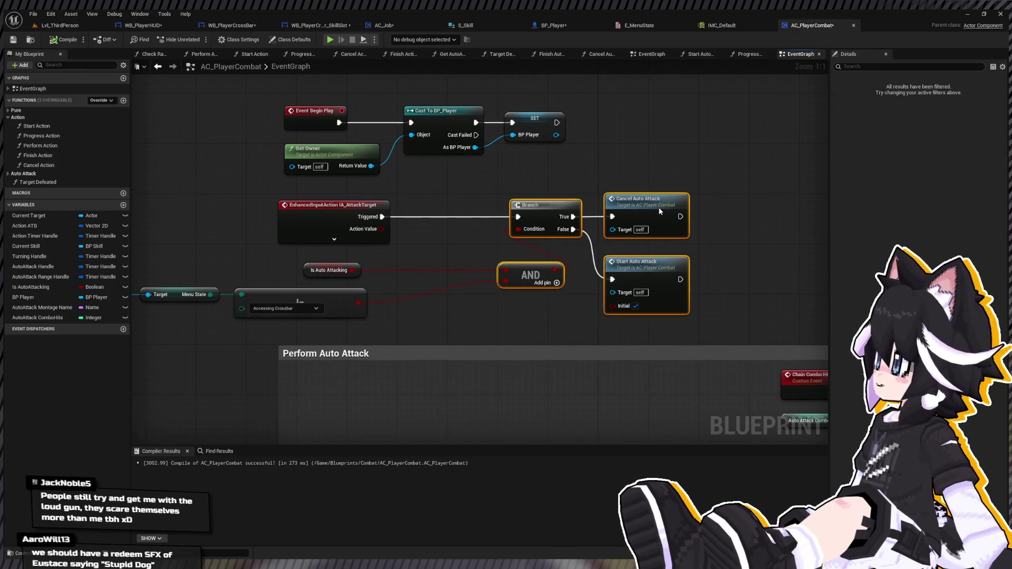
Wire Is Auto Attacking into the Branch, delete the AND, and pull a wire from the == check
click(282, 279)
mouse_move(318, 271)
mouse_down()
mouse_move(509, 233)
mouse_move(470, 252)
mouse_move(519, 229)
mouse_up()
click(530, 275)
key(Delete)
drag(462, 203, 693, 316)
drag(517, 201, 587, 200)
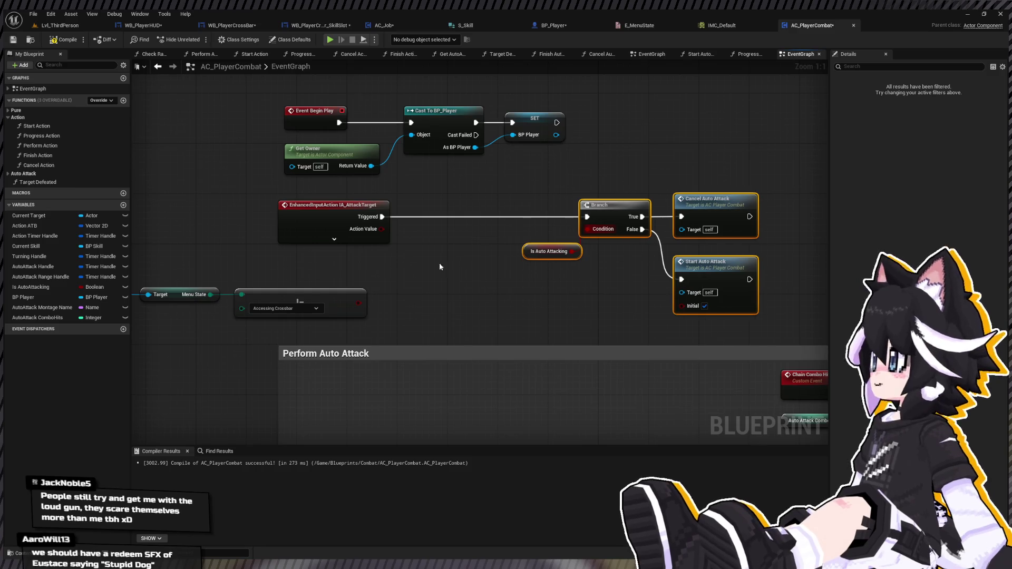
mouse_move(358, 303)
mouse_down()
mouse_move(401, 251)
mouse_move(401, 232)
mouse_move(435, 205)
mouse_move(423, 217)
mouse_move(586, 217)
mouse_up()
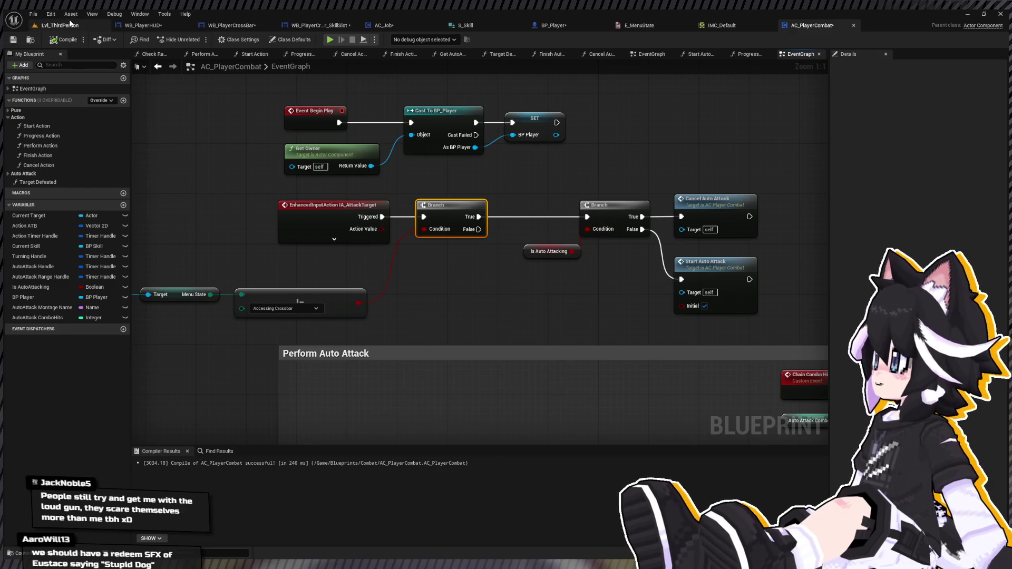
Play-test Lvl_ThirdPerson, toggle auto-attack on the Test Dummy on and off, then stop the session
click(73, 25)
key(alt+p)
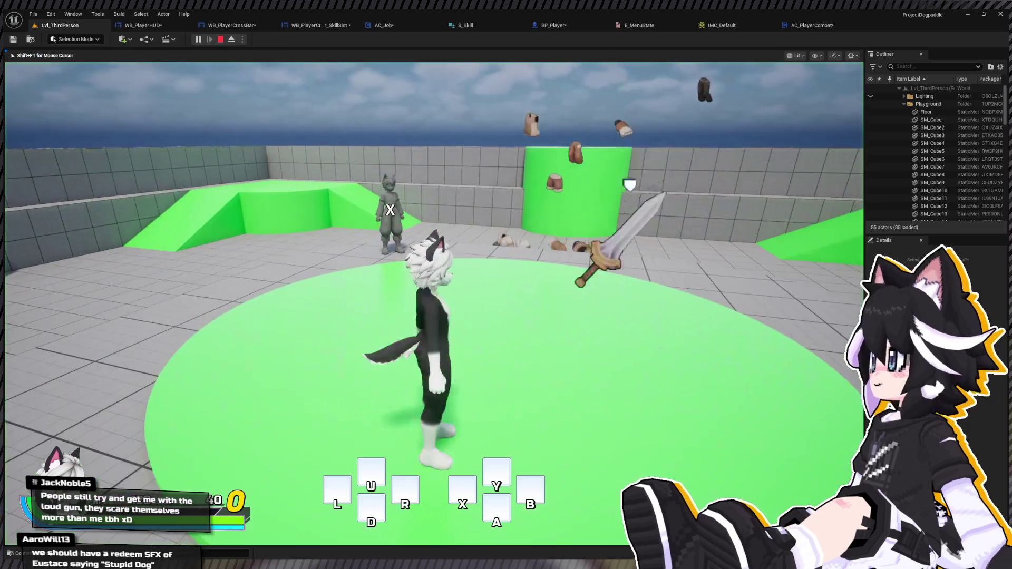
key(w)
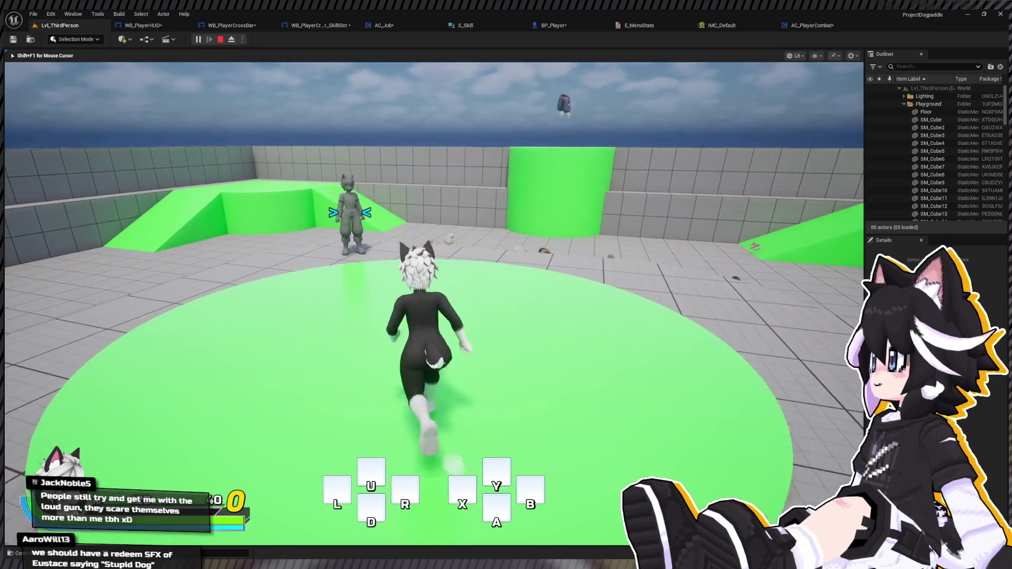
click(434, 303)
click(435, 303)
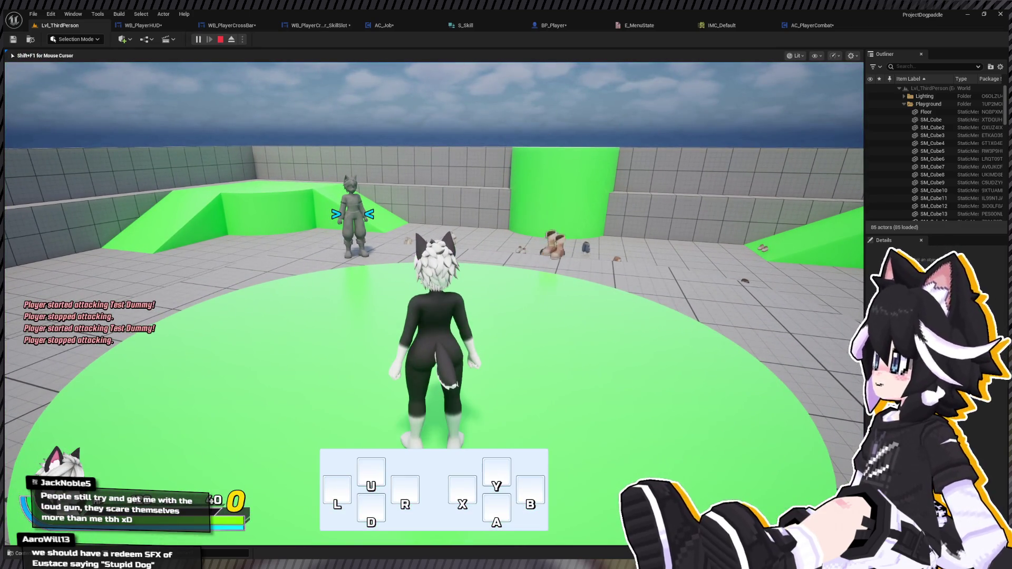
key(w)
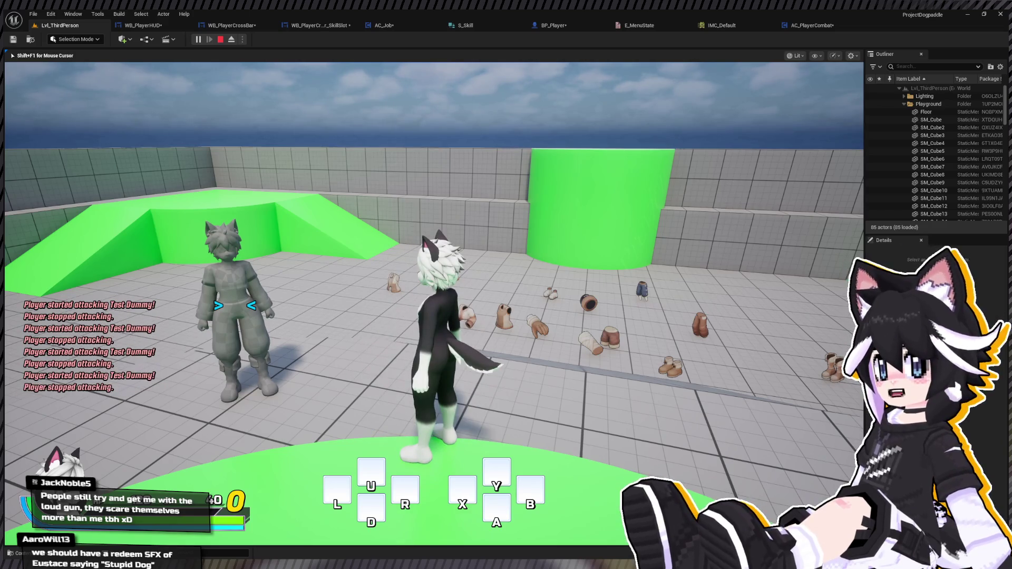
key(Escape)
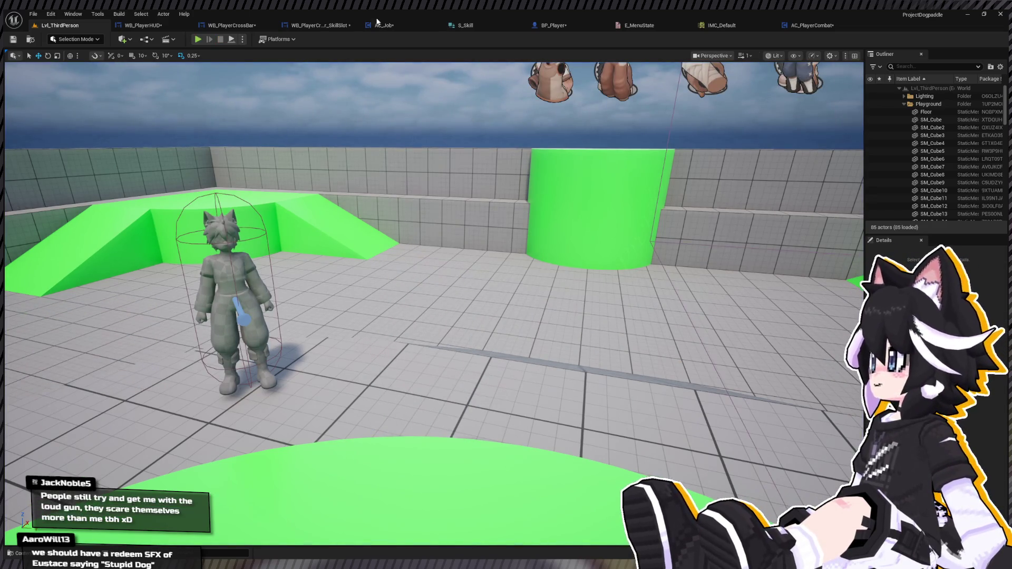
Paste an IA_Skill_B input event into AC_Job below the crossbar logic and expand its pins
click(385, 25)
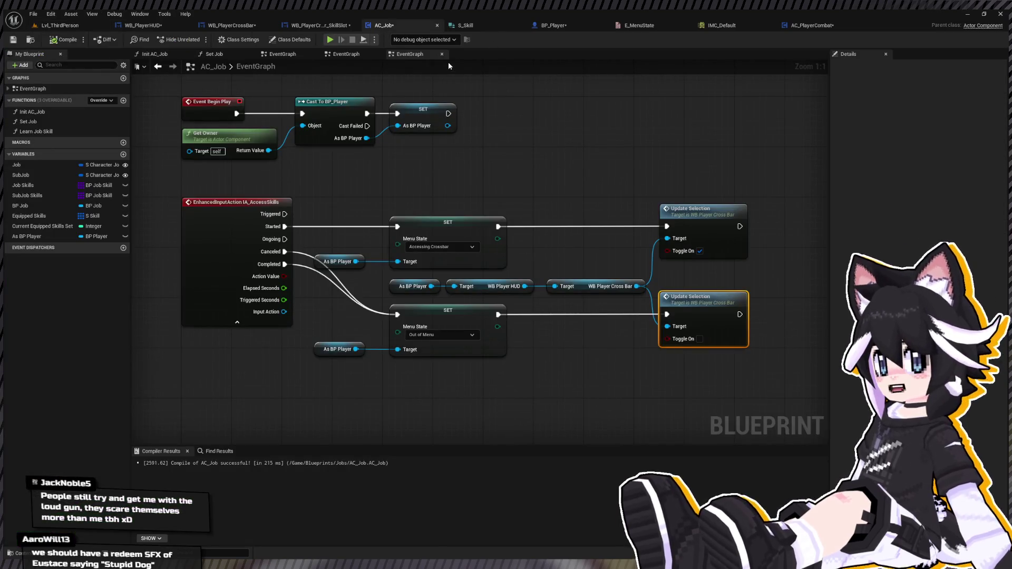
scroll(267, 87, down, 2)
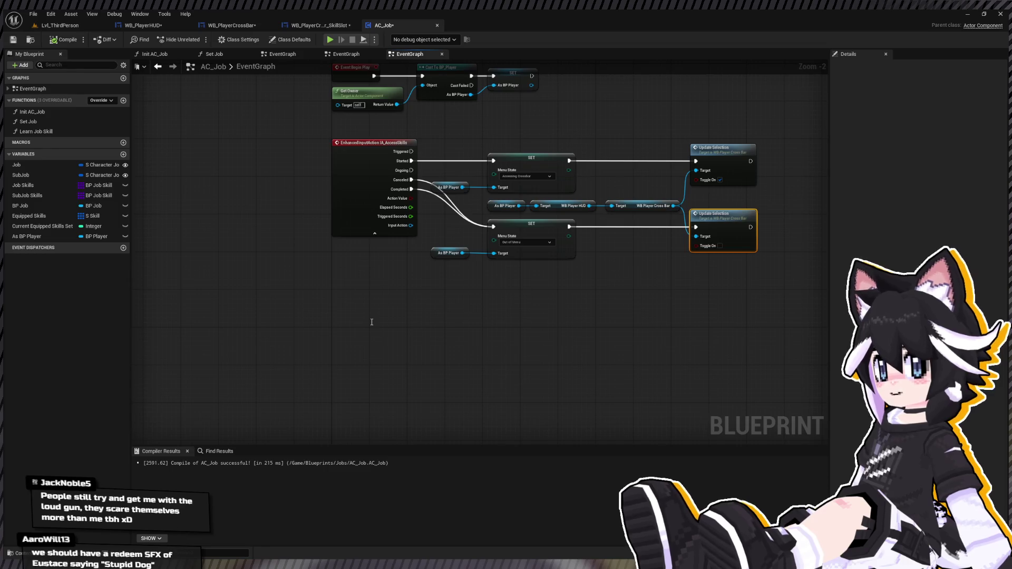
key(ctrl+v)
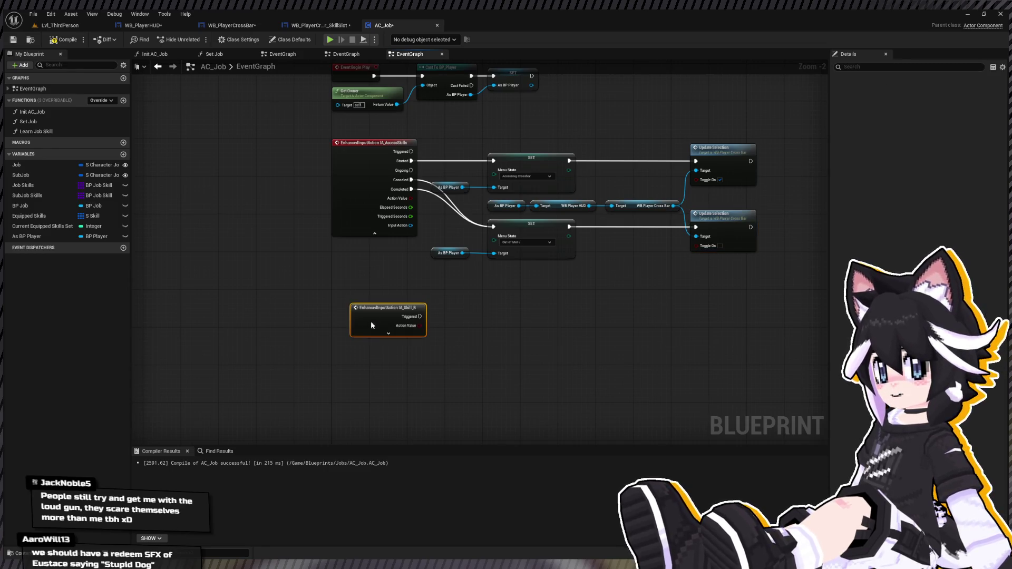
drag(380, 310, 360, 332)
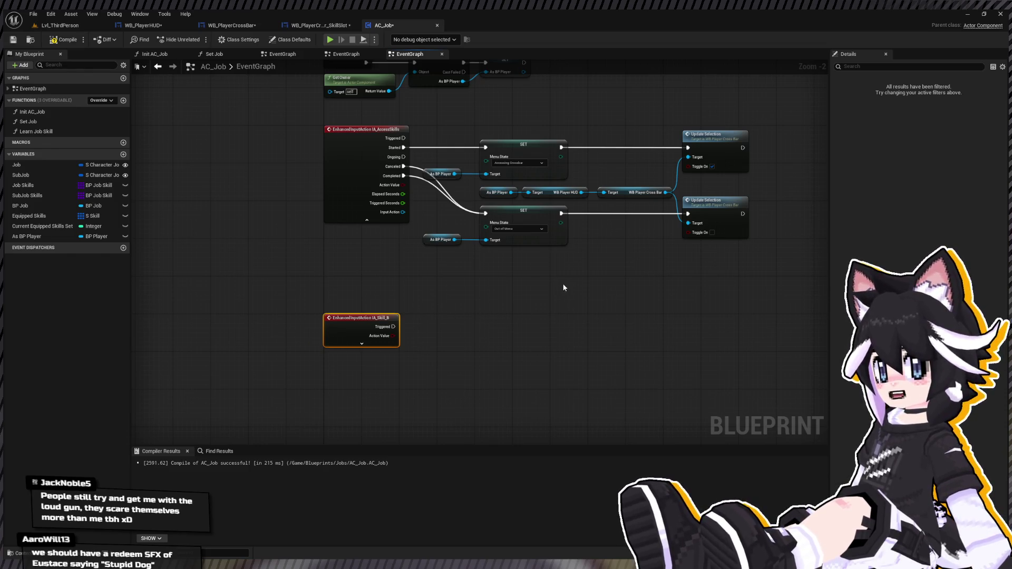
drag(405, 312, 401, 290)
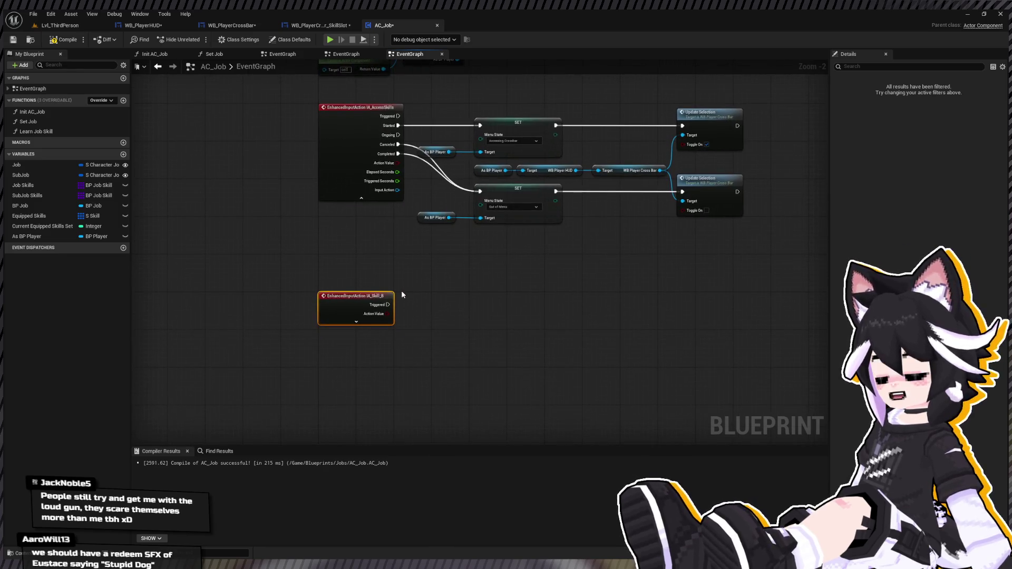
click(357, 321)
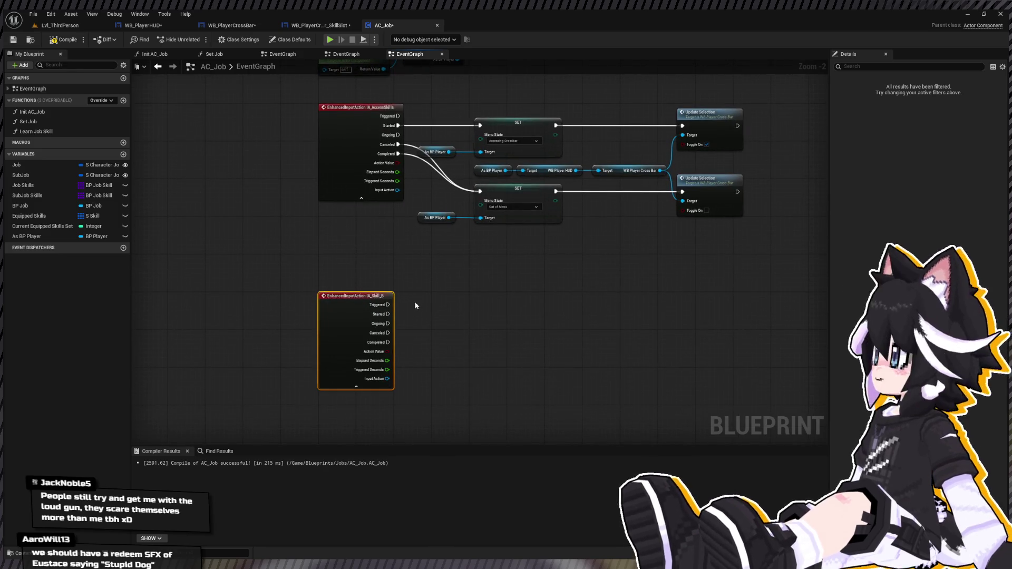
mouse_move(436, 282)
mouse_down()
mouse_move(458, 289)
mouse_move(444, 330)
mouse_move(416, 343)
mouse_move(336, 334)
mouse_move(347, 270)
mouse_up()
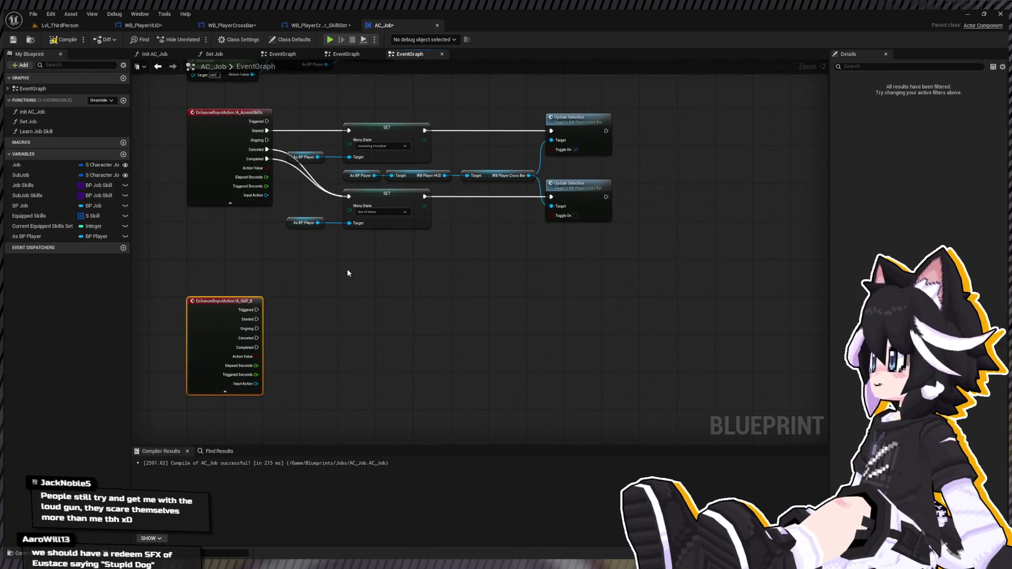
Copy the As BP Player reference beside IA_Skill_B and get its Menu State
drag(294, 241, 380, 206)
key(ctrl+c)
drag(342, 309, 342, 282)
key(ctrl+v)
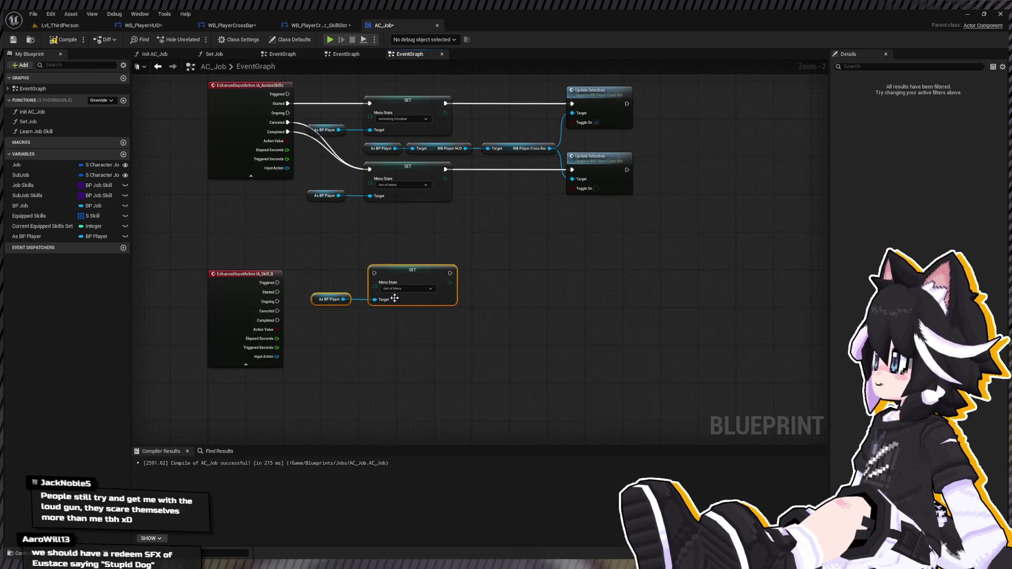
key(ctrl+z)
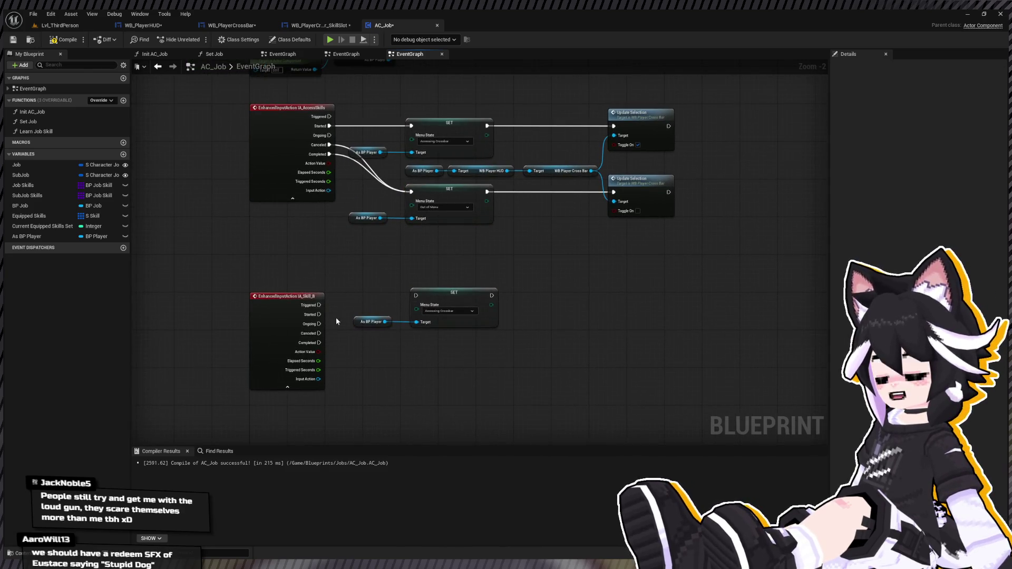
click(437, 292)
key(Delete)
mouse_move(385, 321)
mouse_down()
mouse_move(484, 318)
mouse_move(578, 331)
mouse_move(526, 362)
mouse_up()
key(Return)
key(Return)
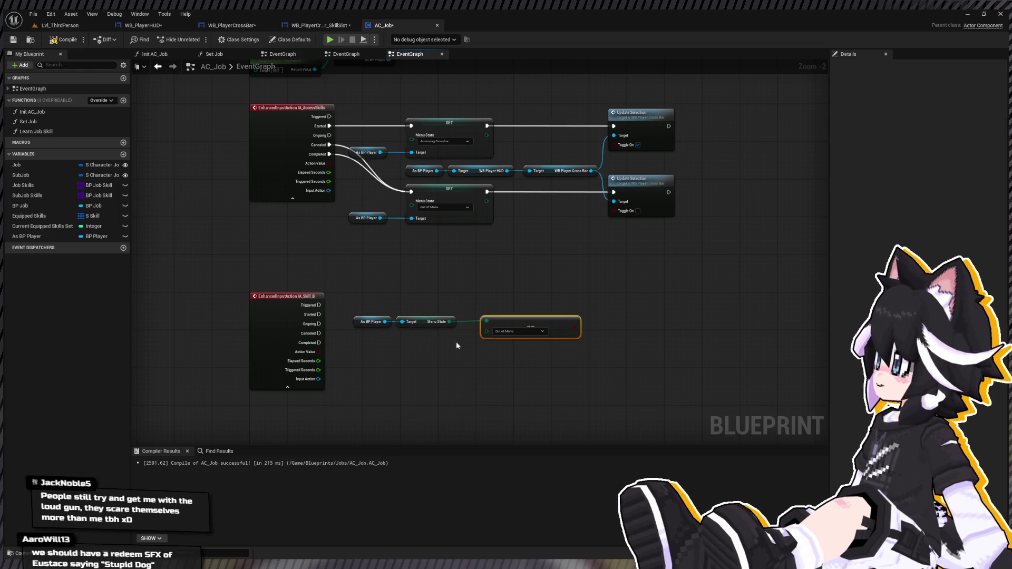
Compare Menu State to Accessing Crossbar, drive a Branch with it, and wire IA_Skill_B Triggered in
scroll(457, 342, up, 2)
click(527, 333)
click(552, 359)
mouse_move(555, 319)
mouse_down()
mouse_move(488, 338)
mouse_move(391, 339)
mouse_up()
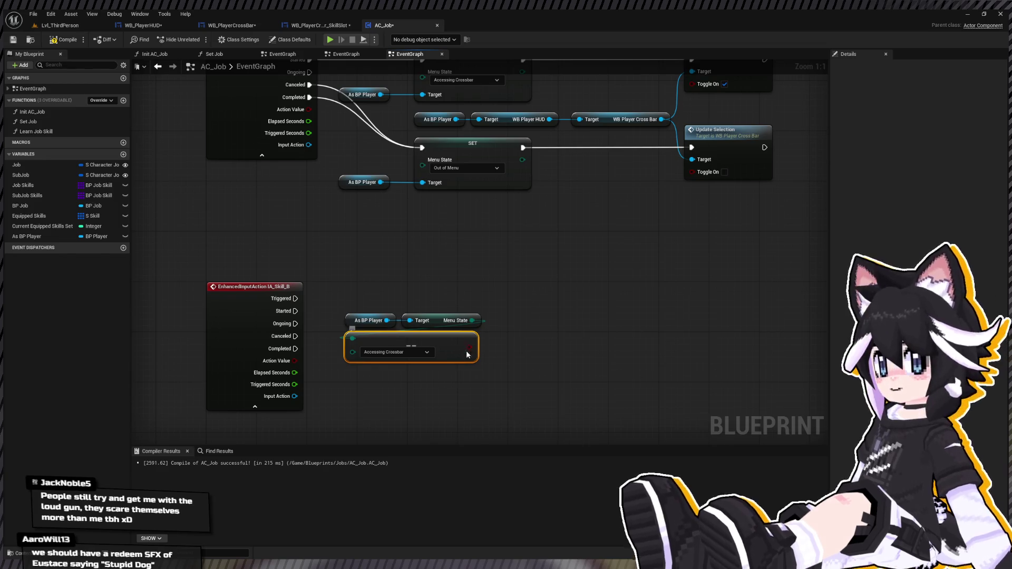
mouse_move(474, 347)
mouse_down()
mouse_move(519, 306)
mouse_move(515, 298)
mouse_up()
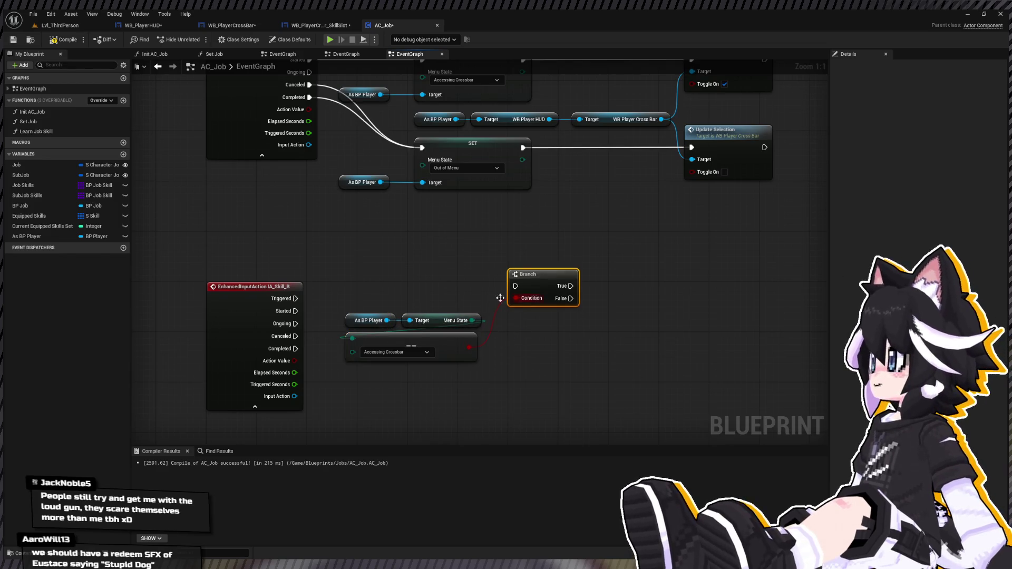
mouse_move(295, 299)
mouse_down()
mouse_move(515, 286)
mouse_move(515, 299)
mouse_up()
Recentre the graph on the skill nodes and compile AC_Job
scroll(463, 360, down, 2)
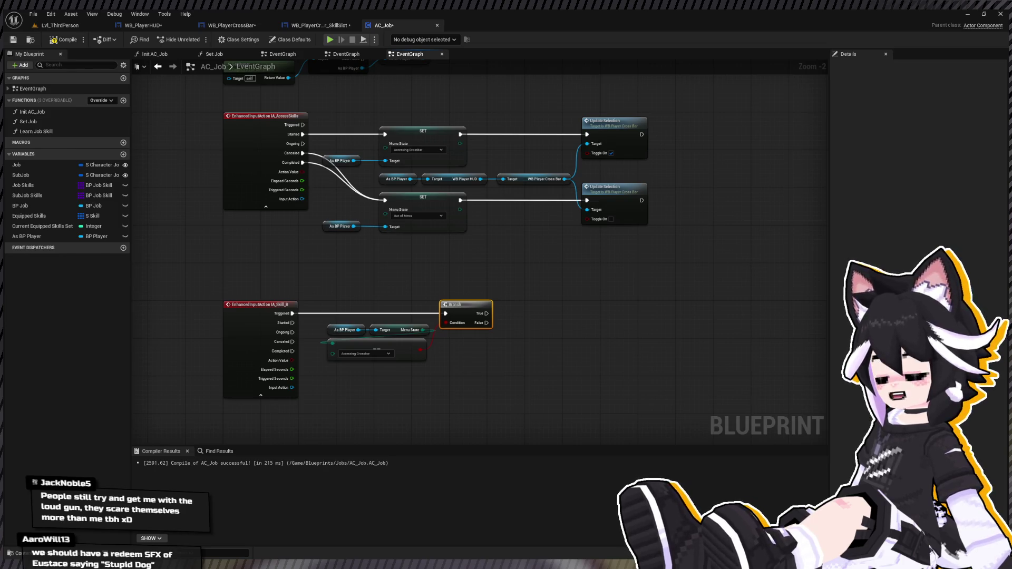
drag(563, 305, 507, 304)
mouse_move(184, 354)
mouse_down()
mouse_move(309, 352)
mouse_move(218, 356)
mouse_move(158, 338)
mouse_move(206, 316)
mouse_move(440, 297)
mouse_move(352, 292)
mouse_up()
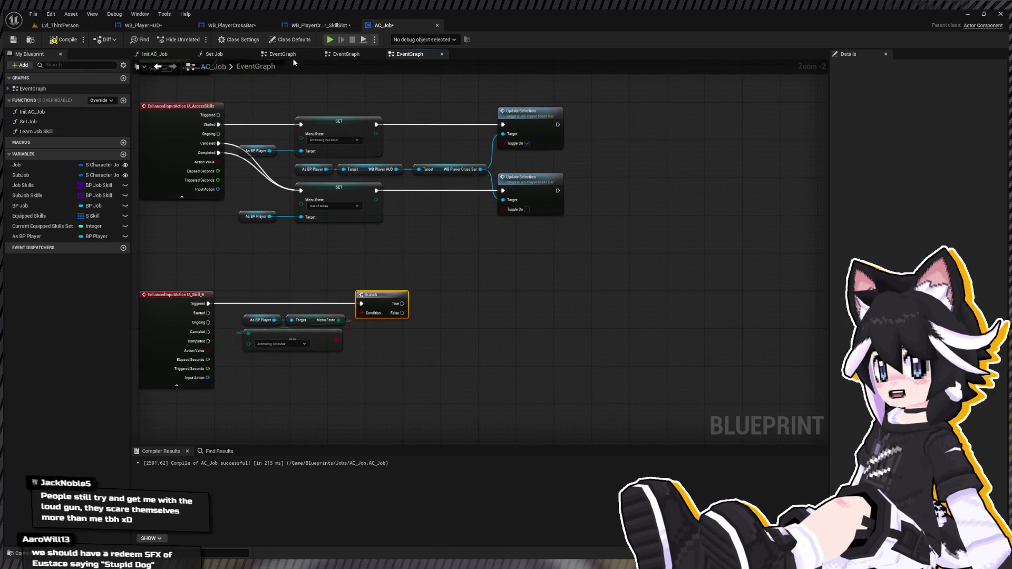
key(F7)
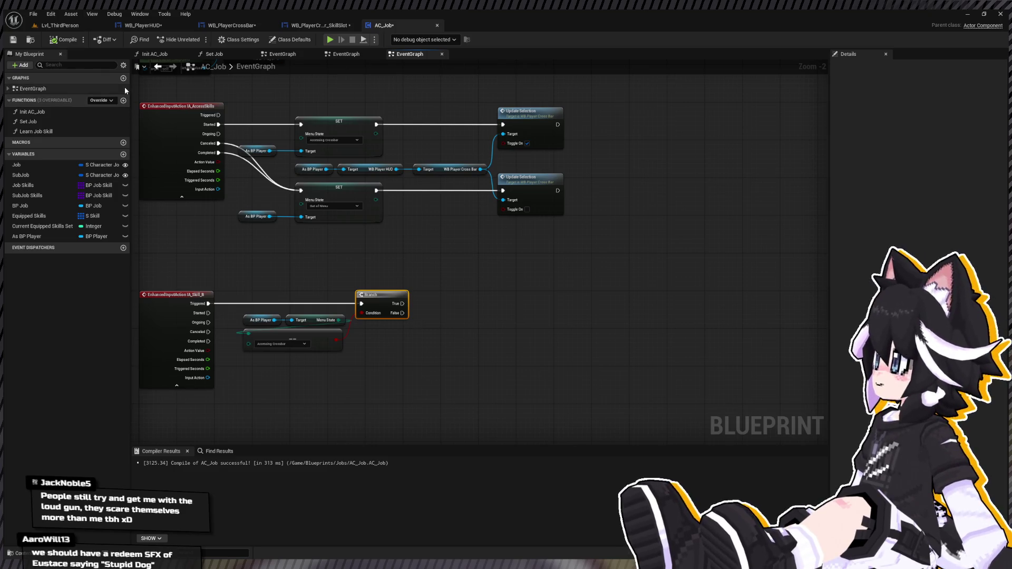
mouse_move(287, 277)
mouse_down()
mouse_move(316, 222)
mouse_move(332, 234)
mouse_move(357, 355)
mouse_move(368, 289)
mouse_move(399, 272)
mouse_move(307, 270)
mouse_up()
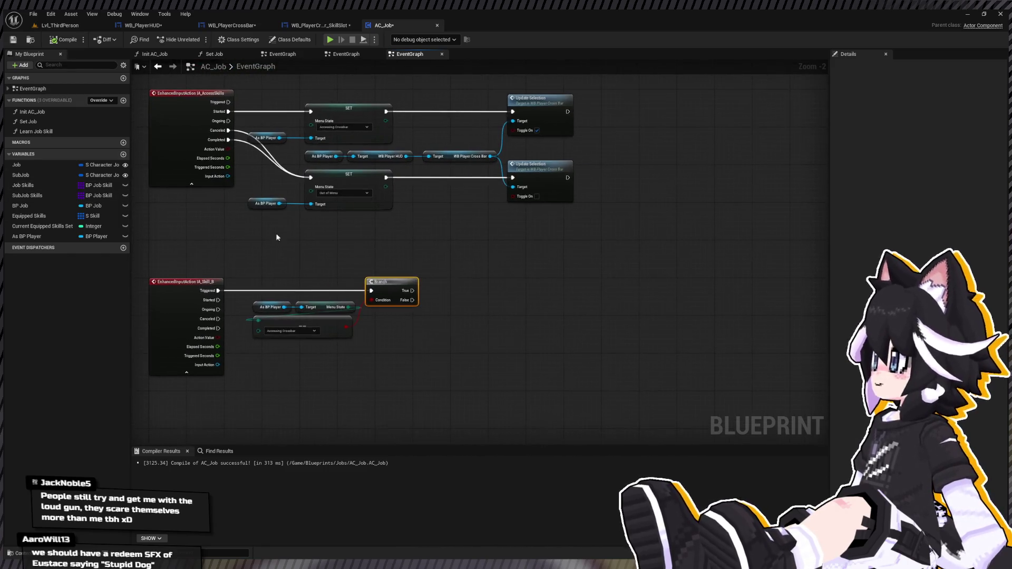
click(123, 100)
Name the new AC_Job function Use Job Skill
text(Use Job Skill)
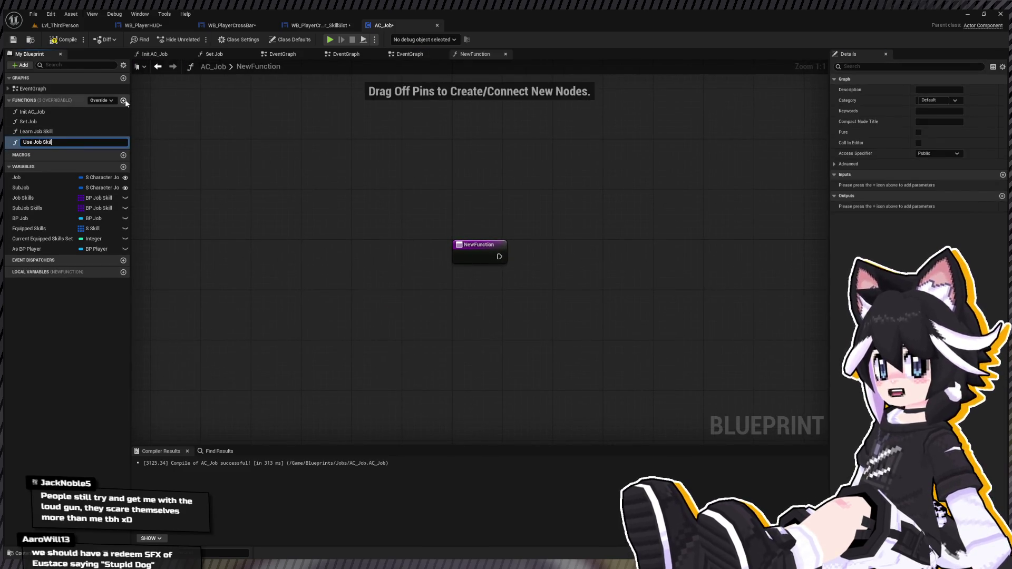
key(Return)
drag(463, 176, 344, 162)
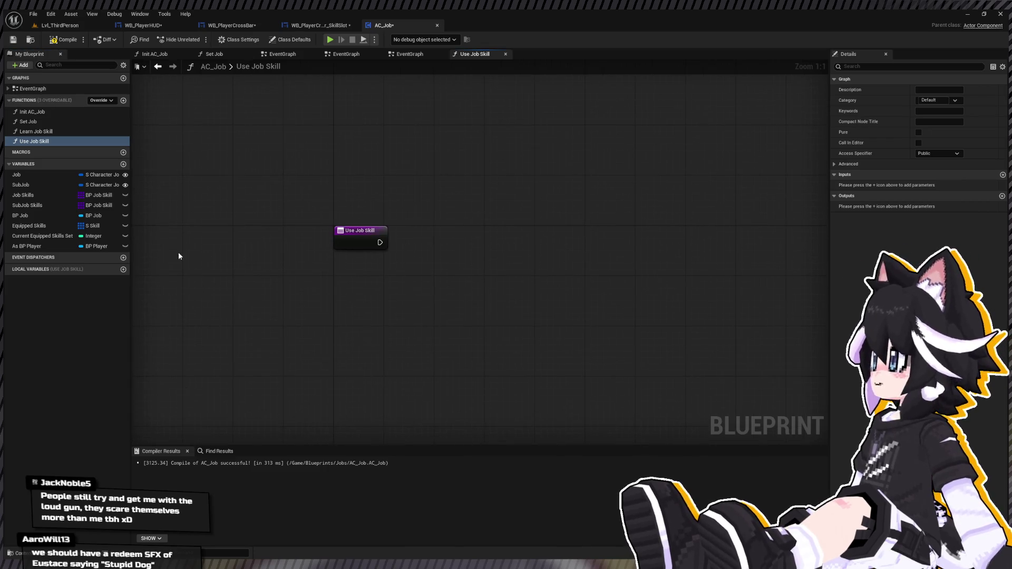
click(164, 70)
Call Use Job Skill from IA_Skill_B Triggered and move the menu-state Branch check into the function
mouse_move(34, 141)
mouse_down()
mouse_move(479, 292)
mouse_move(496, 278)
mouse_move(354, 256)
mouse_up()
drag(271, 289, 316, 256)
drag(477, 269, 302, 342)
key(Delete)
drag(331, 248, 366, 279)
double_click(366, 279)
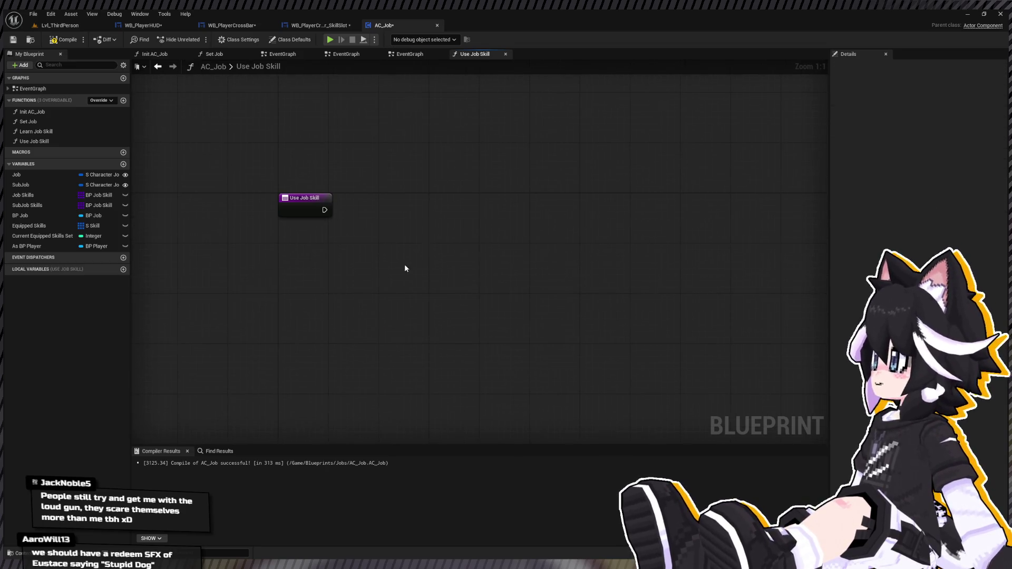
key(ctrl+v)
drag(295, 196, 274, 159)
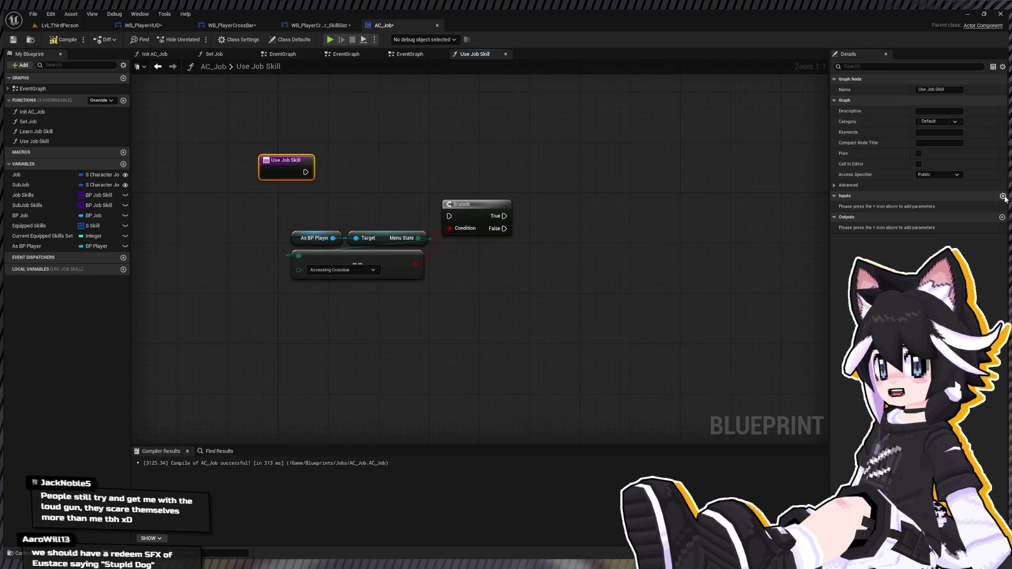
Add an Integer input named Current Skill Set to Use Job Skill
click(1002, 195)
click(940, 206)
click(936, 253)
click(860, 207)
text(Current Skill S)
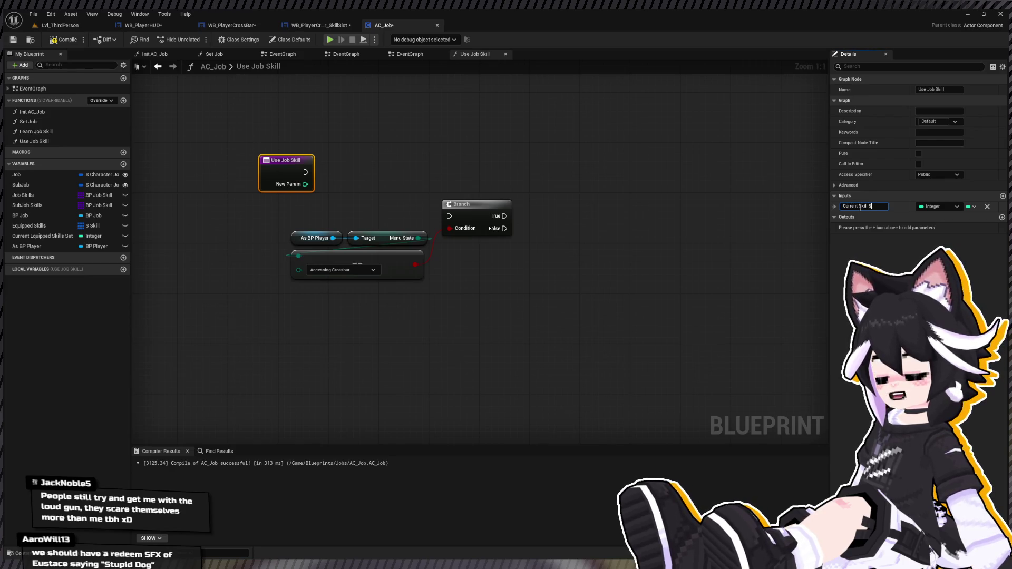
text(et)
key(Return)
Add a second input parameter to Use Job Skill
click(1002, 195)
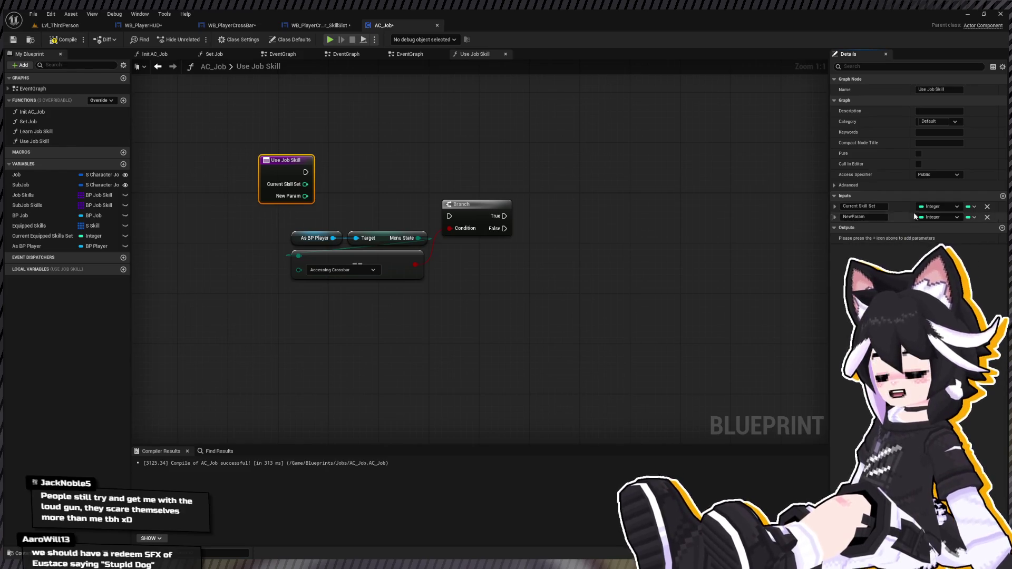
click(720, 349)
key(ctrl+space)
scroll(53, 453, down, 5)
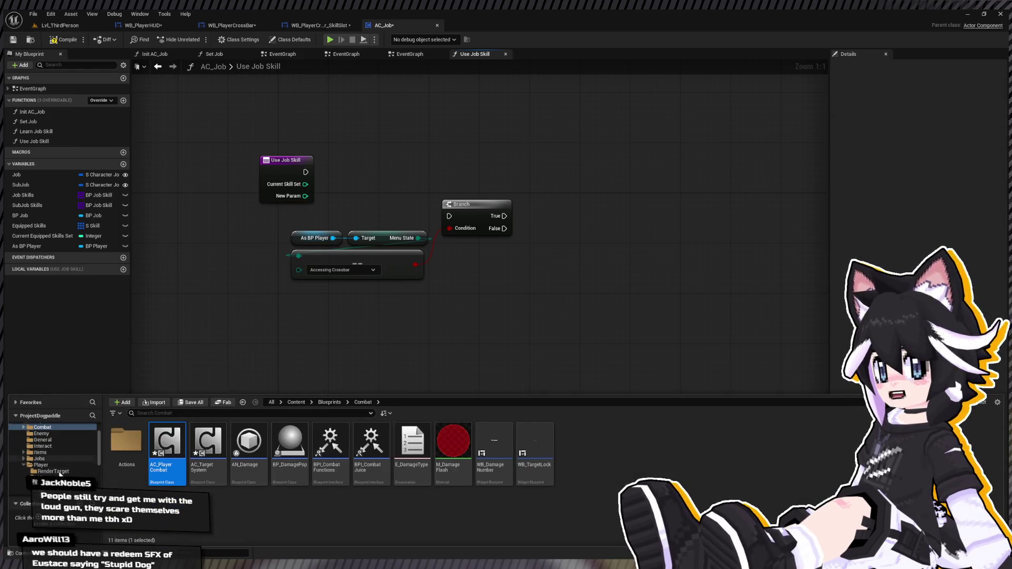
Browse the CombatLog, Stats and Hotbars folders to locate the E_SkillShortcut enum
click(58, 459)
scroll(67, 474, down, 2)
scroll(67, 474, up, 2)
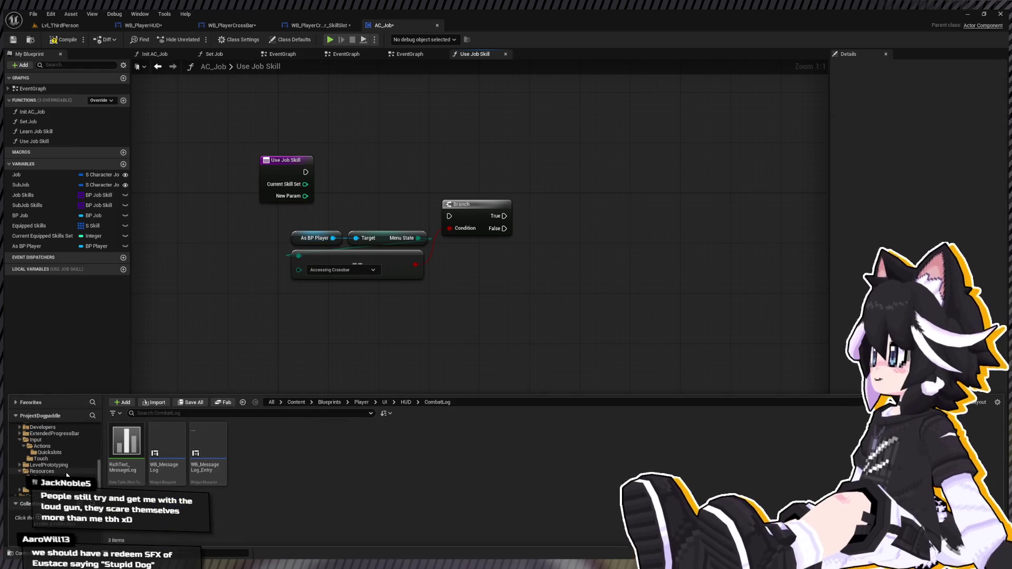
click(70, 475)
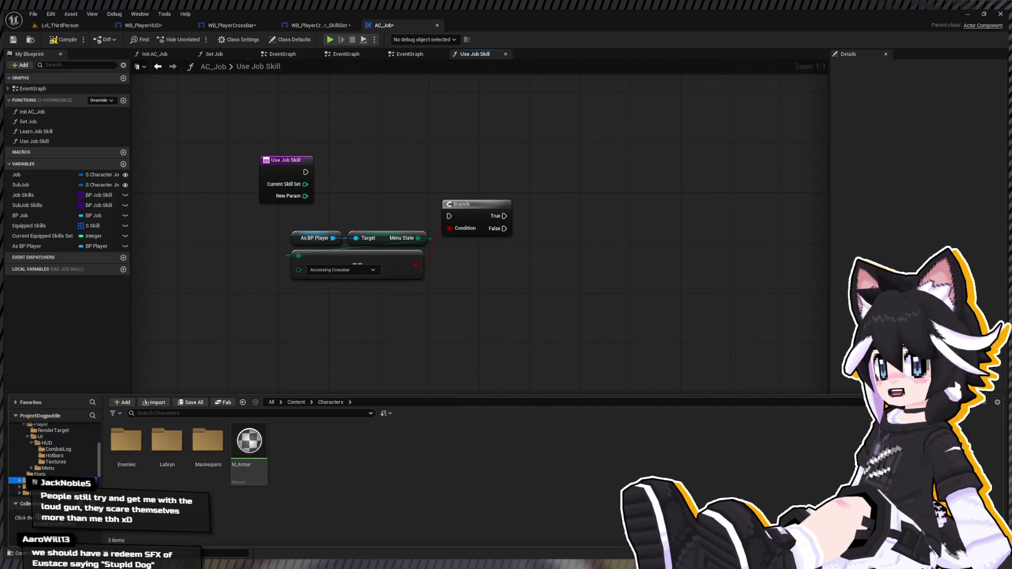
scroll(74, 475, up, 2)
scroll(75, 476, down, 2)
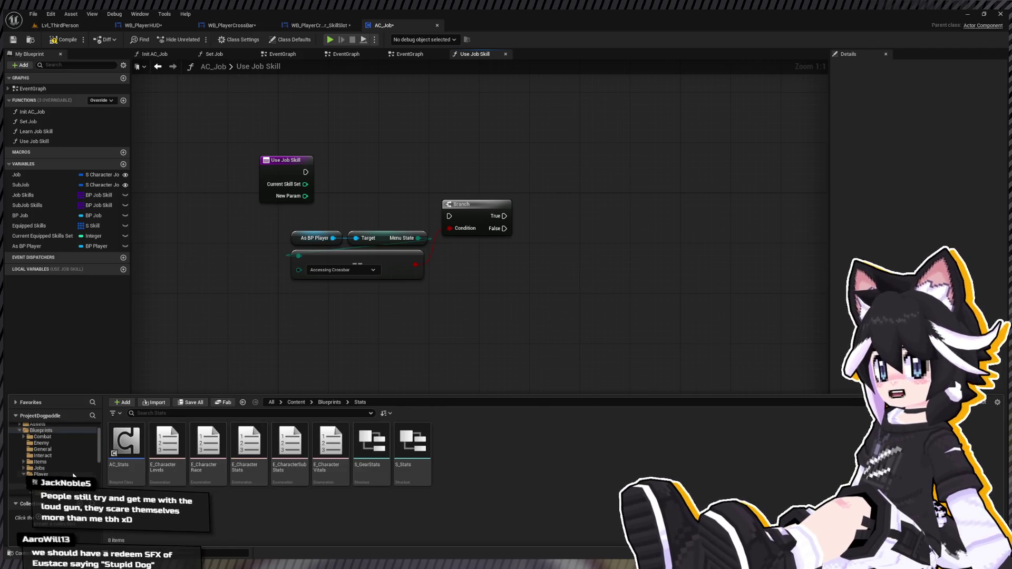
scroll(53, 473, down, 3)
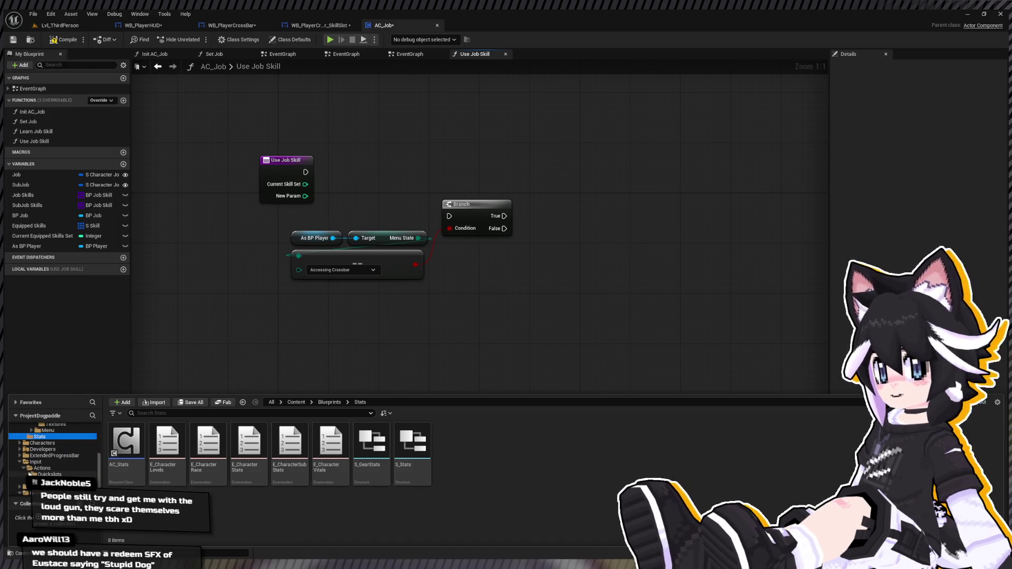
scroll(53, 474, up, 5)
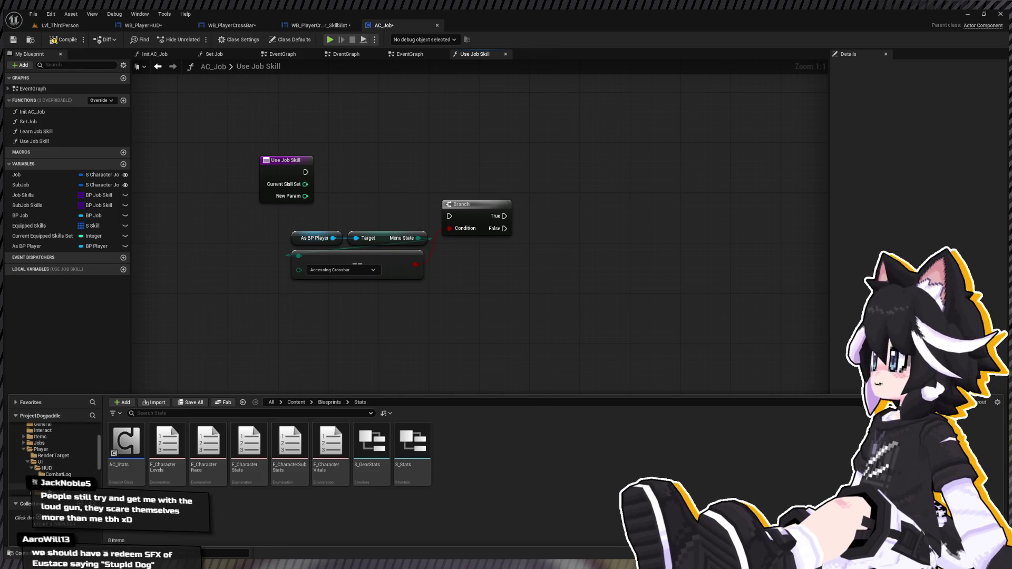
click(58, 480)
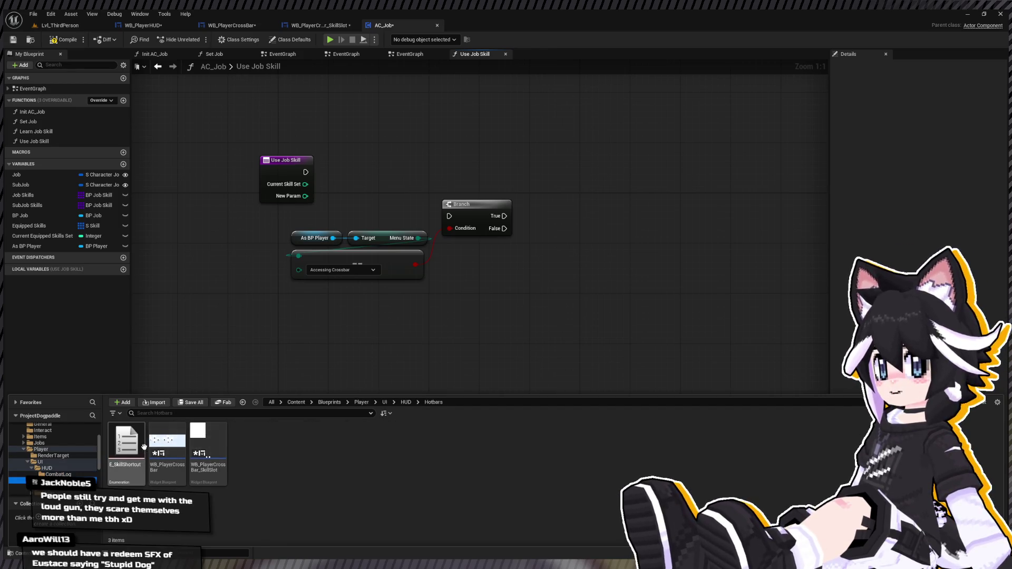
key(F7)
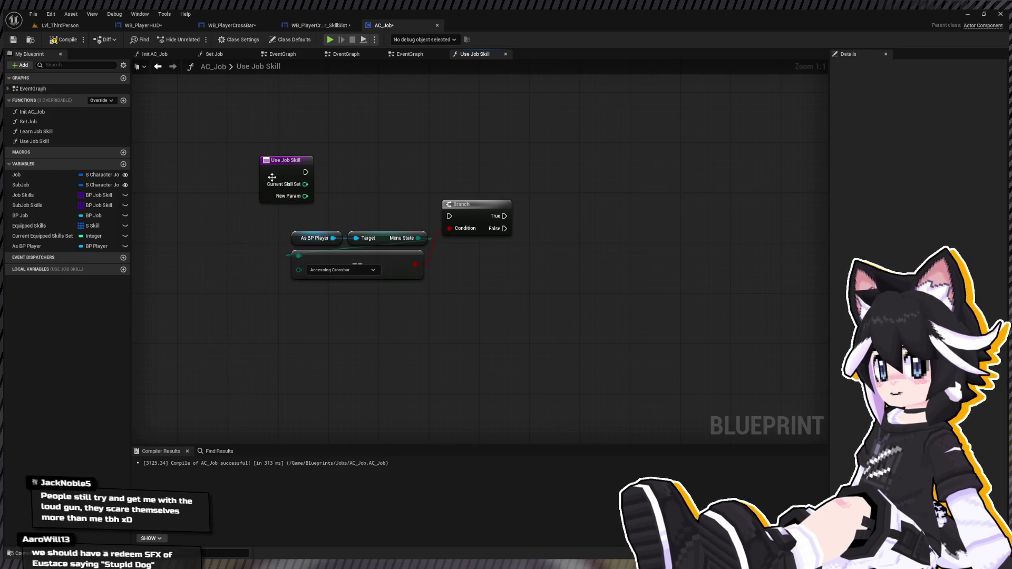
Make Use Job Skill's second input an E Skill Shortcut named Input
click(285, 179)
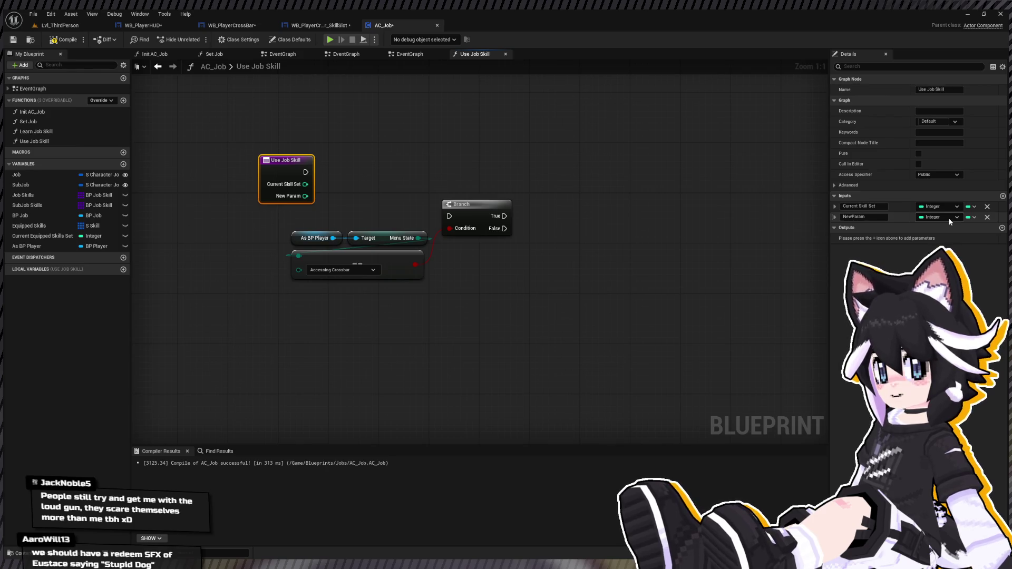
click(869, 217)
text(Key)
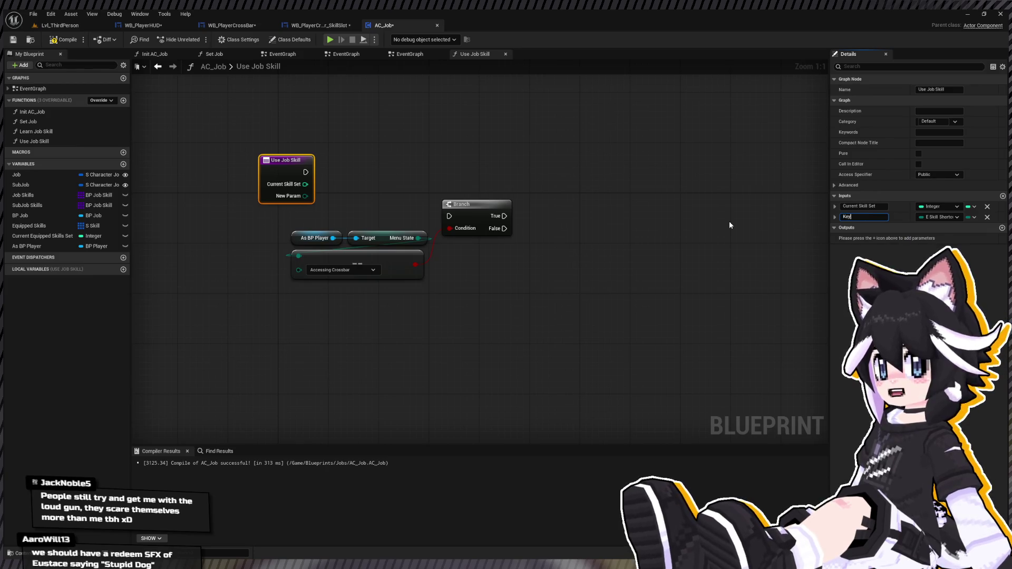
key(BackSpace)
key(BackSpace)
key(BackSpace)
text(Input)
key(Return)
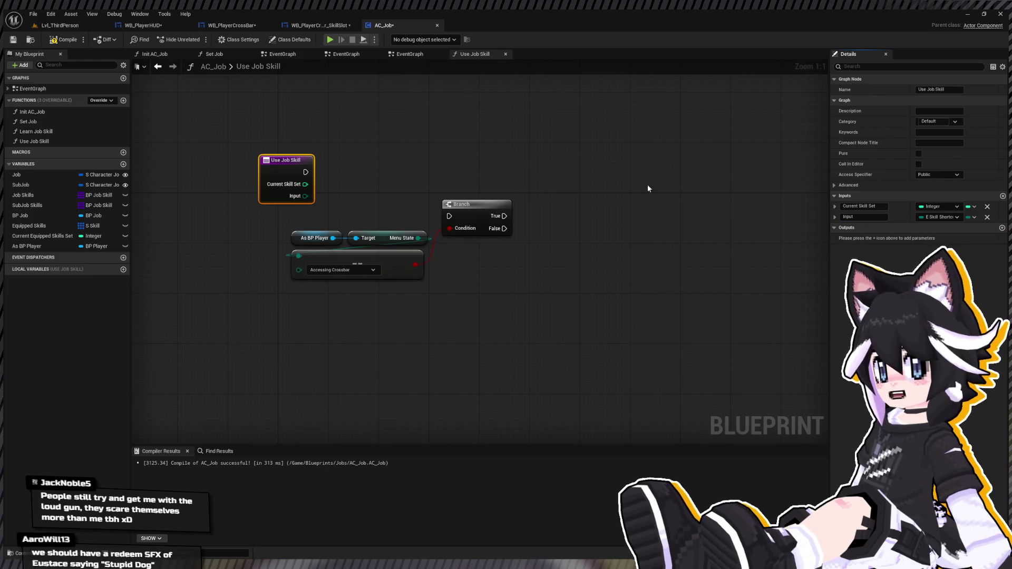
Compile AC_Job and feed Current Equipped Skills Set into the call's Current Skill Set
double_click(33, 89)
click(63, 39)
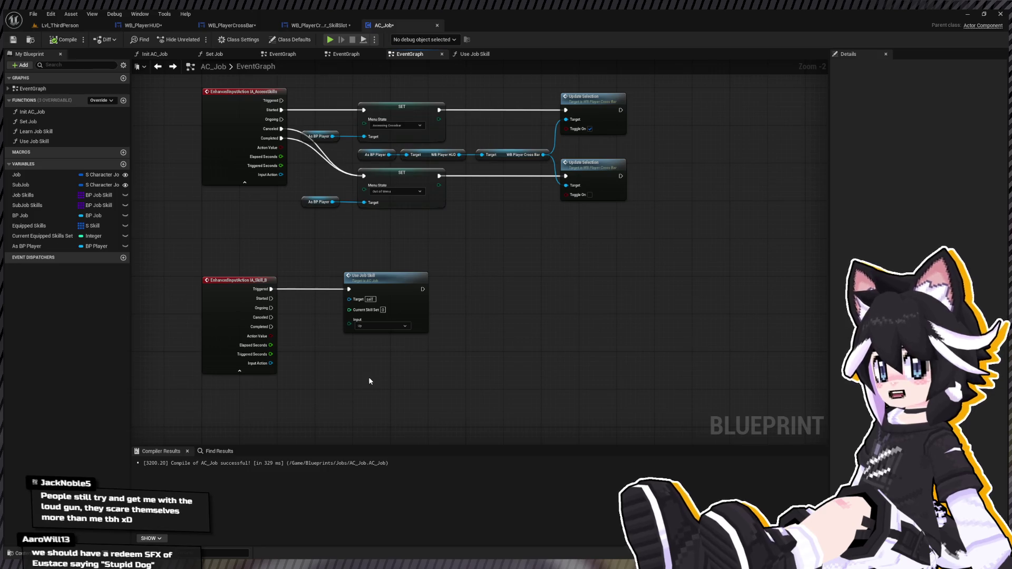
scroll(335, 339, up, 2)
drag(48, 236, 417, 296)
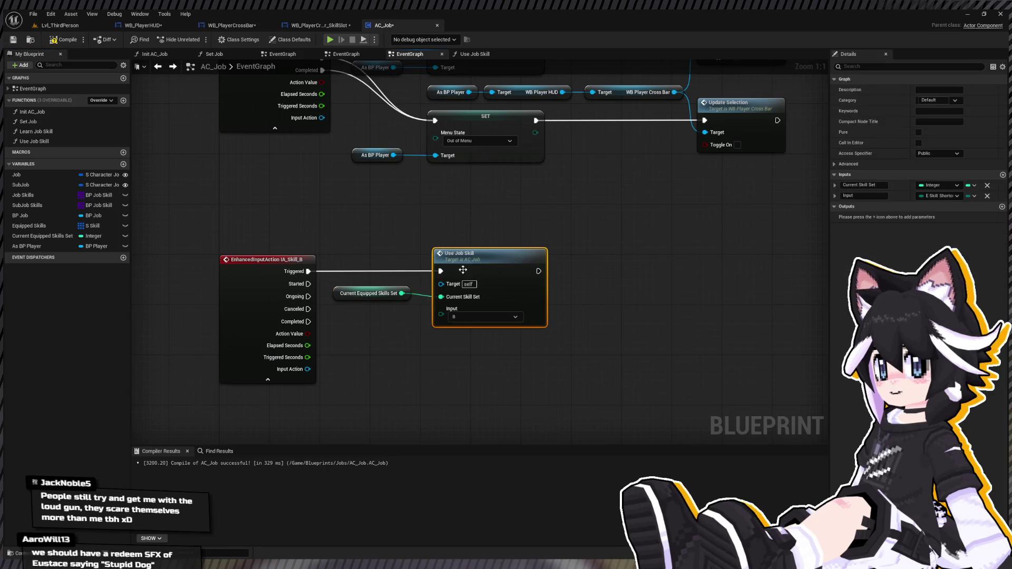
double_click(484, 268)
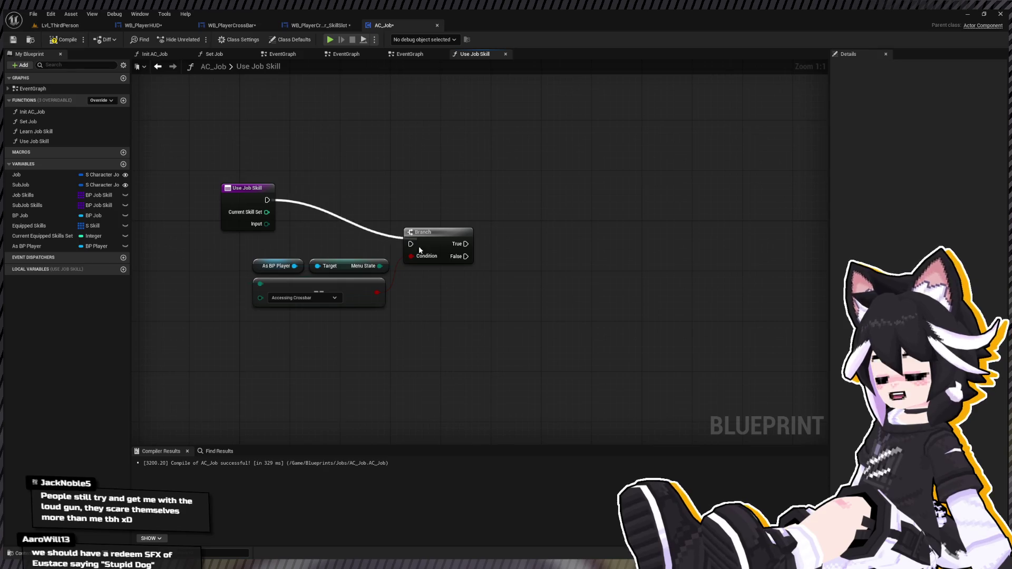
Add an Equipped Skills getter with a GET node in Use Job Skill
drag(247, 193, 182, 235)
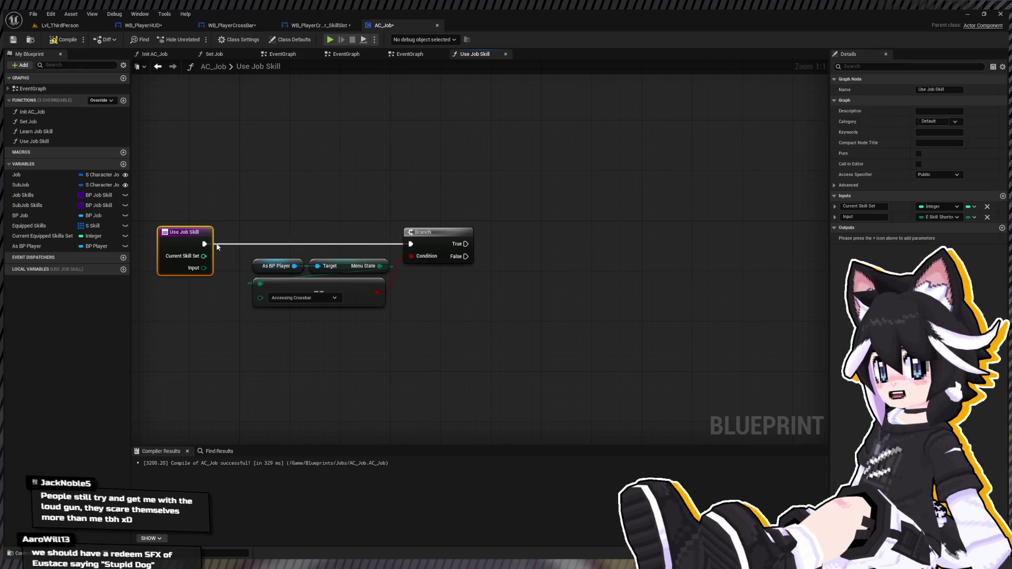
click(29, 226)
mouse_move(462, 306)
mouse_down()
mouse_move(459, 290)
mouse_move(522, 311)
mouse_up()
click(530, 333)
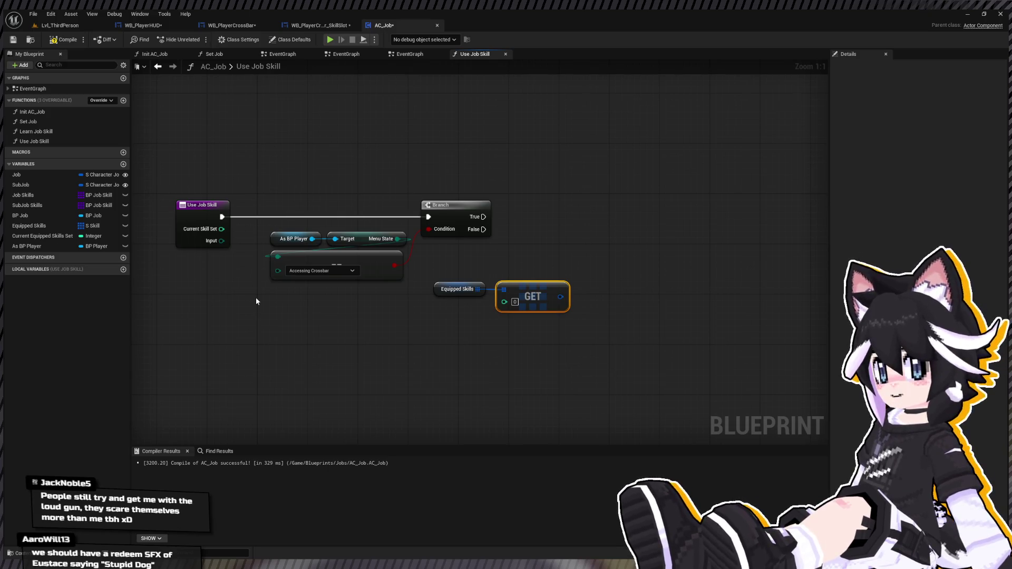
Build the index by multiplying Current Skill Set and adding the converted Input
key(ctrl+v)
drag(297, 302, 393, 316)
key(q)
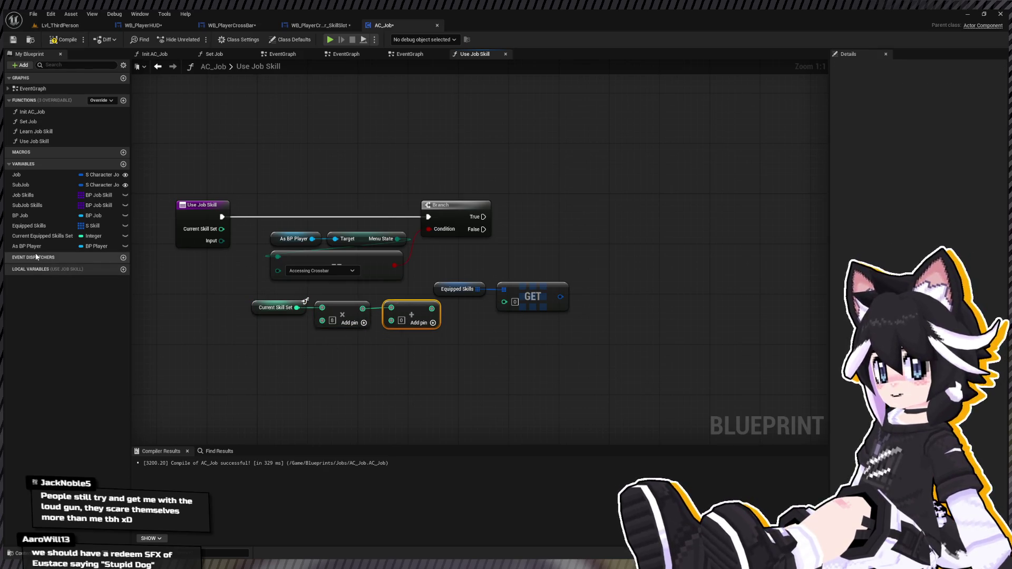
mouse_move(220, 245)
mouse_down()
mouse_move(235, 355)
mouse_move(258, 329)
mouse_up()
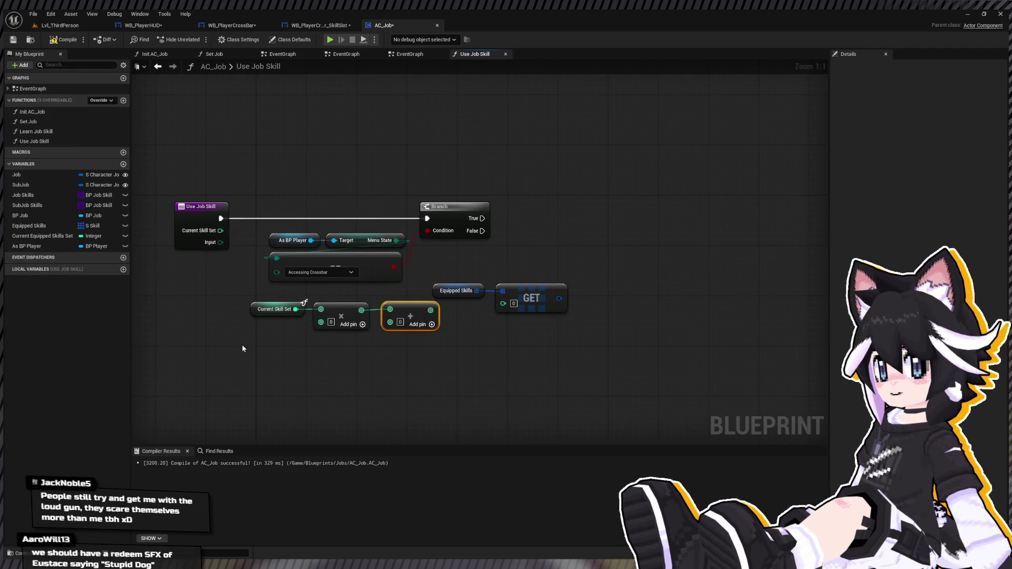
key(ctrl+v)
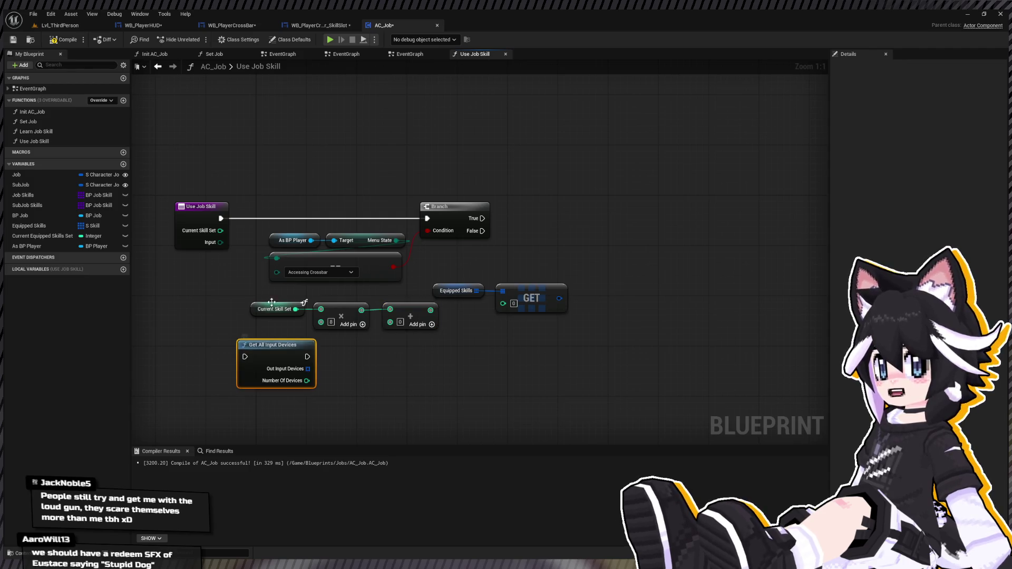
key(Delete)
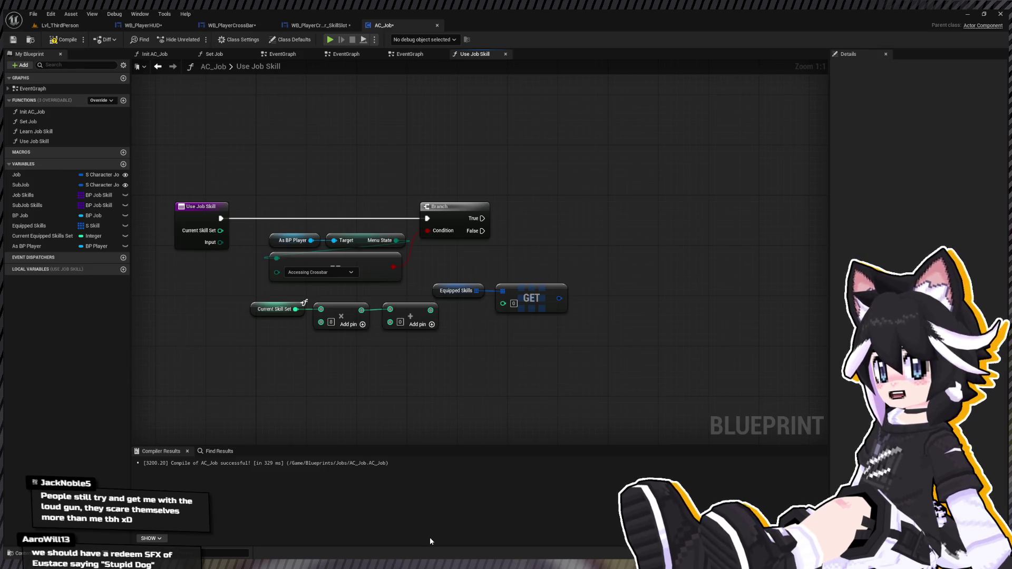
key(ctrl+z)
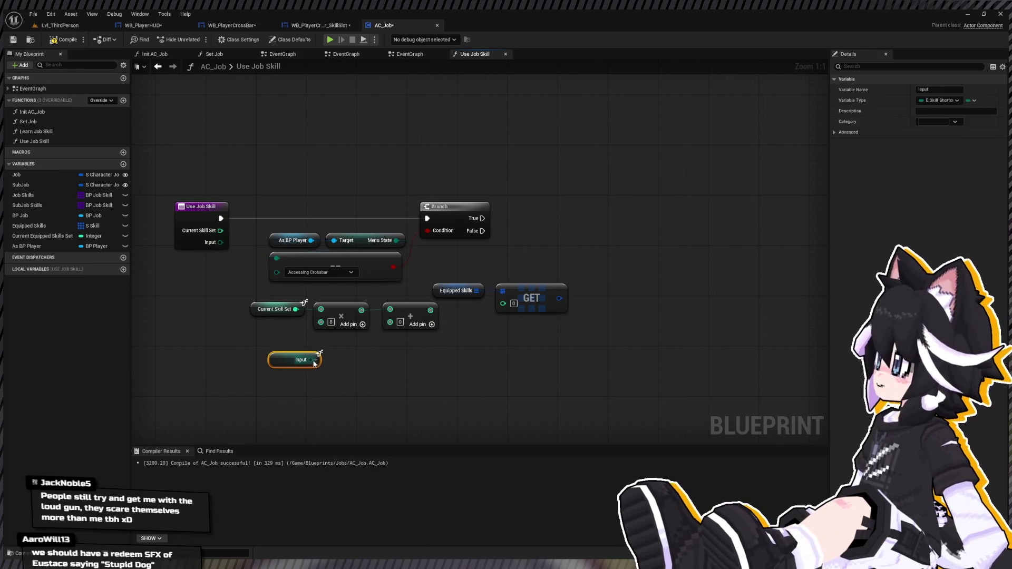
drag(337, 359, 337, 359)
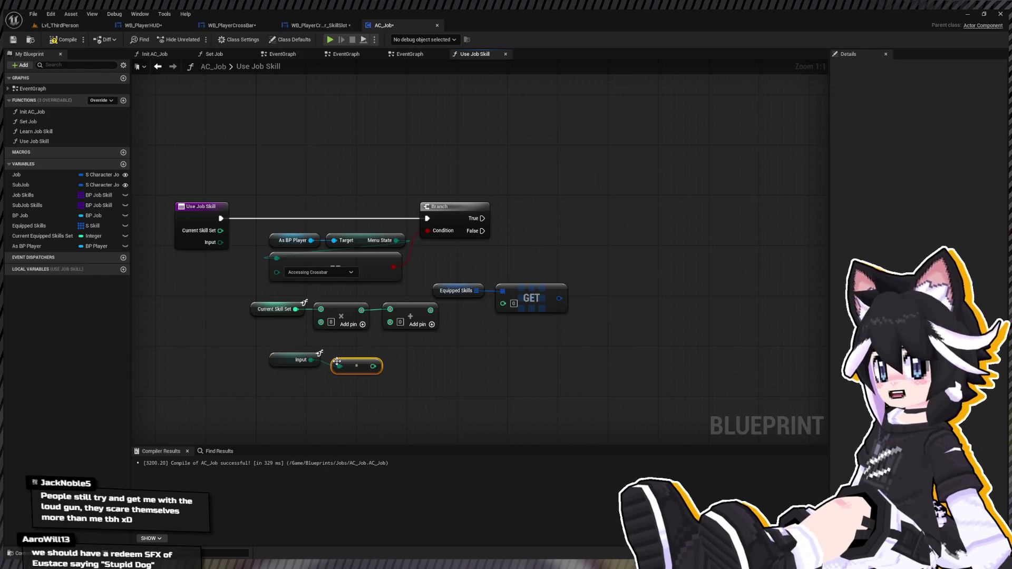
drag(386, 325, 390, 322)
drag(220, 405, 376, 343)
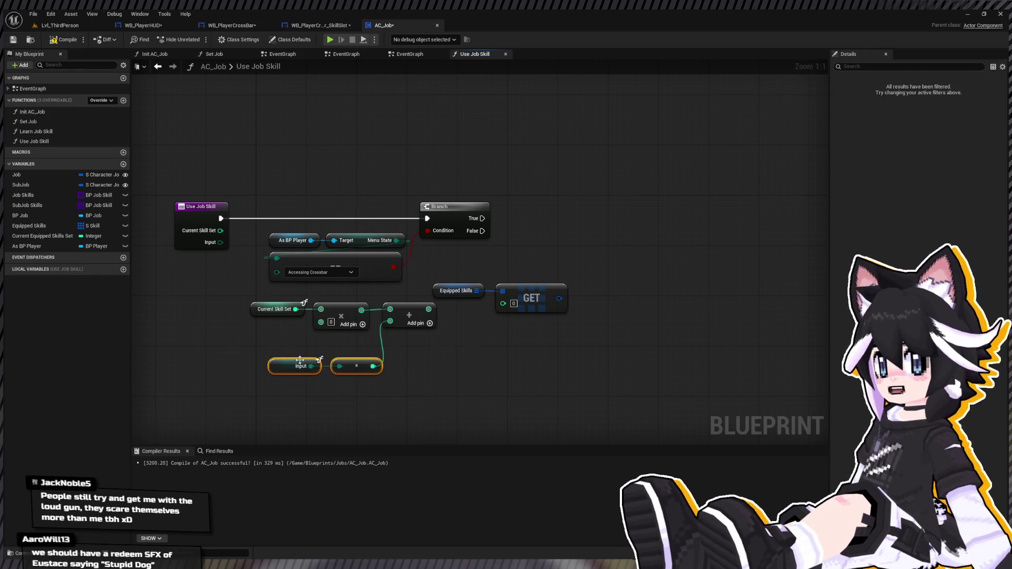
drag(284, 365, 265, 353)
Align the index nodes with GET and break the fetched skill into its fields
mouse_move(220, 301)
mouse_down()
mouse_move(435, 376)
mouse_move(352, 399)
mouse_up()
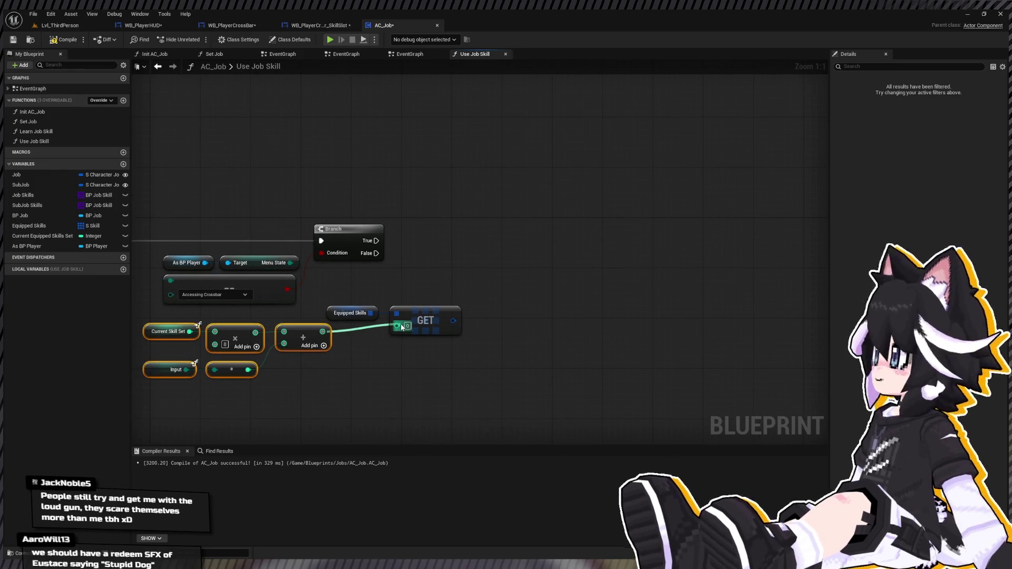
drag(344, 293, 473, 329)
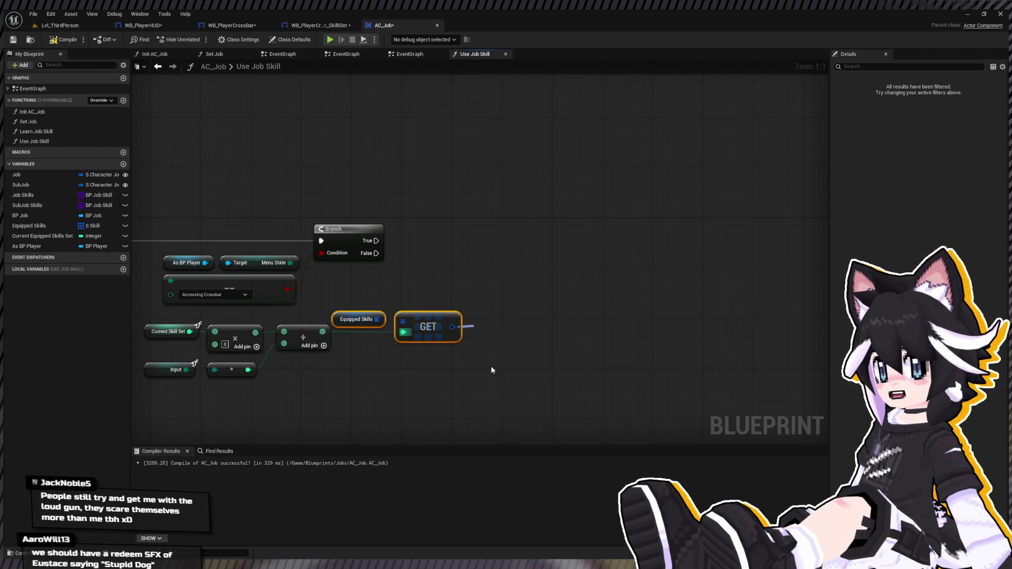
click(506, 363)
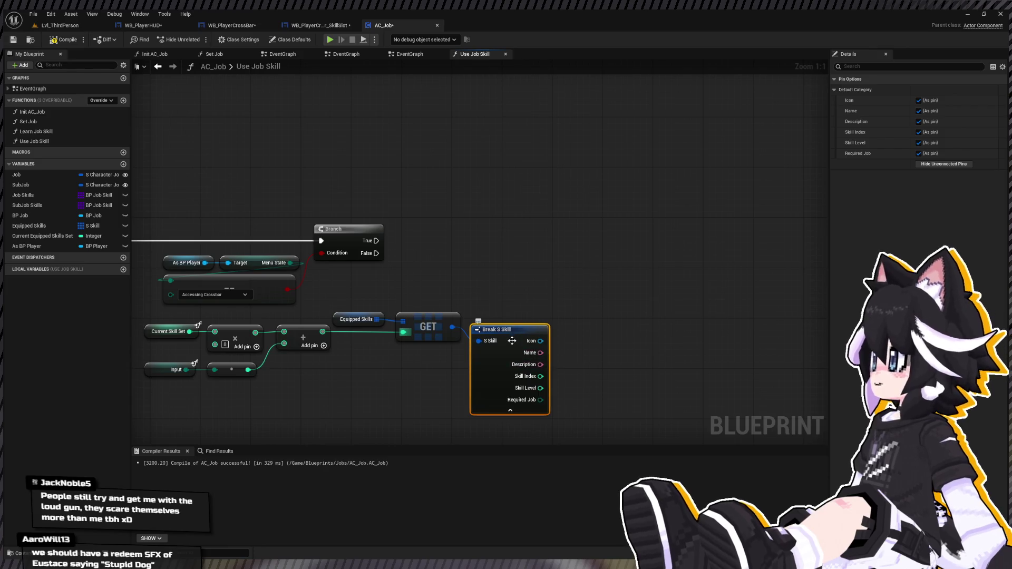
Add Get Owner, a Send Message Log call, and a Format Text reading 'Used Skill: {A}'
drag(510, 317, 433, 328)
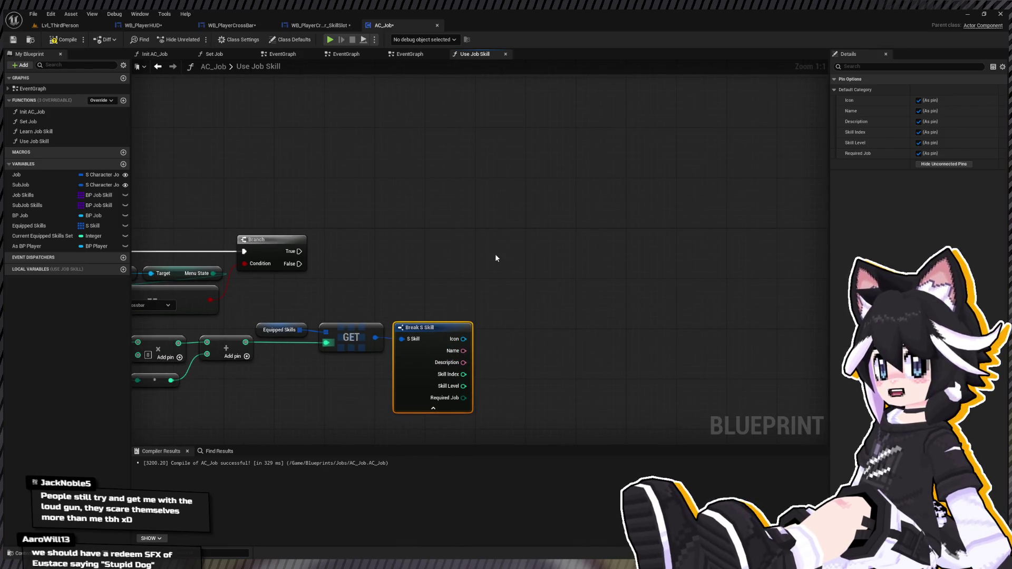
key(ctrl+v)
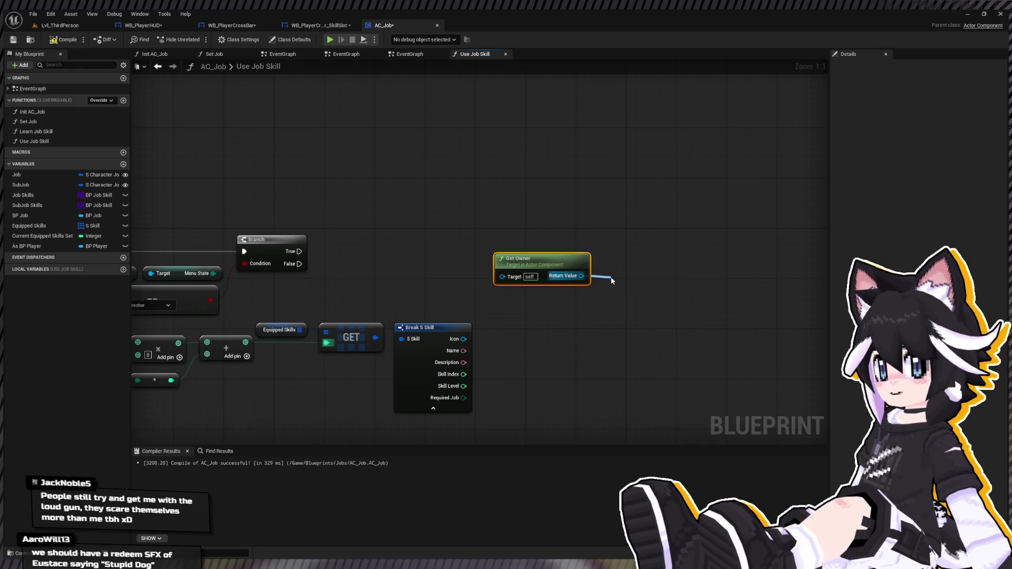
drag(612, 281, 611, 278)
drag(615, 320, 600, 350)
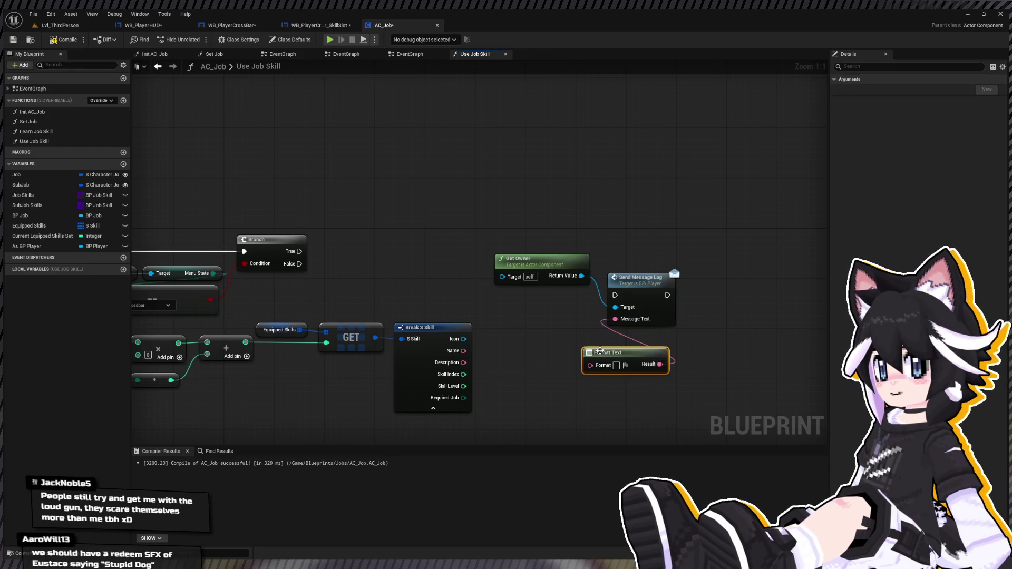
text(Used)
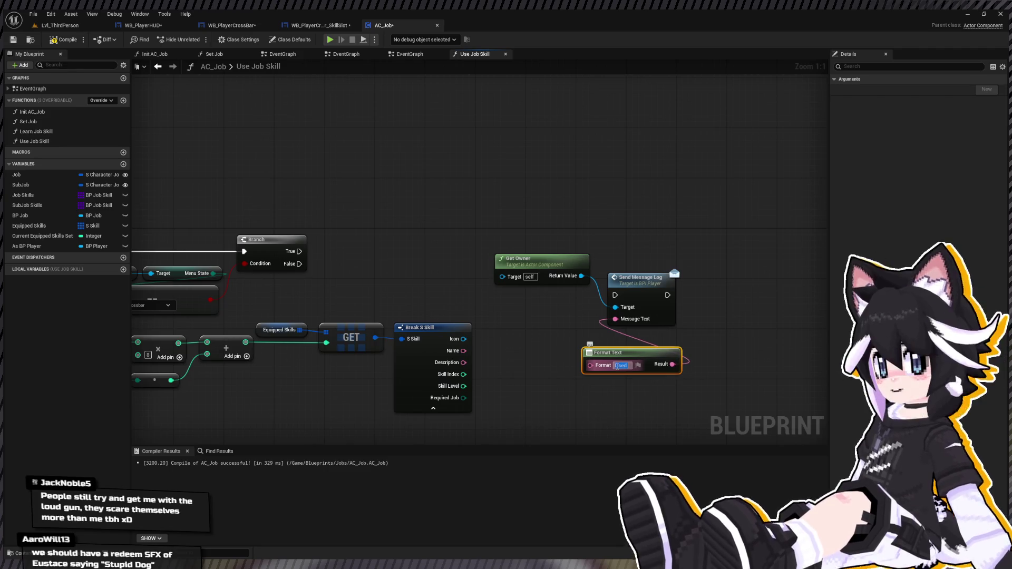
key(BackSpace)
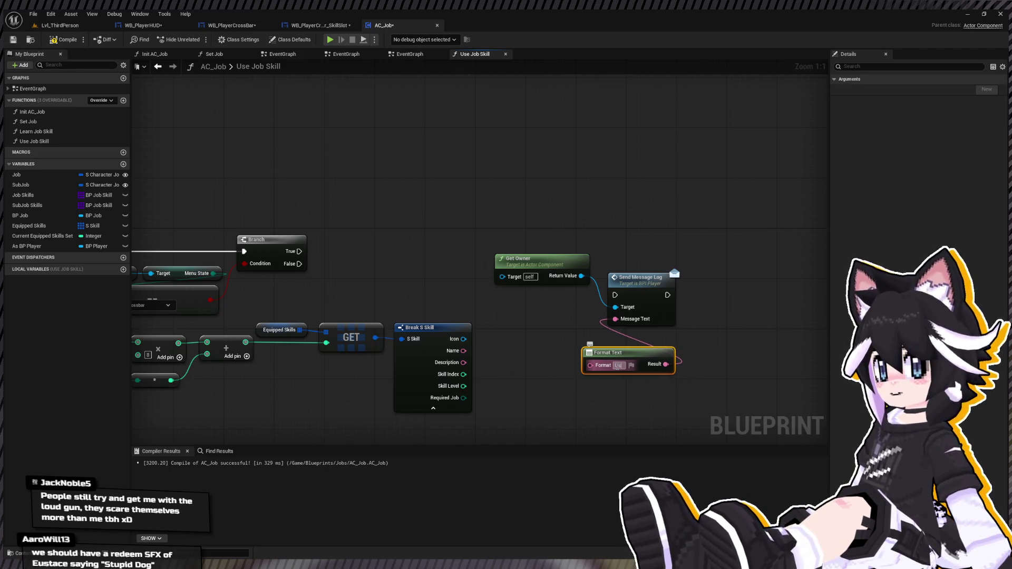
text(ed Skill {A)
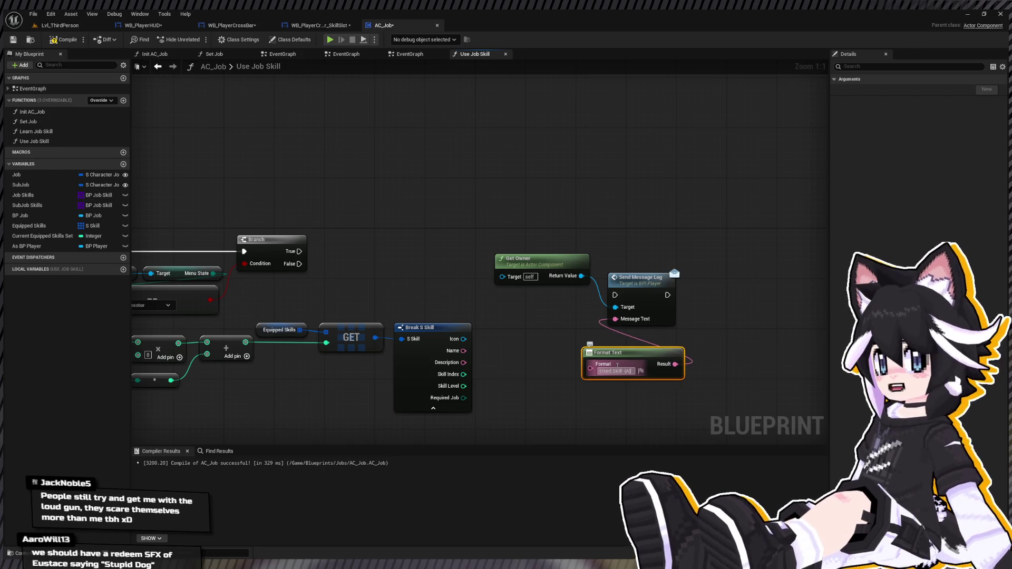
key(Return)
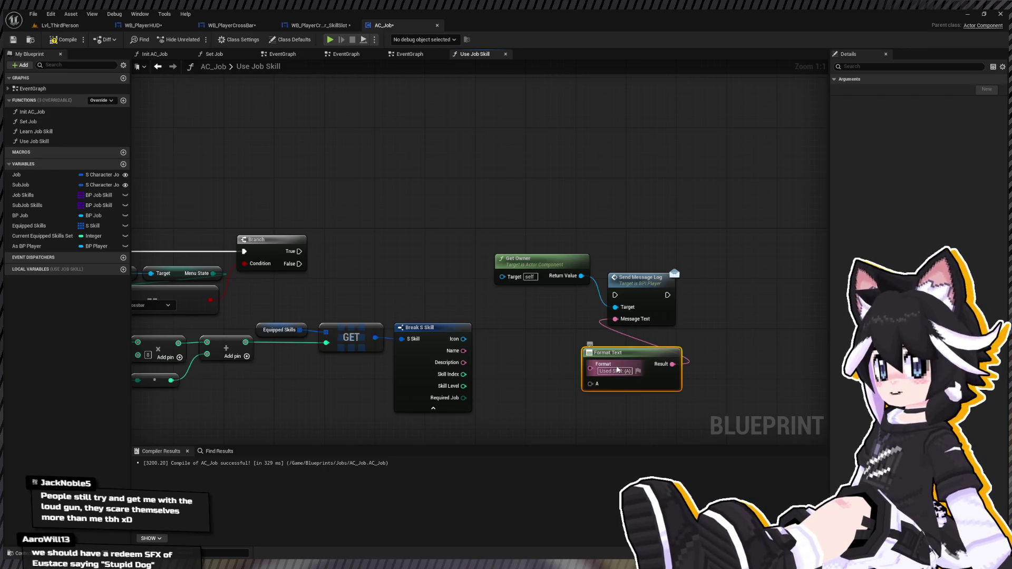
Wire the skill's Name into A and run Send Message Log on Branch True
drag(463, 351, 595, 385)
mouse_move(298, 251)
mouse_down()
mouse_move(475, 252)
mouse_move(615, 296)
mouse_up()
drag(633, 287, 701, 242)
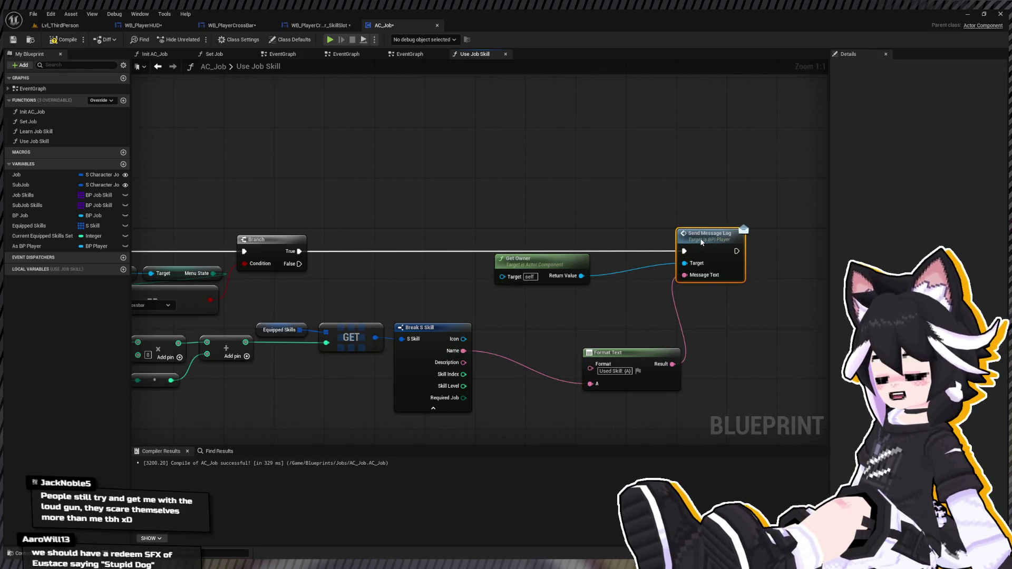
drag(551, 260, 555, 279)
mouse_move(616, 349)
mouse_down()
mouse_move(548, 331)
mouse_move(547, 318)
mouse_up()
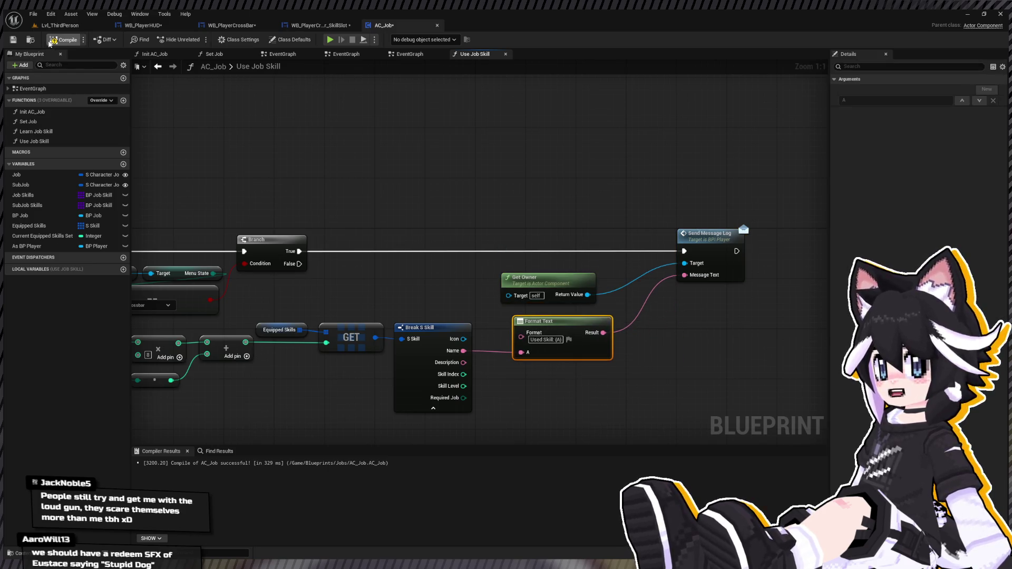
click(58, 25)
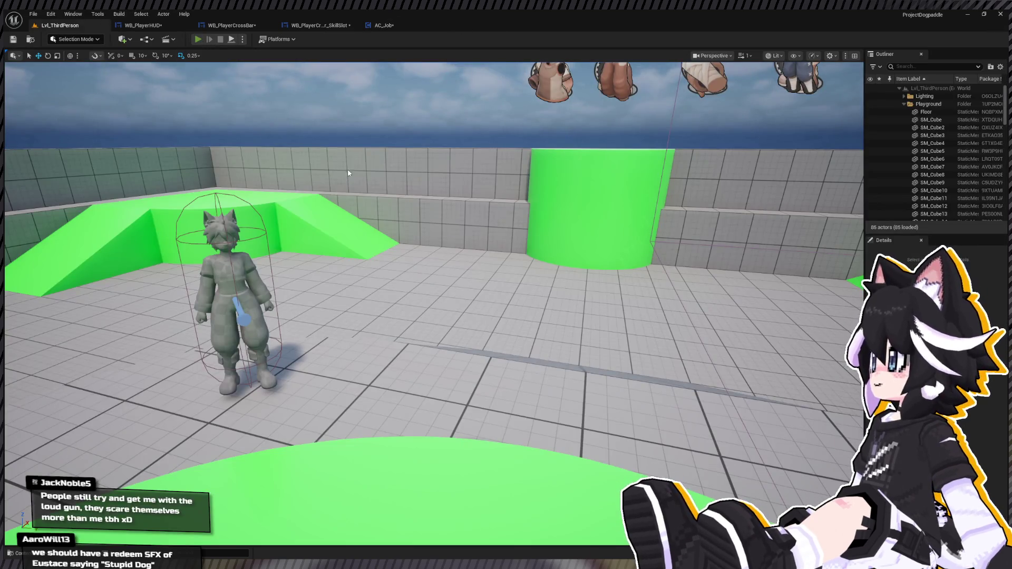
Play-test the level, which logs 'Used Skill: Null', then return to the AC_Job graph
key(alt+p)
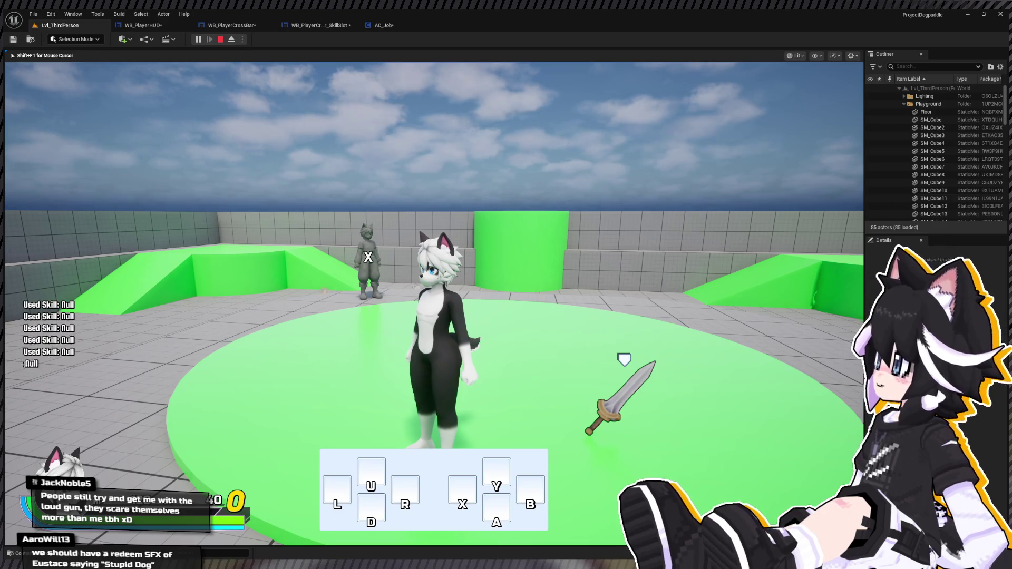
key(Escape)
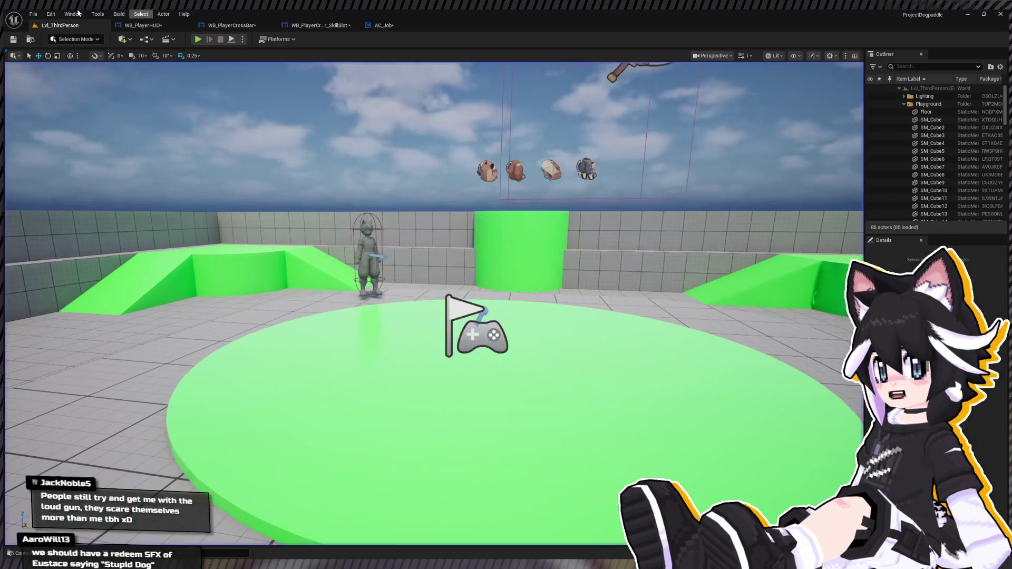
click(385, 25)
drag(392, 278, 211, 257)
Check the computed index with Is Valid Index on Equipped Skills and chain a second Branch
mouse_move(397, 187)
mouse_down()
mouse_move(593, 230)
mouse_move(774, 221)
mouse_up()
mouse_move(215, 311)
mouse_down()
mouse_move(473, 325)
mouse_move(459, 286)
mouse_up()
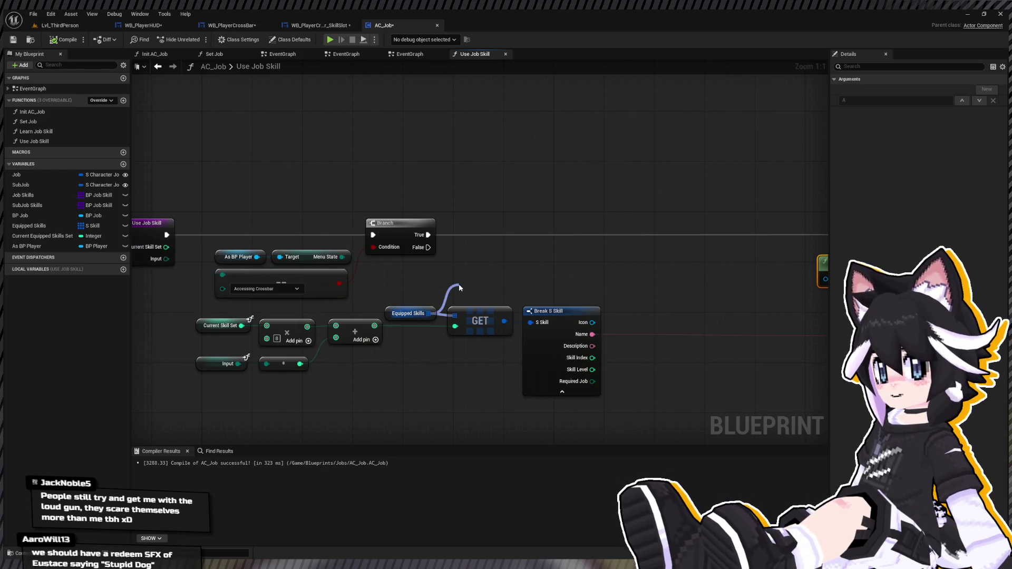
drag(459, 287, 502, 244)
mouse_move(374, 326)
mouse_down()
mouse_move(486, 251)
mouse_move(477, 261)
mouse_move(555, 253)
mouse_up()
drag(428, 235, 538, 239)
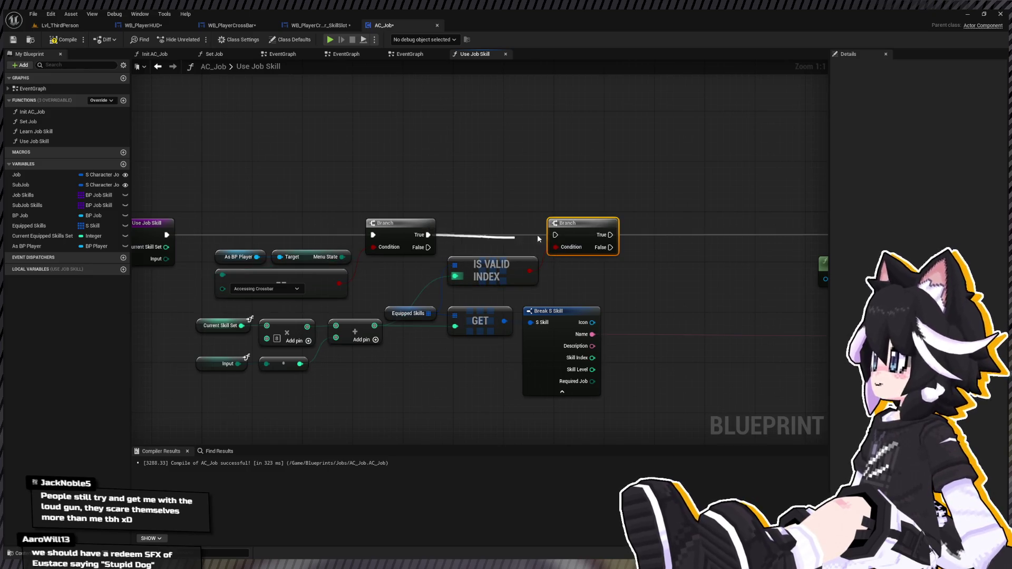
drag(411, 227, 585, 227)
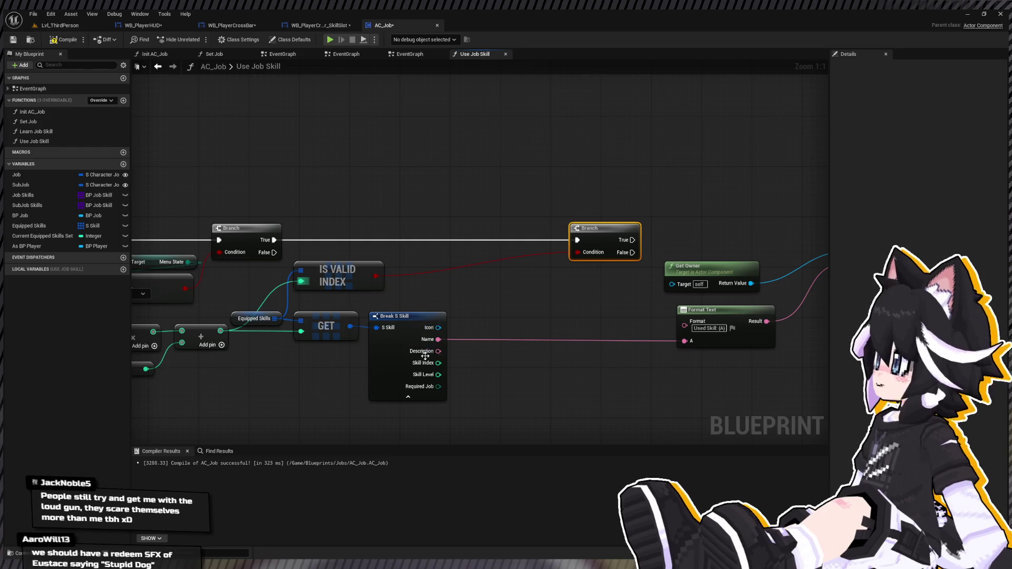
Compare the skill Name for null and feed its NOT into the second Branch
mouse_move(466, 309)
mouse_down()
mouse_move(493, 322)
mouse_move(536, 378)
mouse_move(504, 407)
mouse_up()
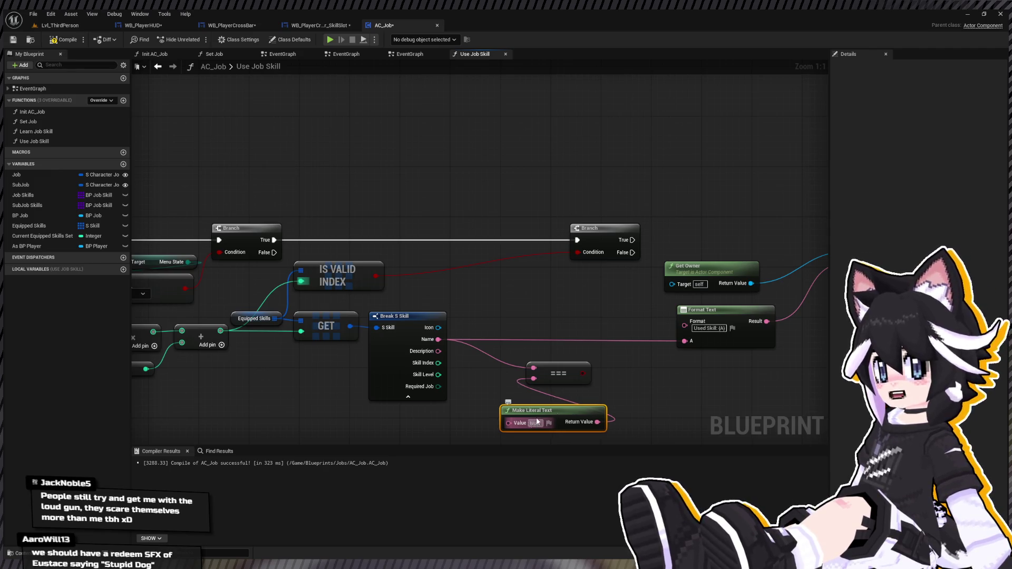
drag(589, 373, 547, 329)
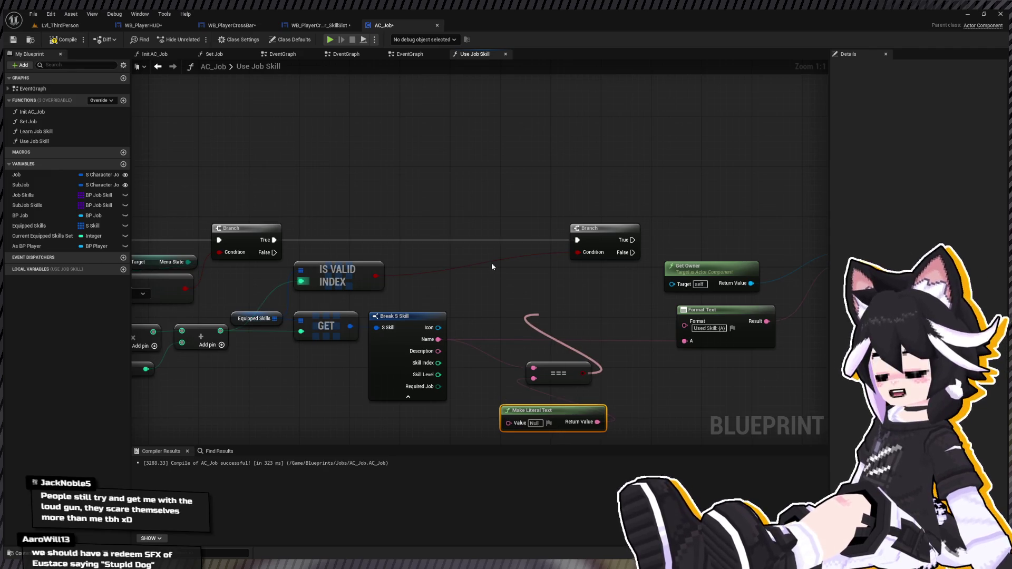
key(Return)
mouse_move(573, 255)
mouse_down()
mouse_move(595, 319)
mouse_move(535, 280)
mouse_move(538, 319)
mouse_up()
AND the valid-index result with the NOT, tidy the nodes, and wire Name into Make Literal Text
drag(376, 275, 411, 278)
drag(493, 261, 500, 261)
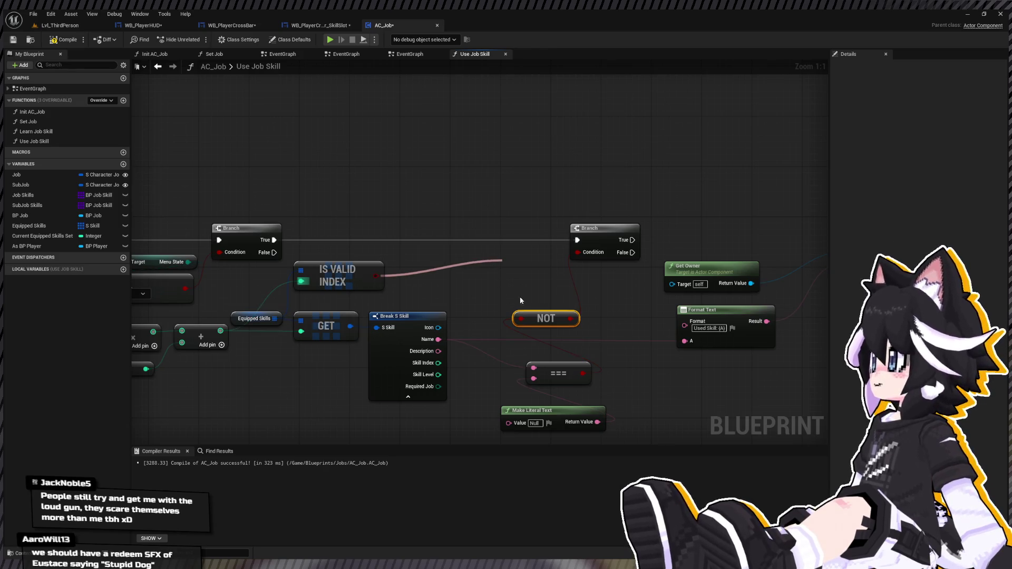
click(532, 294)
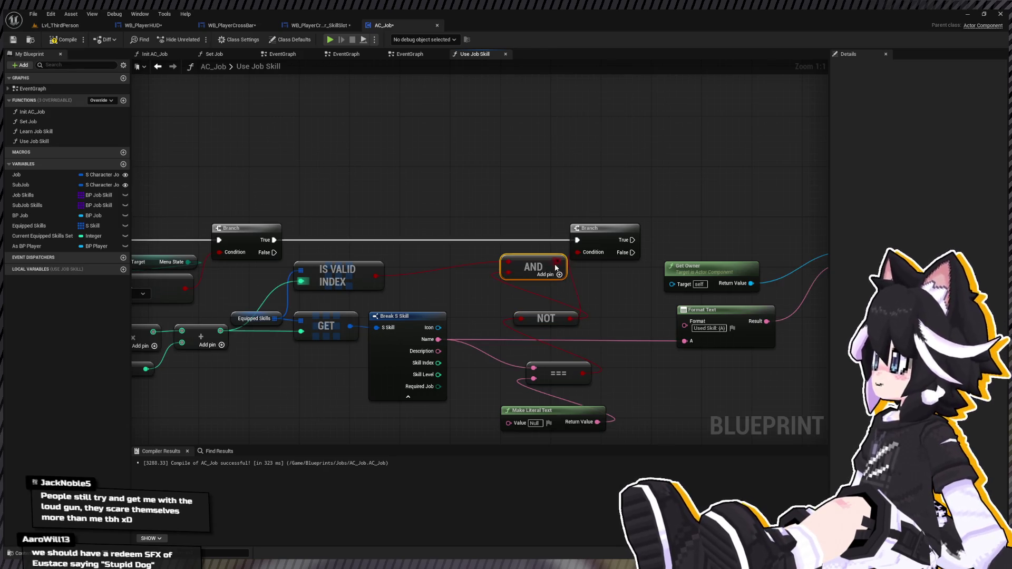
drag(540, 263, 542, 274)
drag(546, 318, 538, 299)
drag(548, 374, 535, 324)
drag(536, 410, 542, 354)
drag(456, 344, 514, 367)
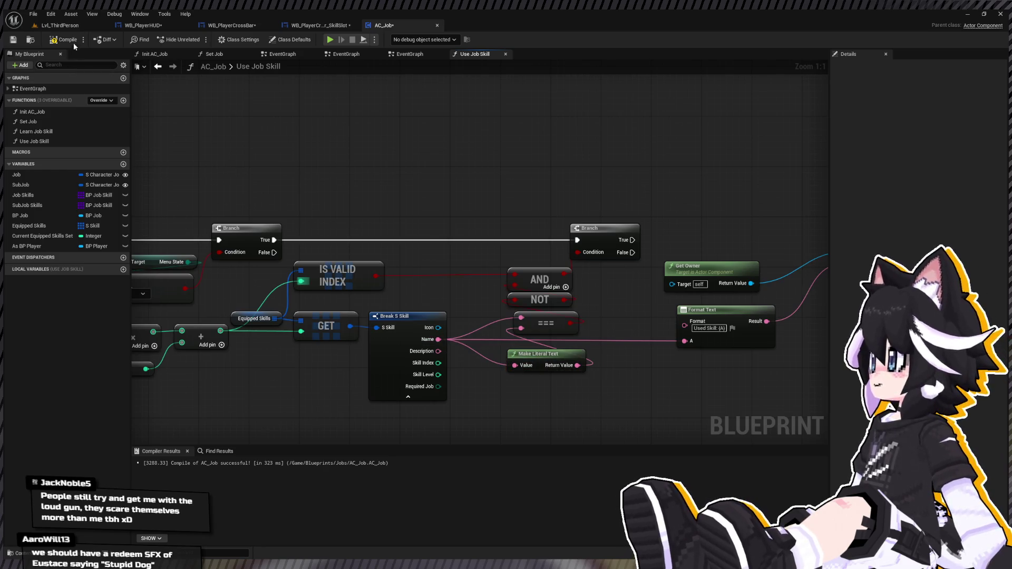
drag(689, 235, 437, 229)
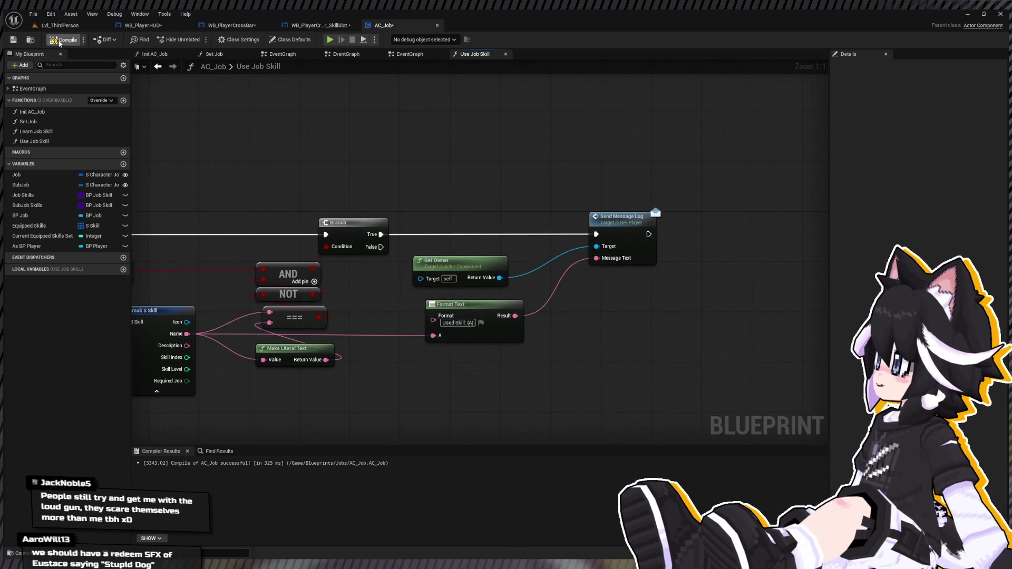
click(59, 24)
Run a play-in-editor session, walk to the sword to learn Bash, then stop and return to AC_Job
key(alt+p)
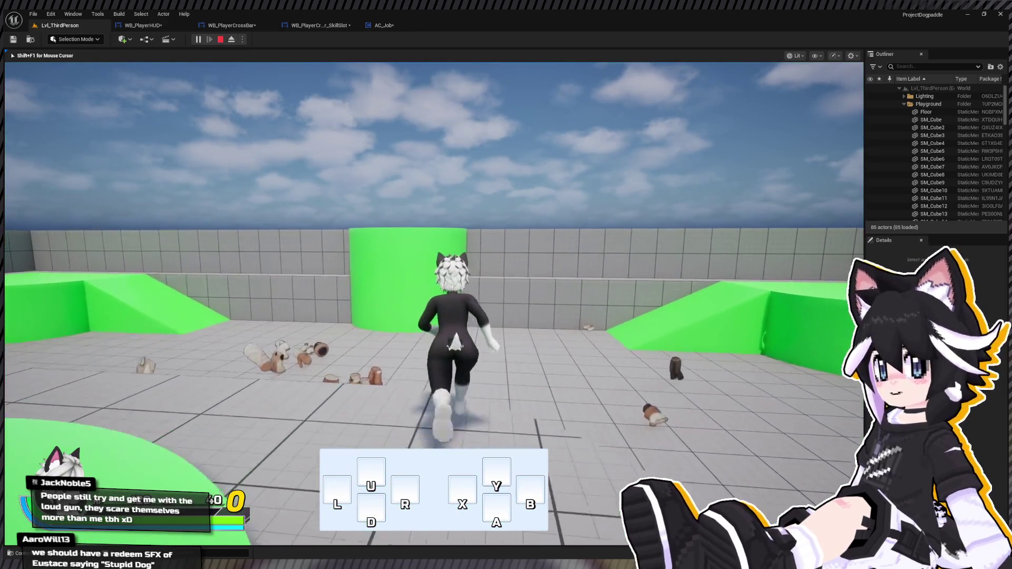
key(s)
key(w)
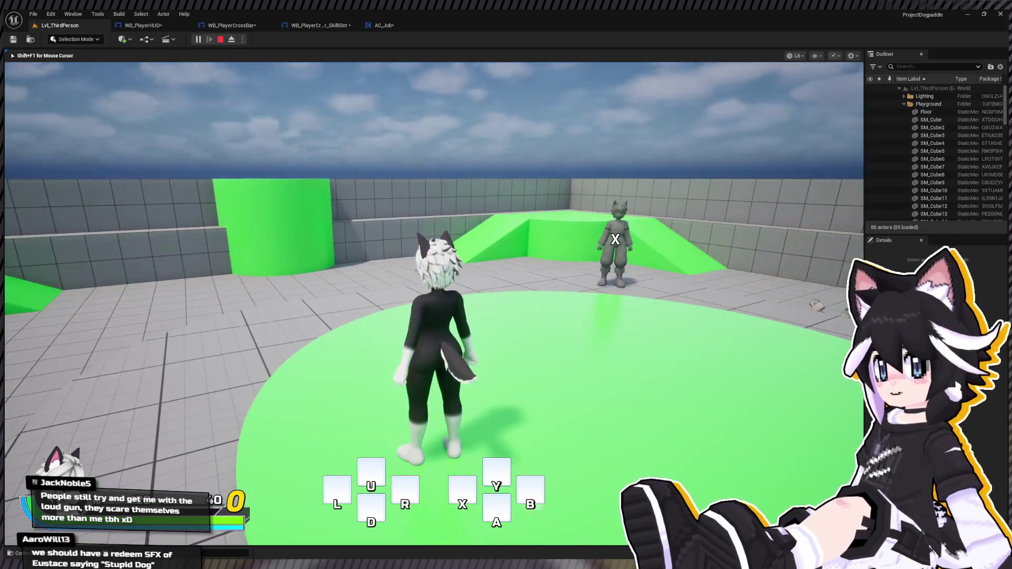
key(a)
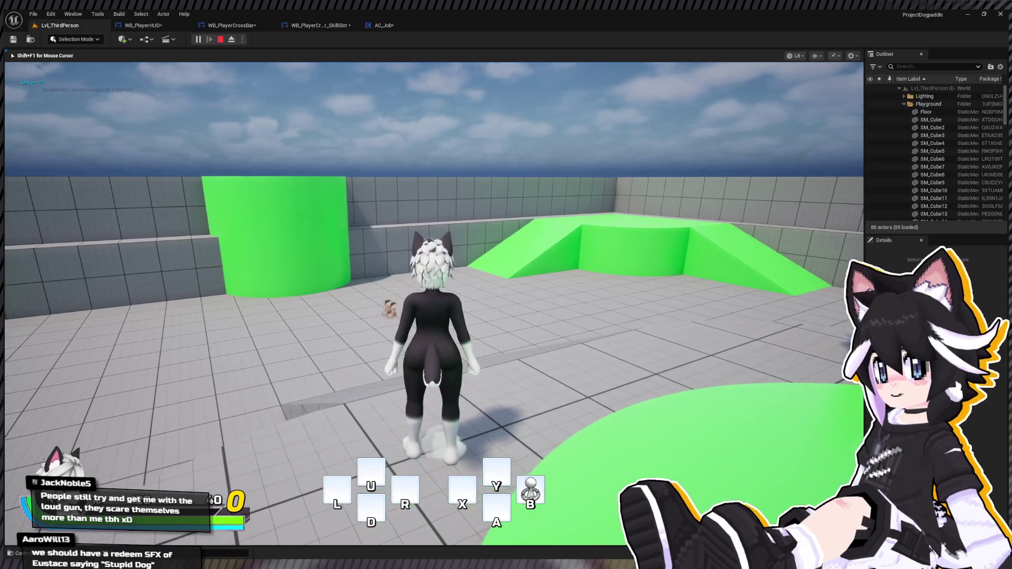
key(w)
key(a)
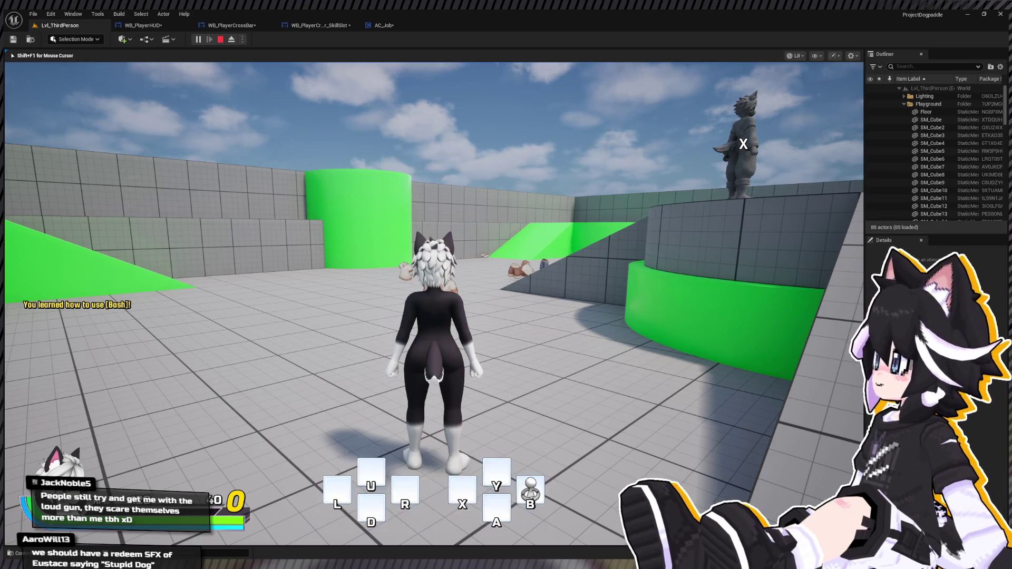
key(Escape)
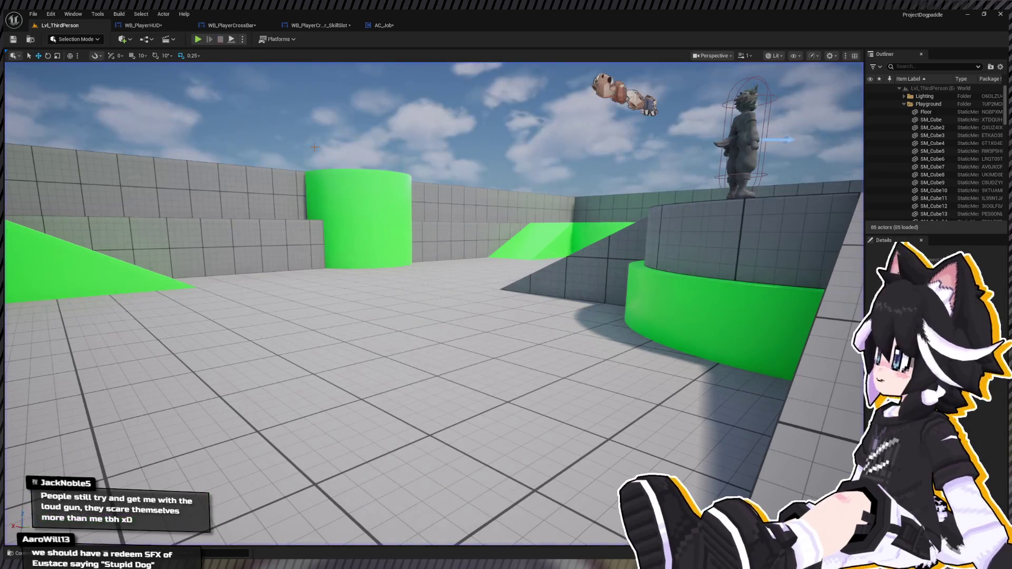
click(368, 24)
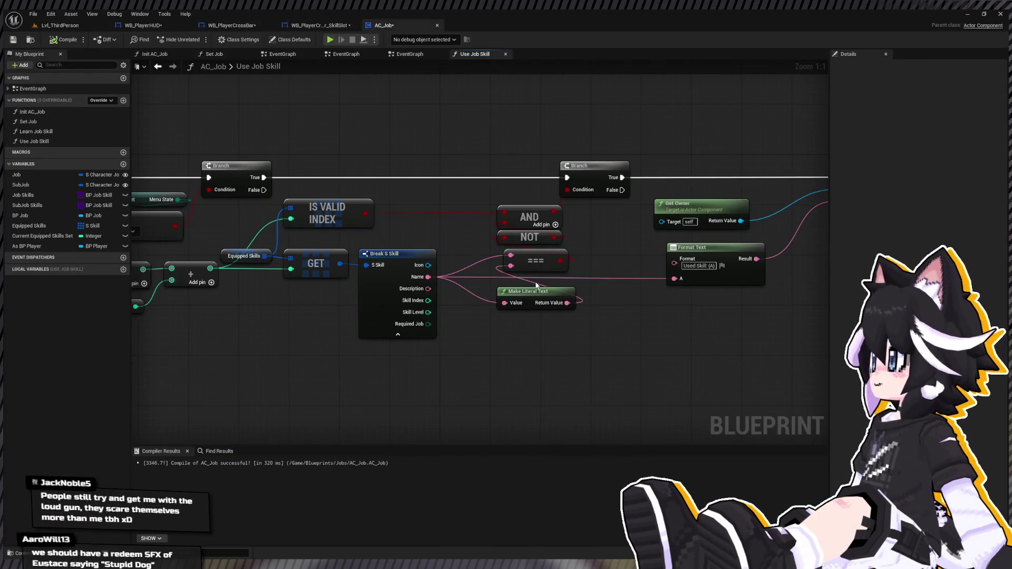
Nudge the Null Make Literal Text node down, delete it, undo, and relaunch play
drag(539, 295, 540, 312)
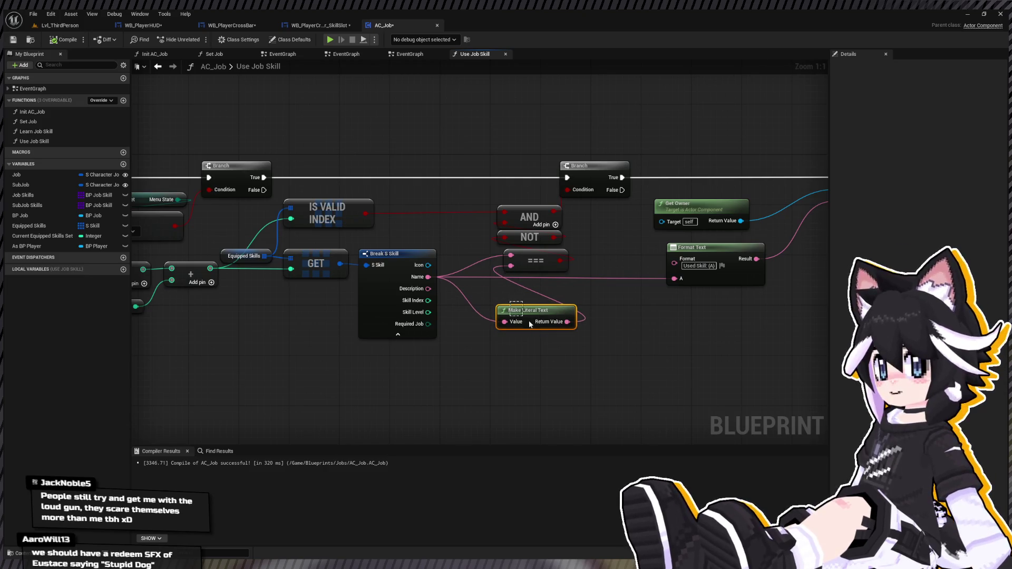
key(Delete)
key(ctrl+z)
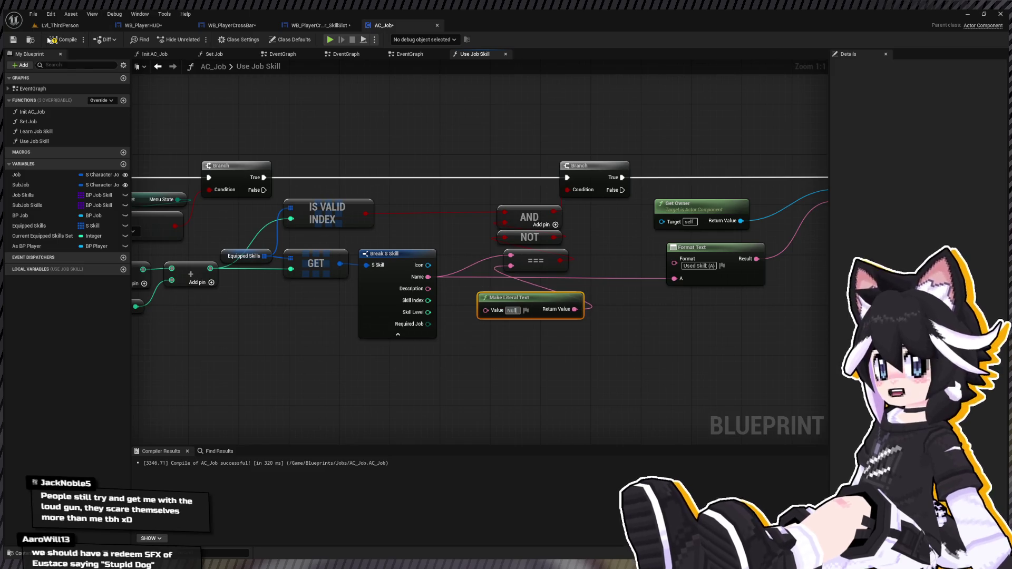
key(alt+p)
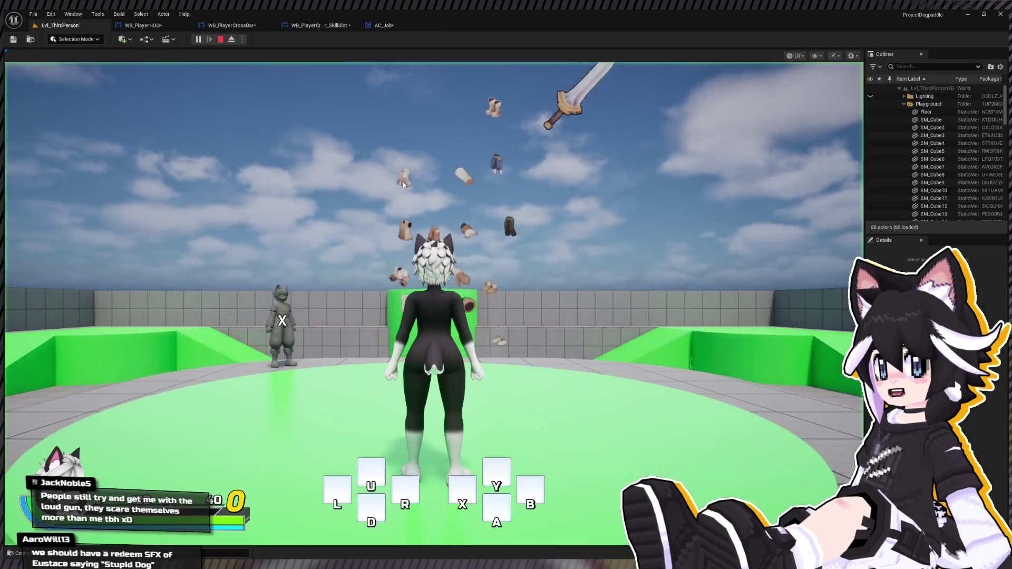
Pick up the sword to learn Bash, use Bash with B, and run up the ramp
key(a)
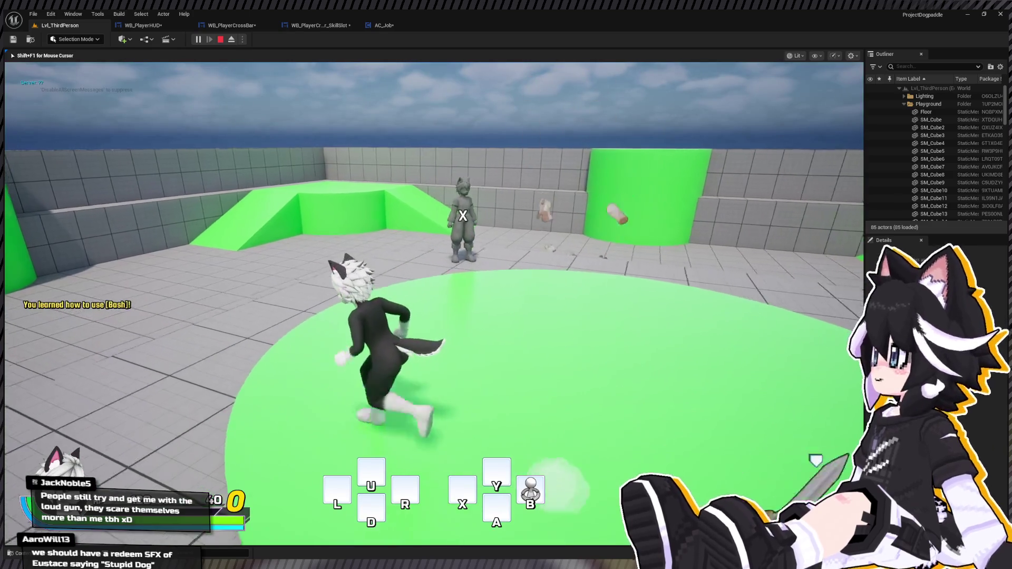
key(b)
key(b)
key(b)
key(w)
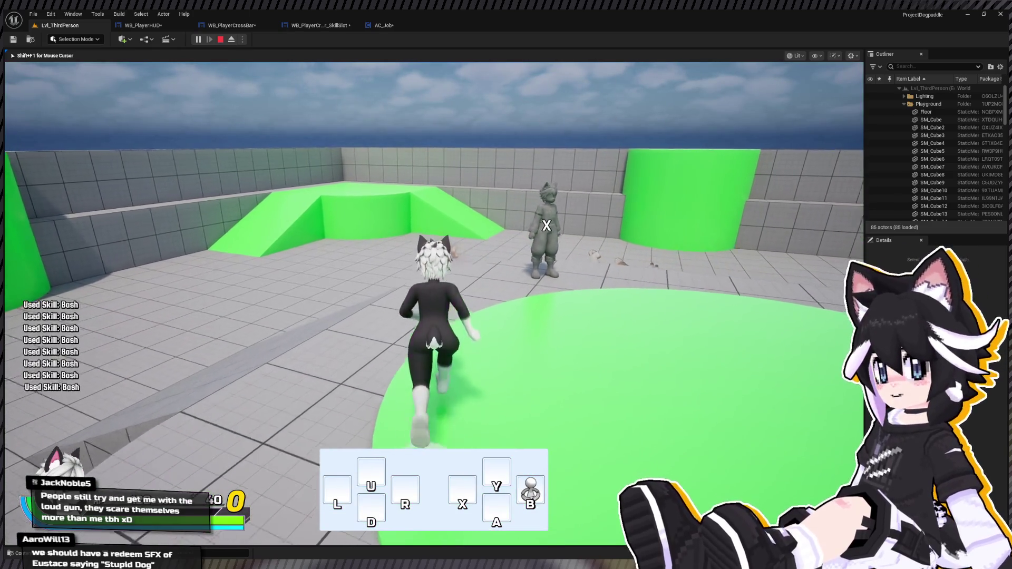
key(a)
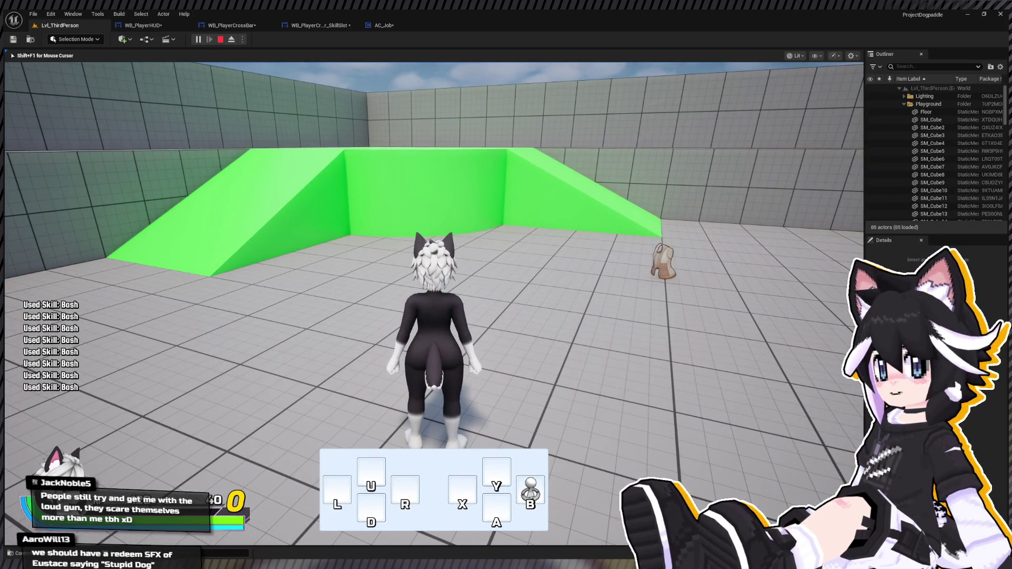
key(w)
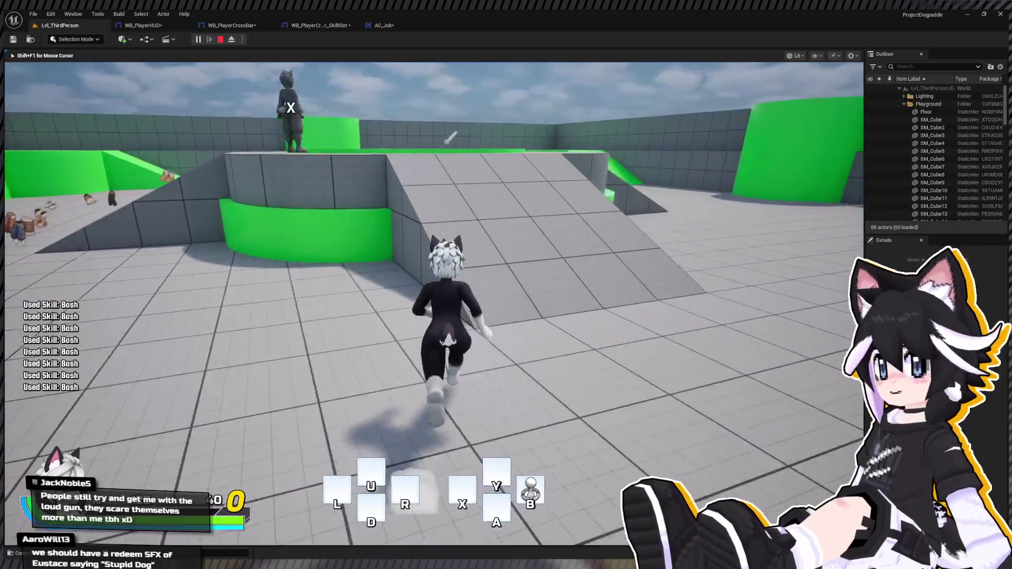
key(w)
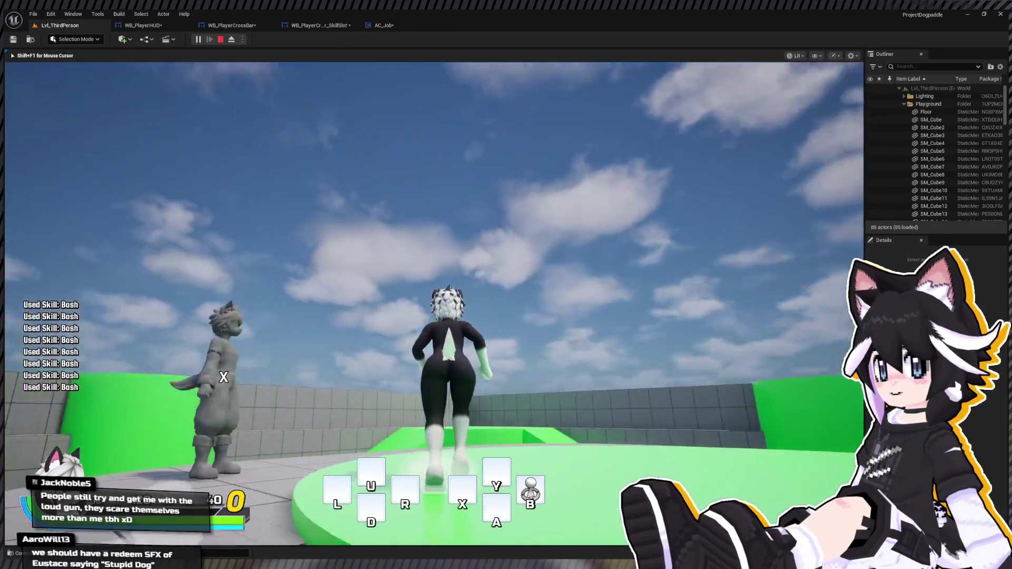
key(w)
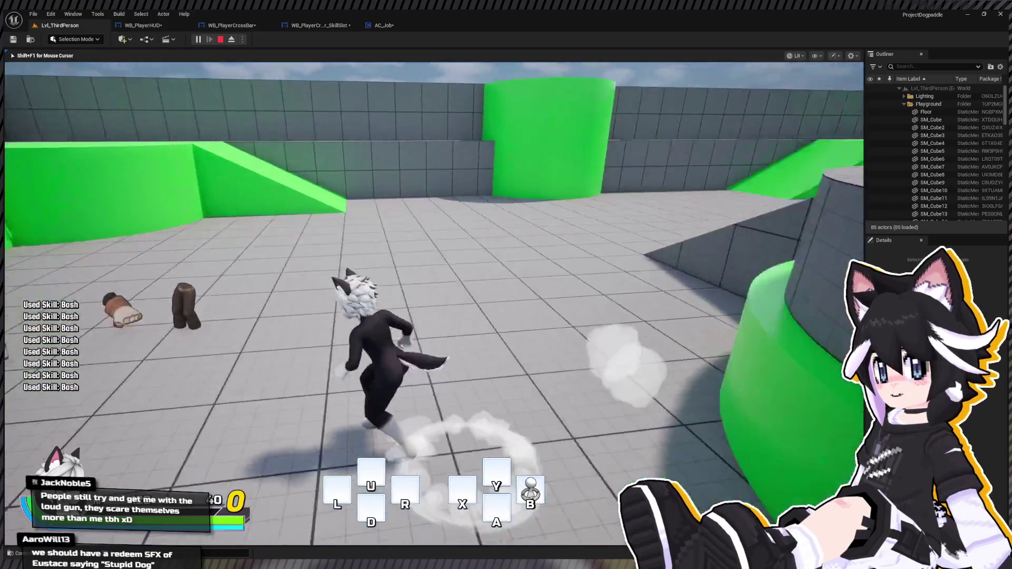
Toggle the status screen, run onto the green ramp, then open the pause menu showing Location: Test Area
key(Tab)
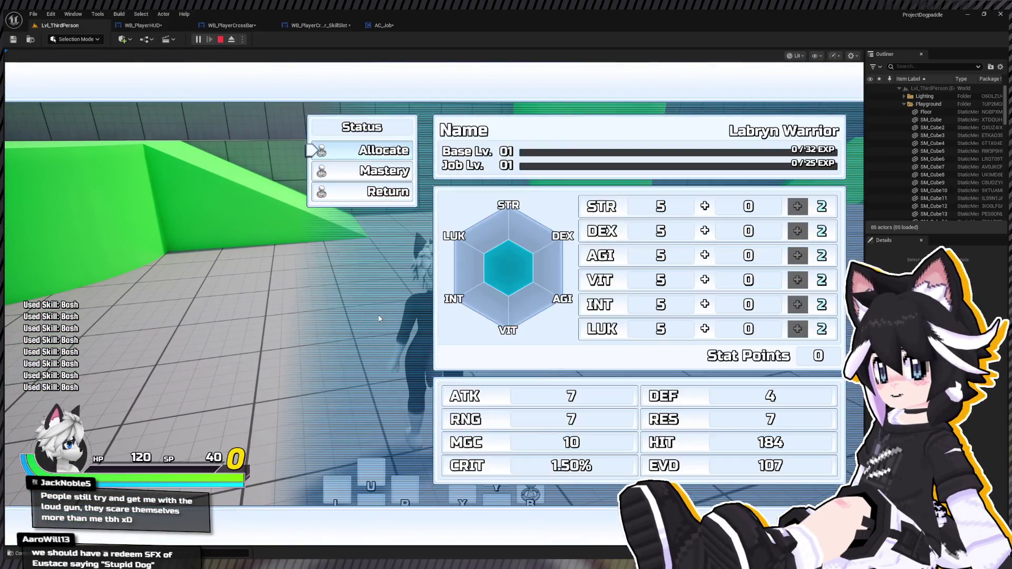
key(Tab)
key(w)
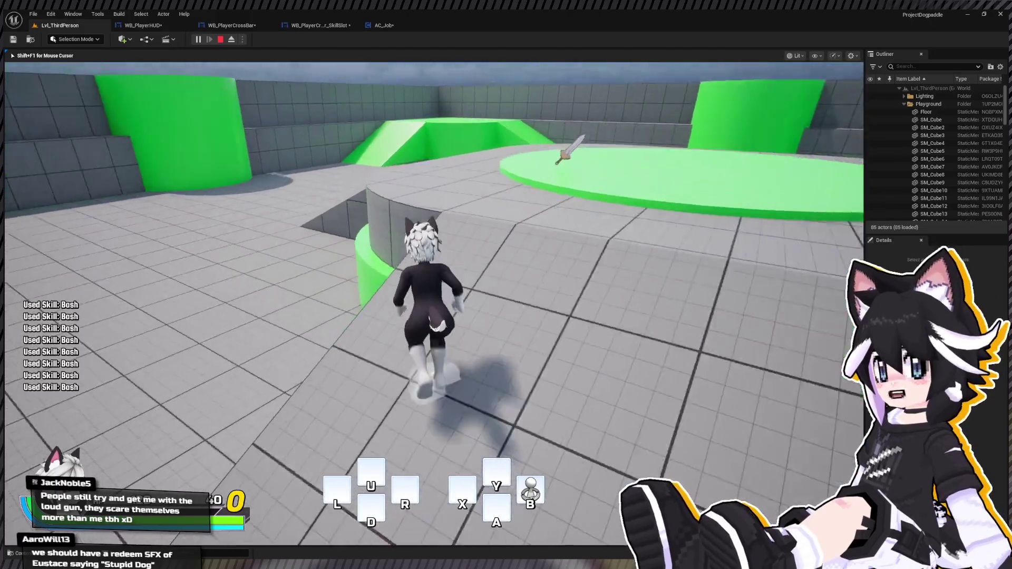
key(w)
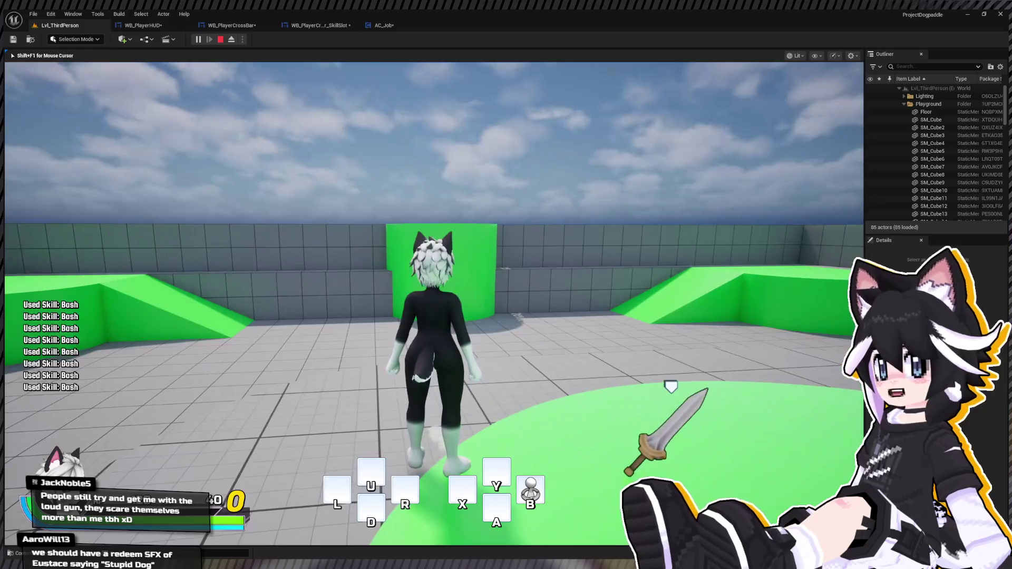
key(w)
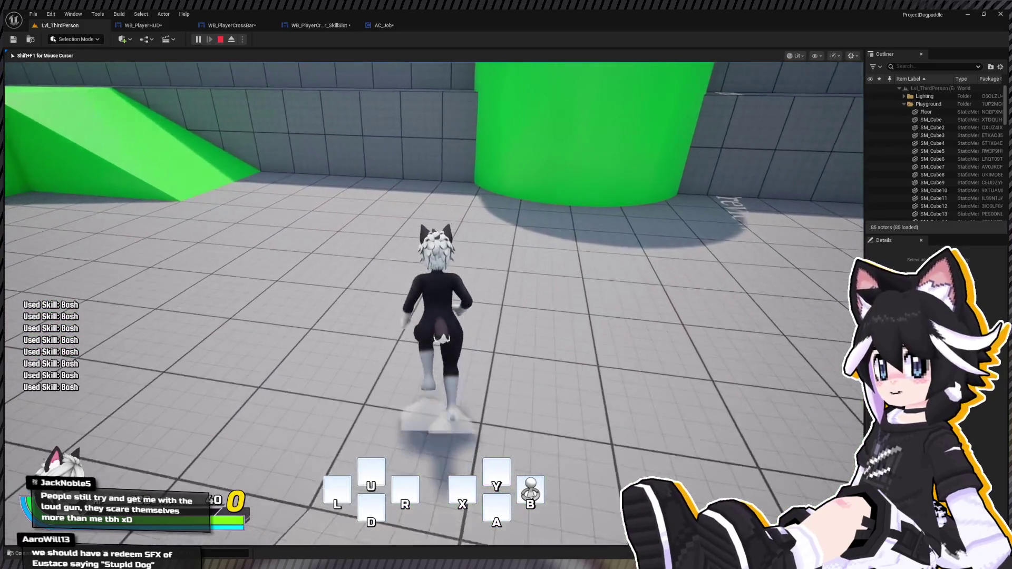
key(d)
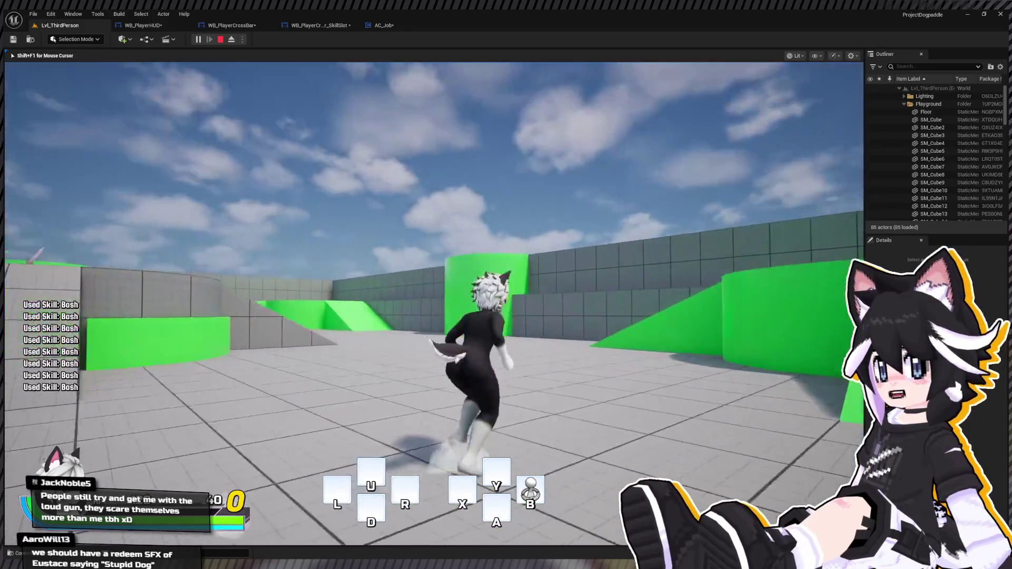
key(w)
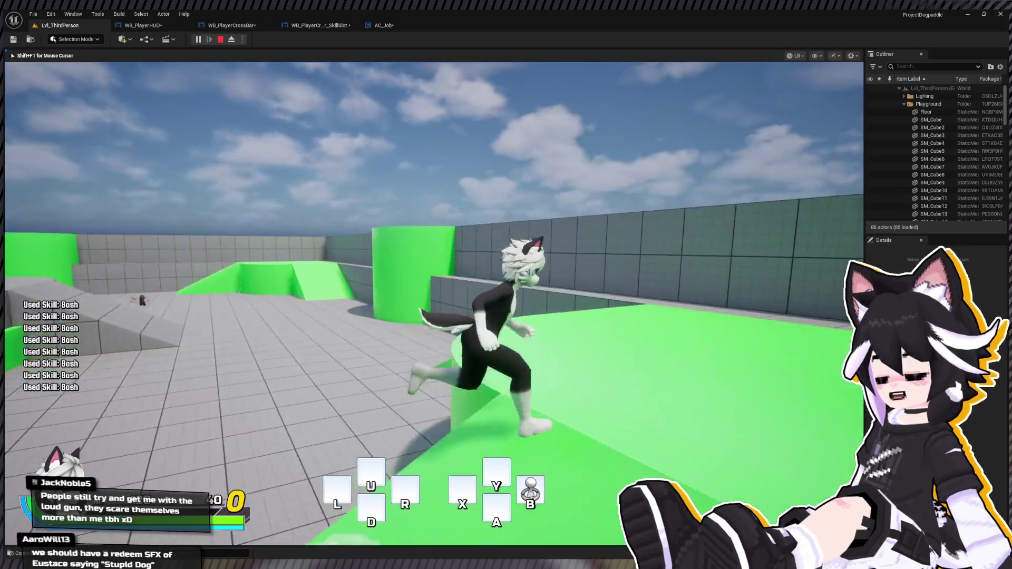
key(Tab)
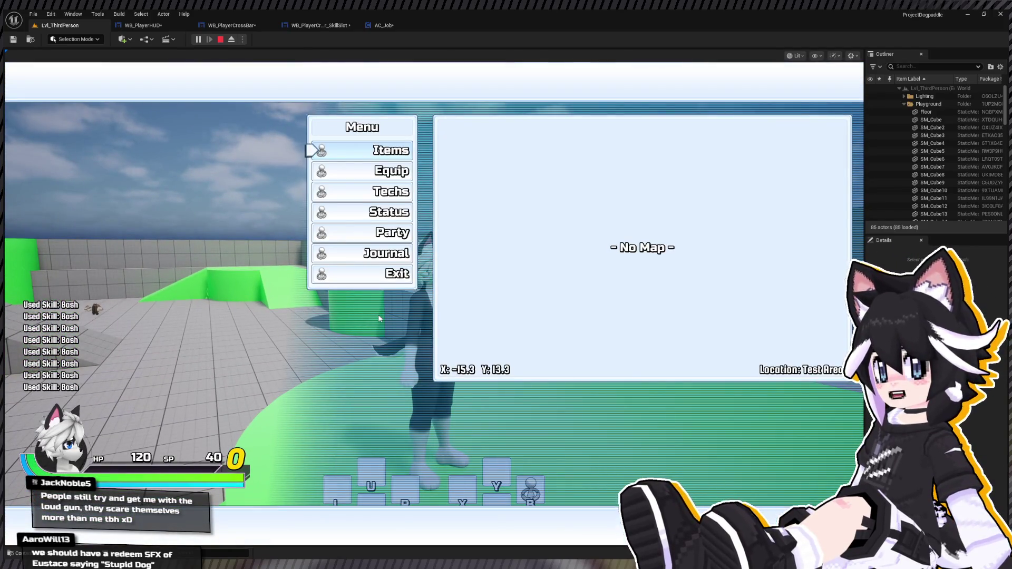
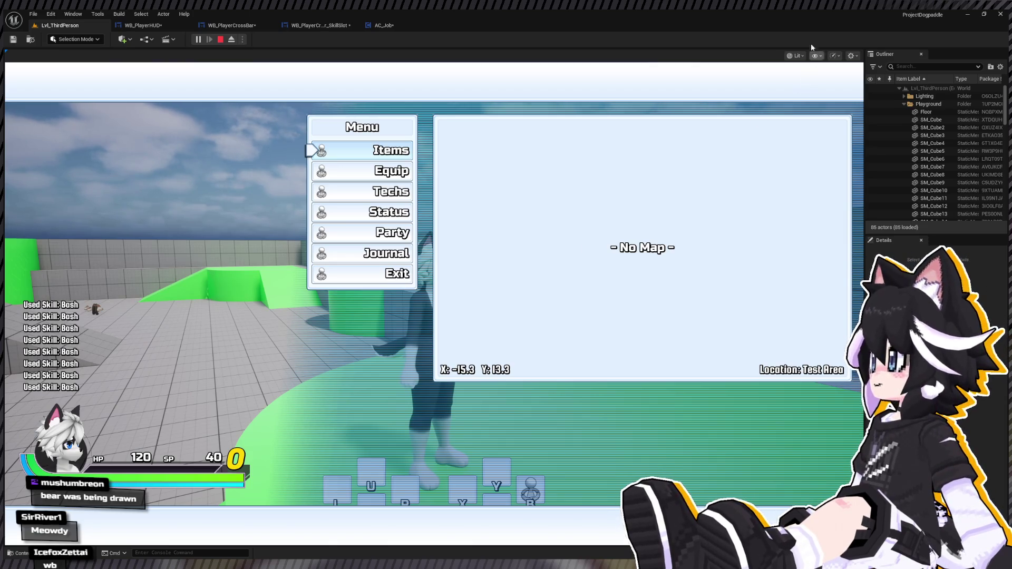
Stop Play-In-Editor and switch to the AC_Job blueprint's Use Job Skill graph
click(221, 39)
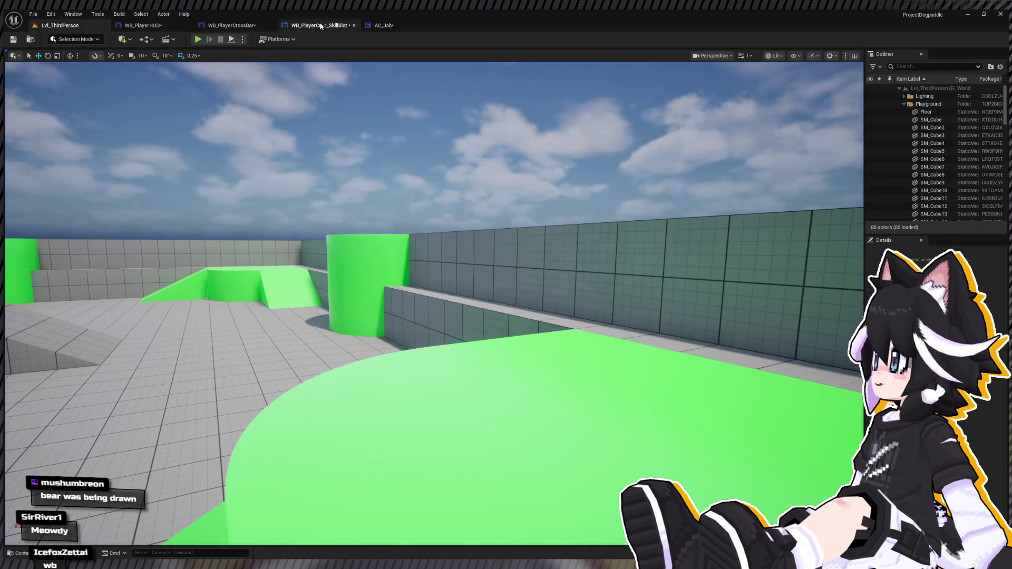
click(319, 25)
click(384, 25)
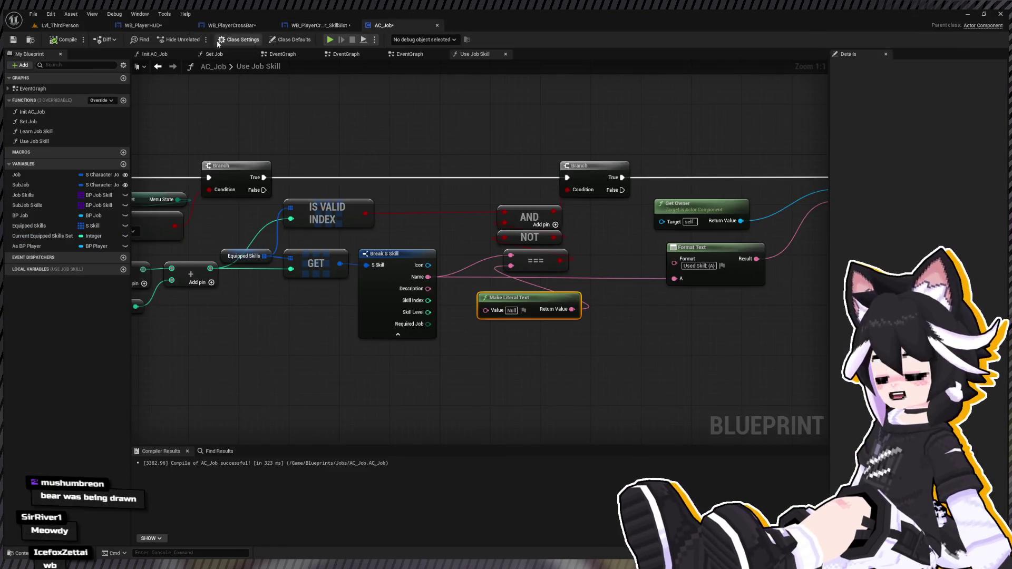
Pan and zoom around the Use Job Skill graph, then switch to the WB_PlayerHUD designer
mouse_move(475, 210)
mouse_down()
mouse_move(312, 242)
mouse_move(401, 242)
mouse_up()
scroll(400, 243, down, 6)
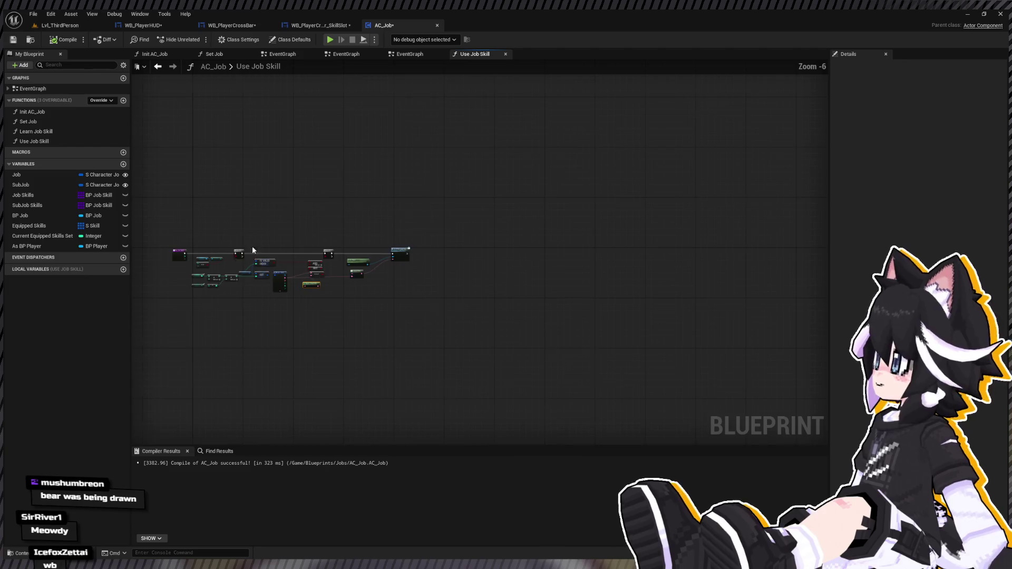
scroll(401, 242, up, 5)
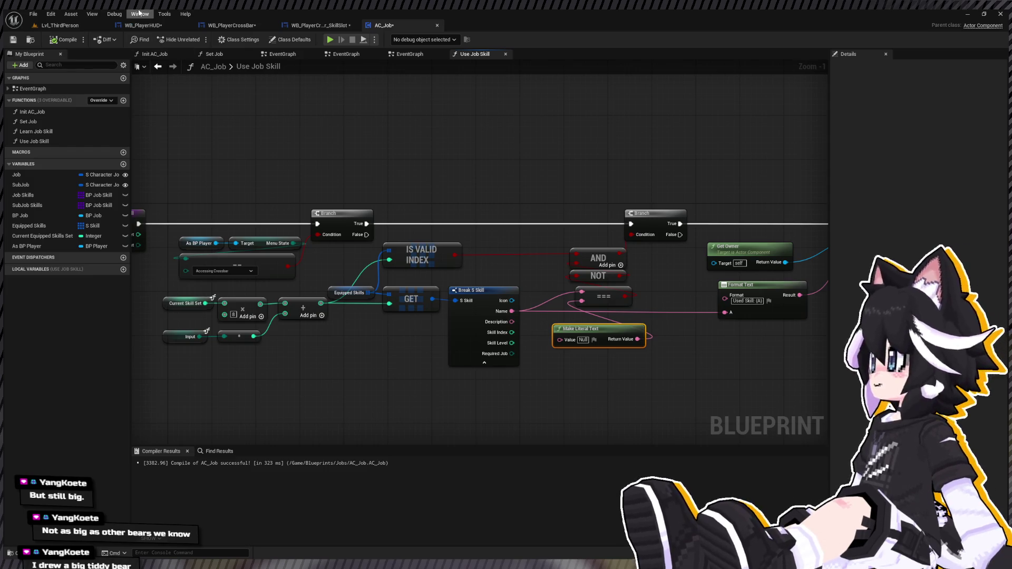
click(157, 26)
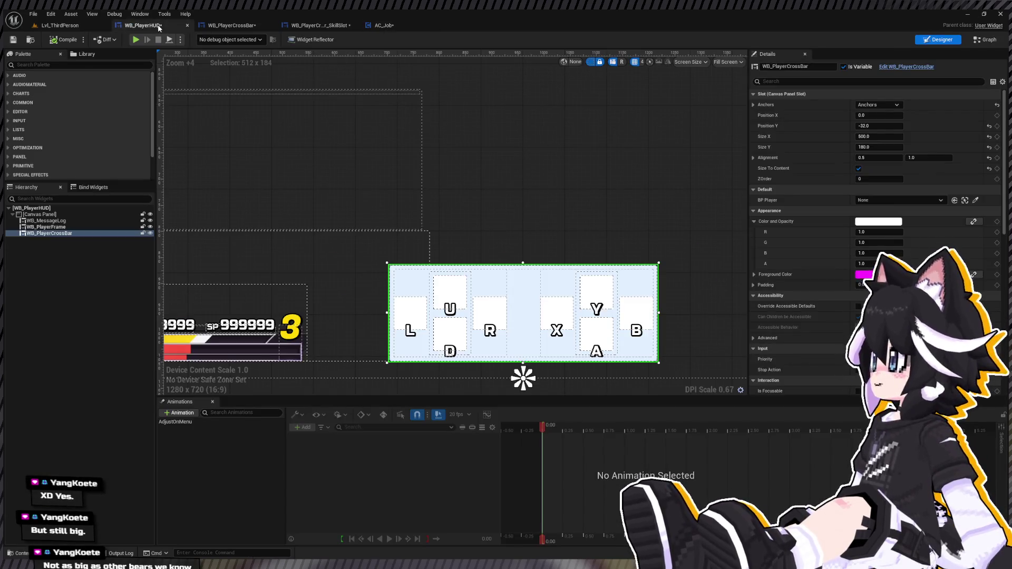
Zoom the HUD canvas and switch to the WB_PlayerCrossBar widget designer
scroll(366, 207, down, 4)
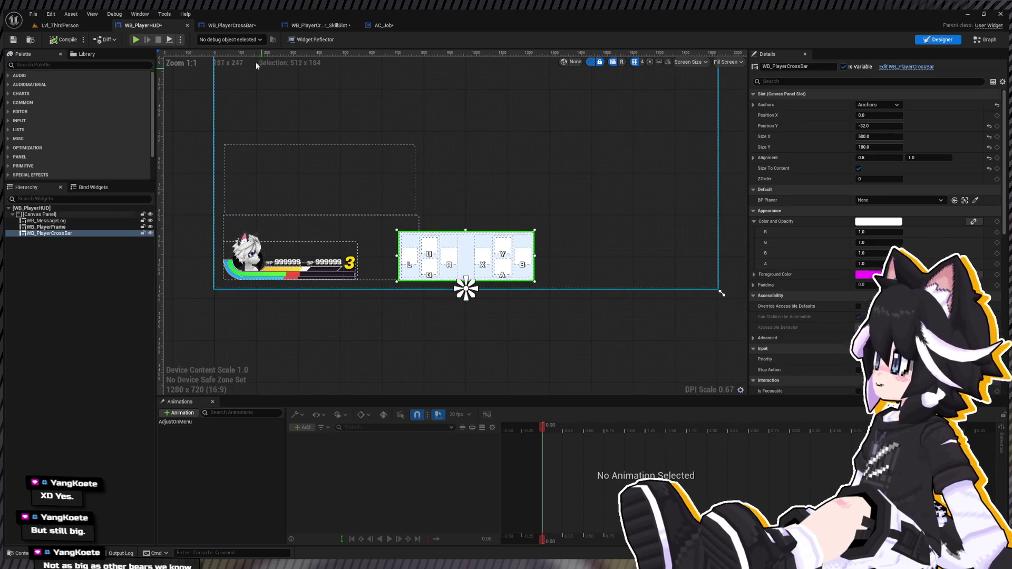
click(223, 27)
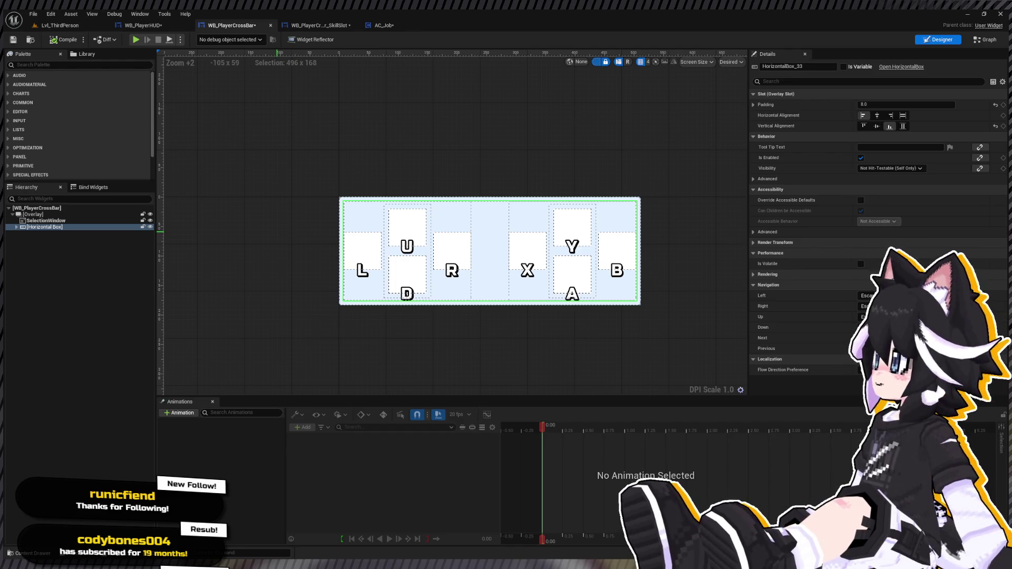
Return to the WB_PlayerHUD designer and bring up the Content Drawer with Ctrl+Space
click(134, 26)
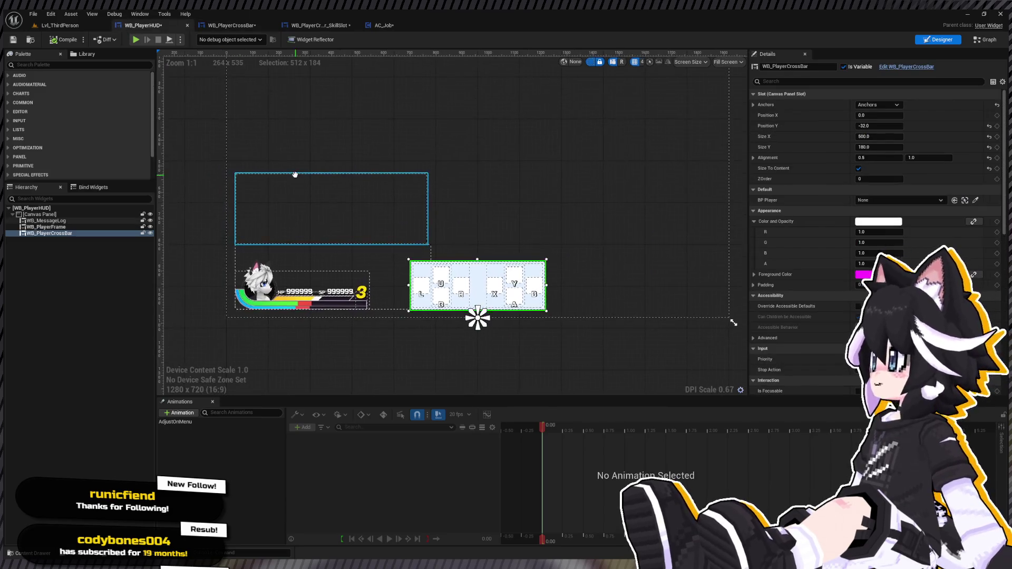
key(ctrl+space)
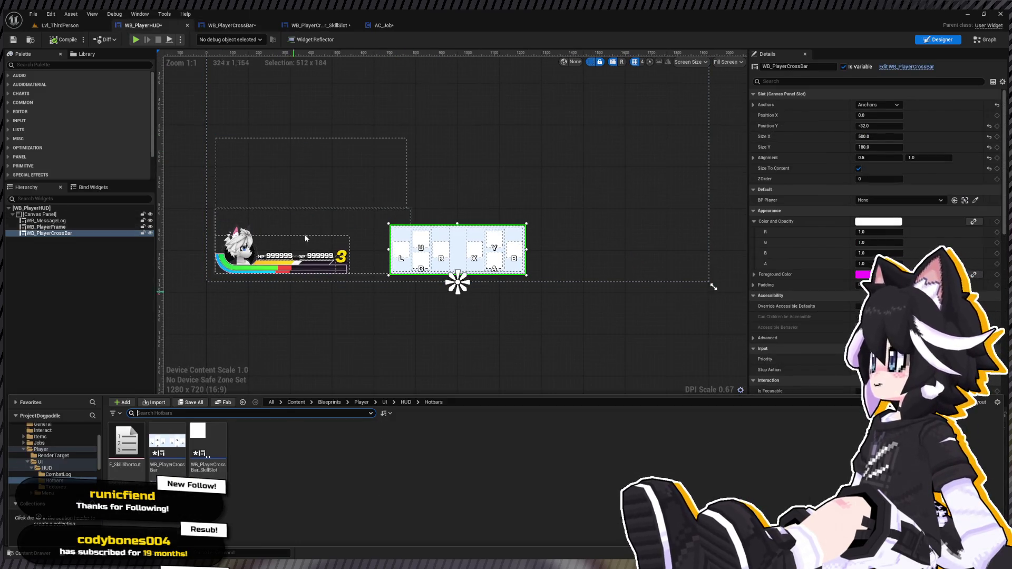
scroll(76, 482, down, 3)
scroll(49, 462, up, 3)
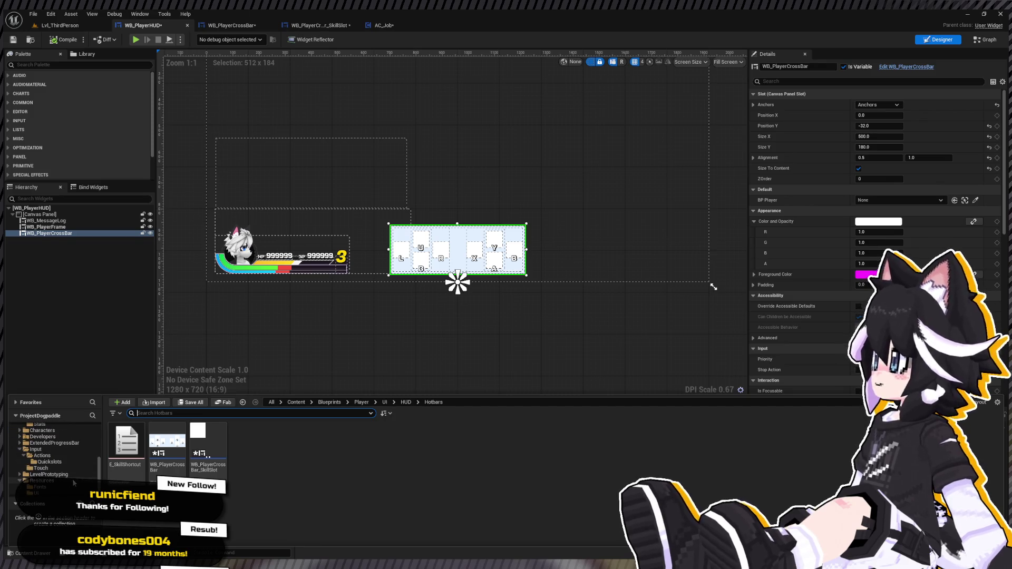
scroll(49, 462, up, 4)
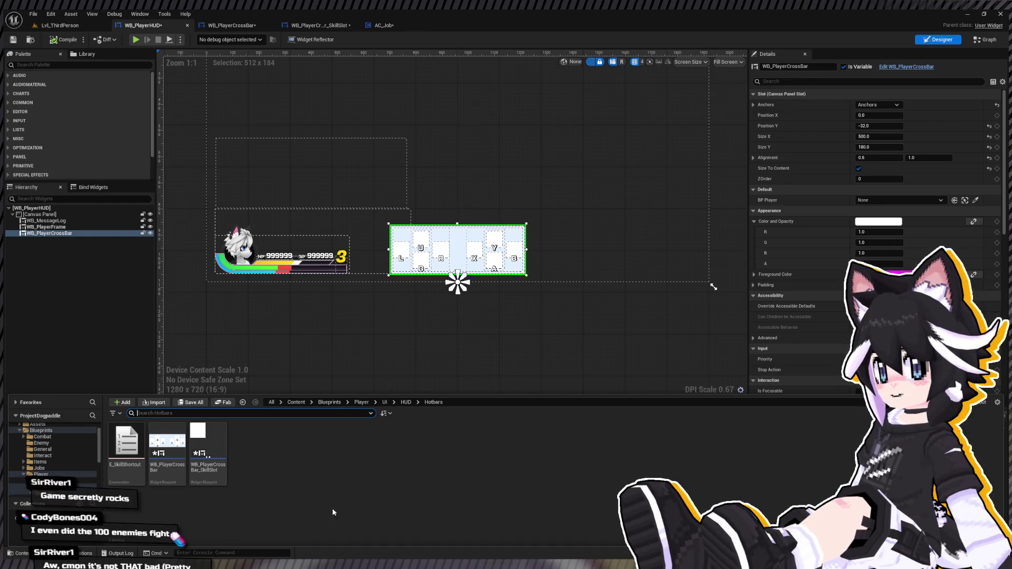
Browse the Blueprints > Jobs folder and open the S_Skill structure
scroll(58, 455, down, 4)
scroll(58, 454, up, 5)
click(55, 468)
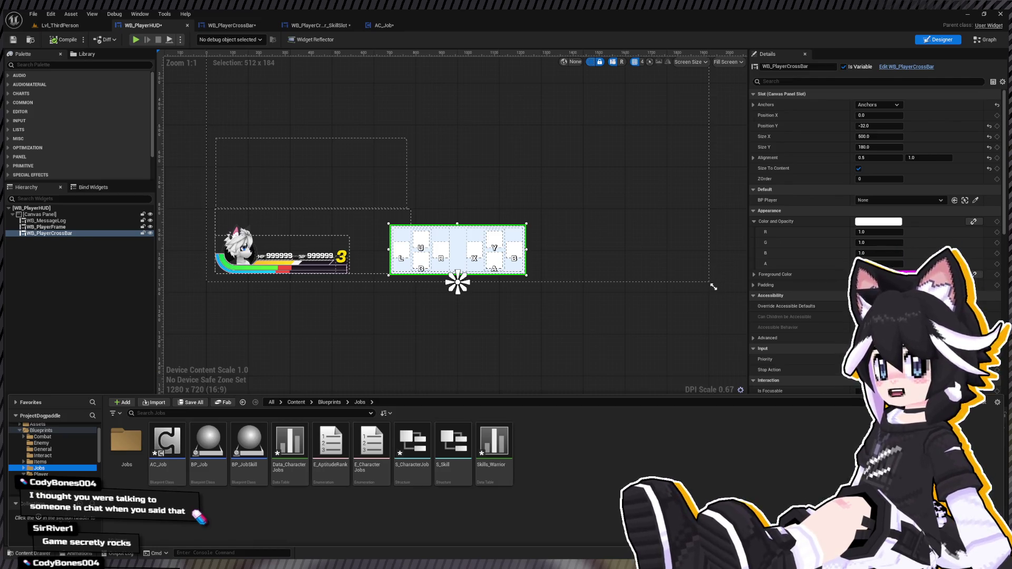
double_click(436, 471)
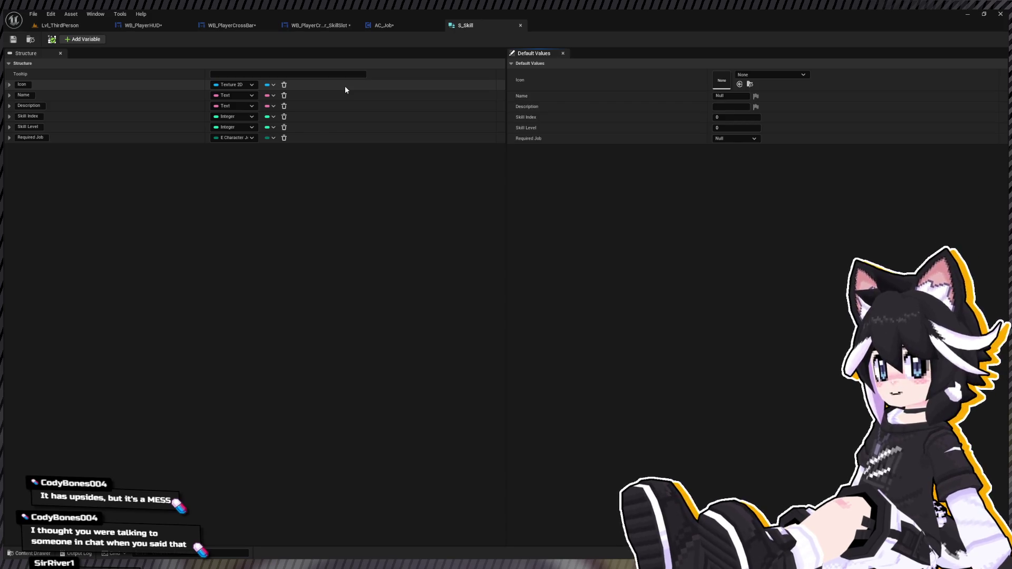
Recheck AC_Job's Use Job Skill graph and Equipped Skills variable, then return to Lvl_ThirdPerson
click(57, 25)
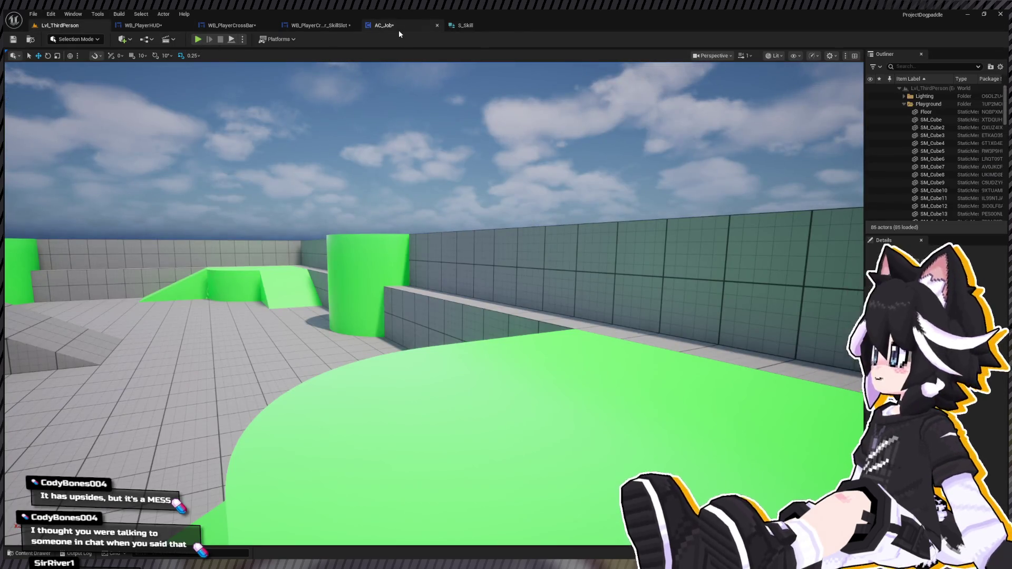
click(398, 29)
drag(822, 216, 282, 124)
scroll(282, 124, down, 1)
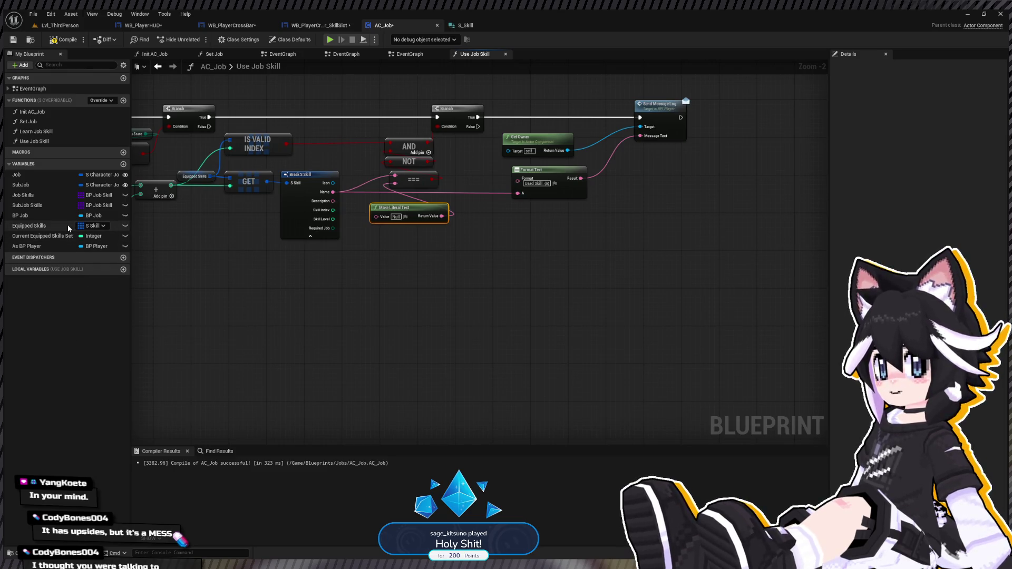
click(92, 228)
click(59, 26)
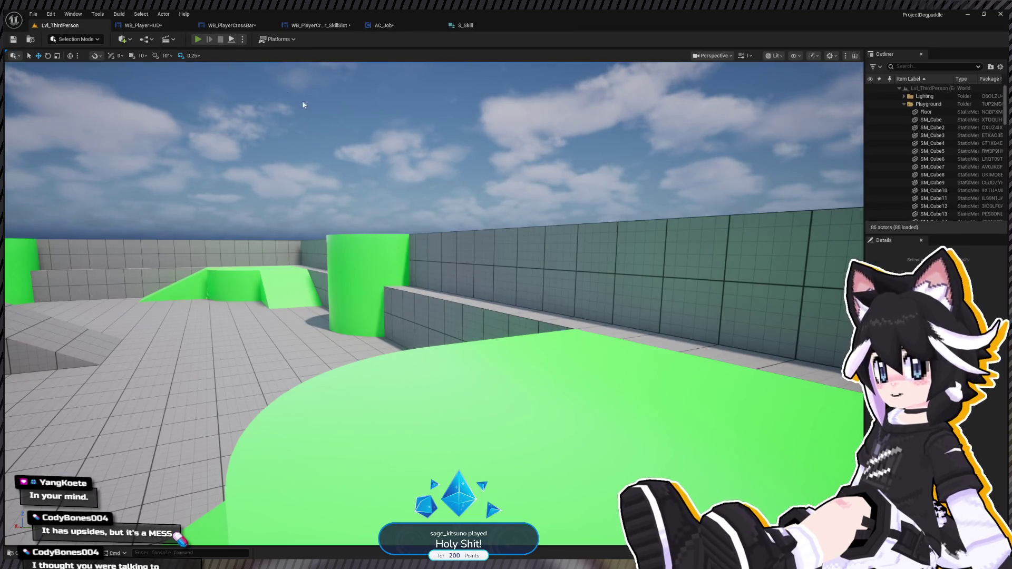
Start a play session, run forward, and view then close the Status screen
key(alt+p)
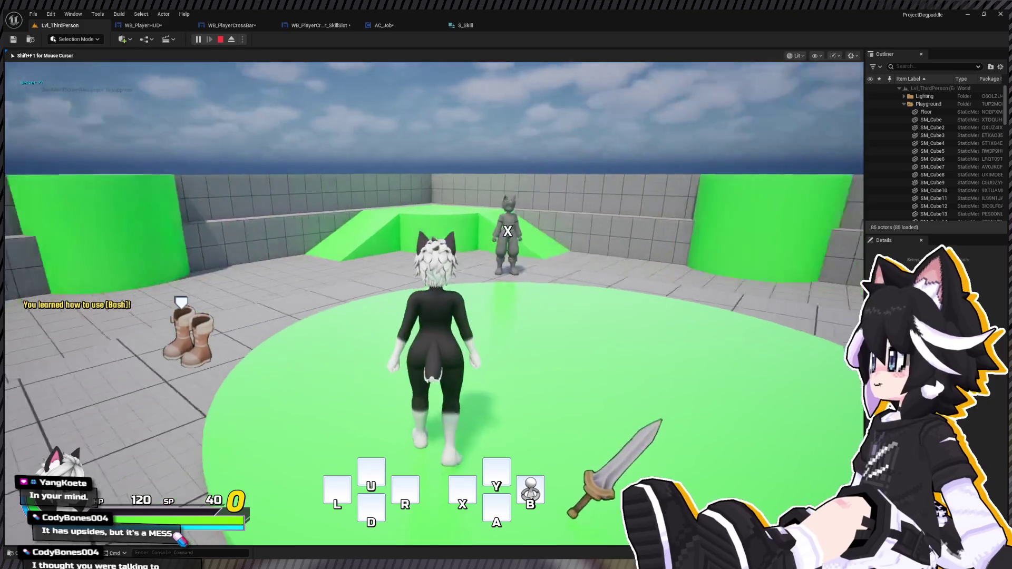
key(w)
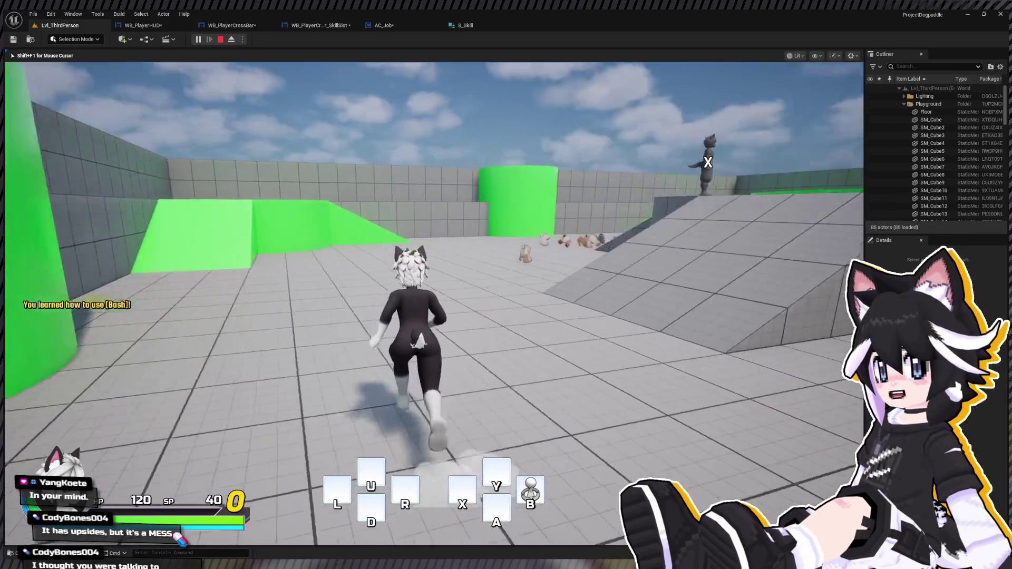
key(Tab)
key(Down)
key(Down)
key(Down)
key(Return)
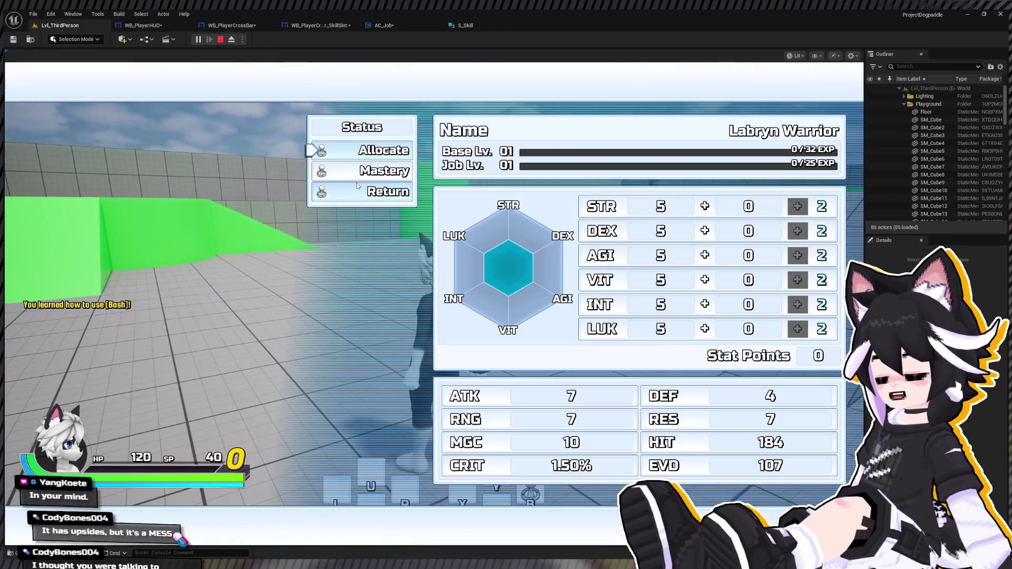
click(356, 185)
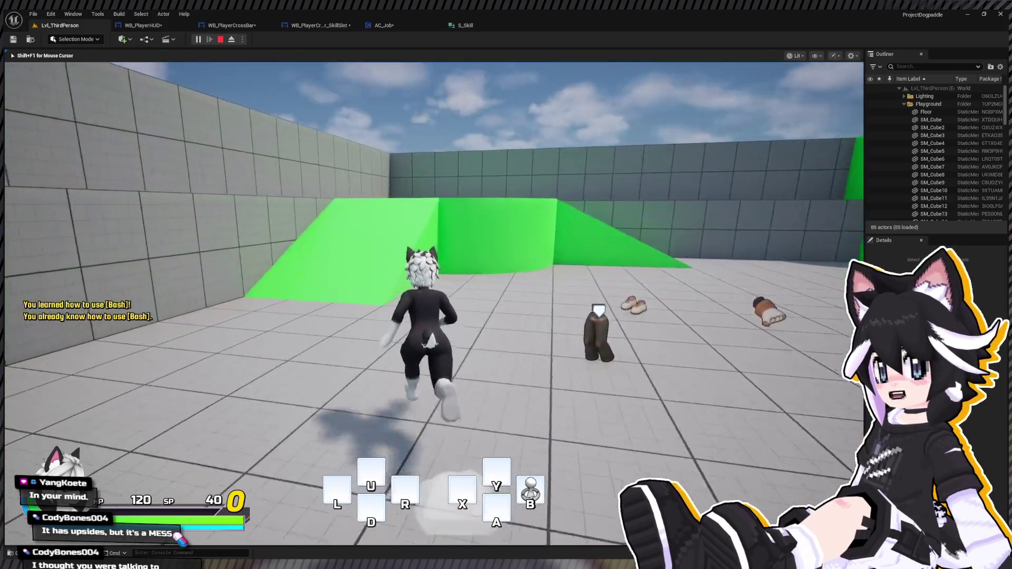
Run across the level and open the in-game Menu
key(w)
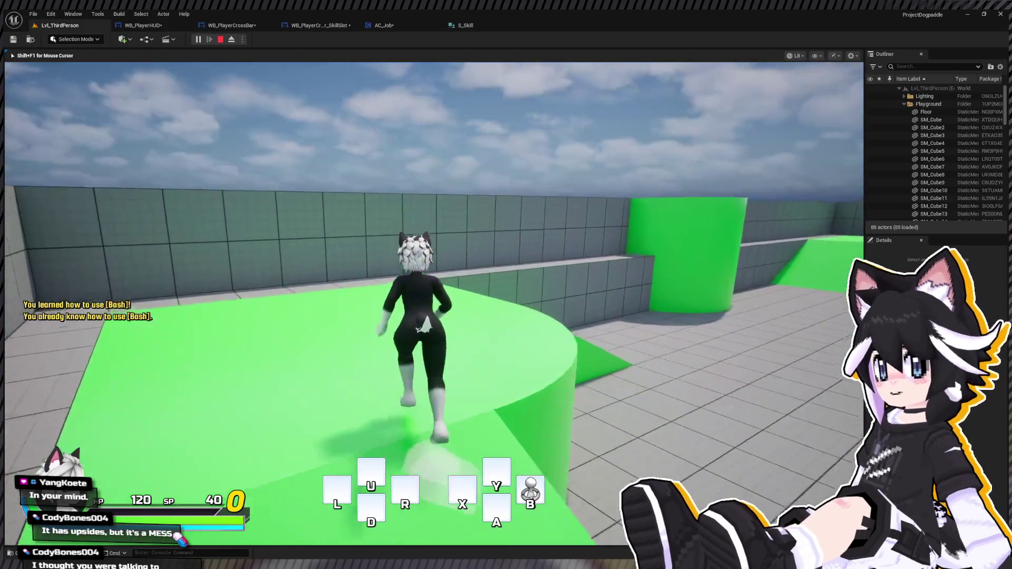
key(w)
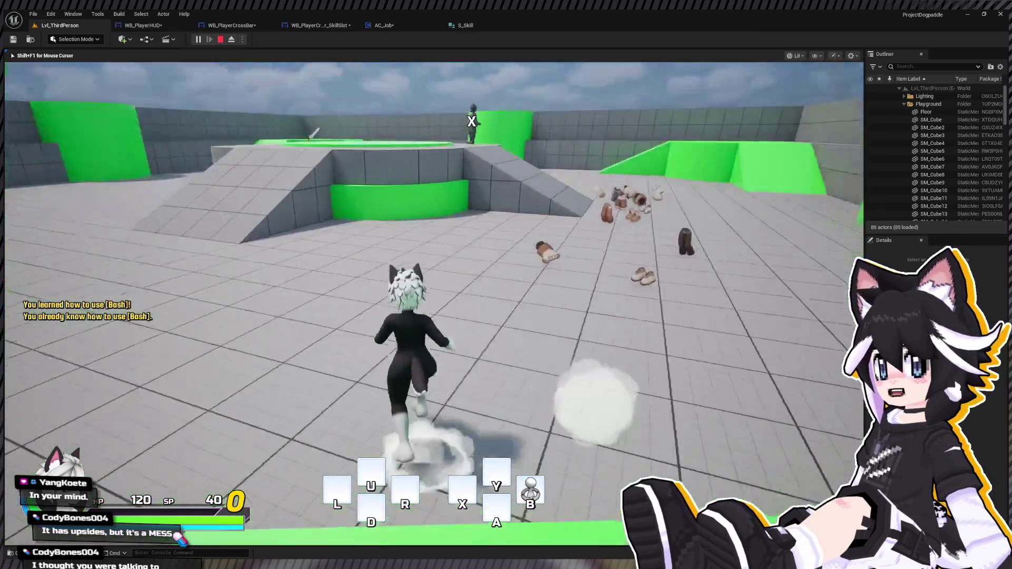
key(w)
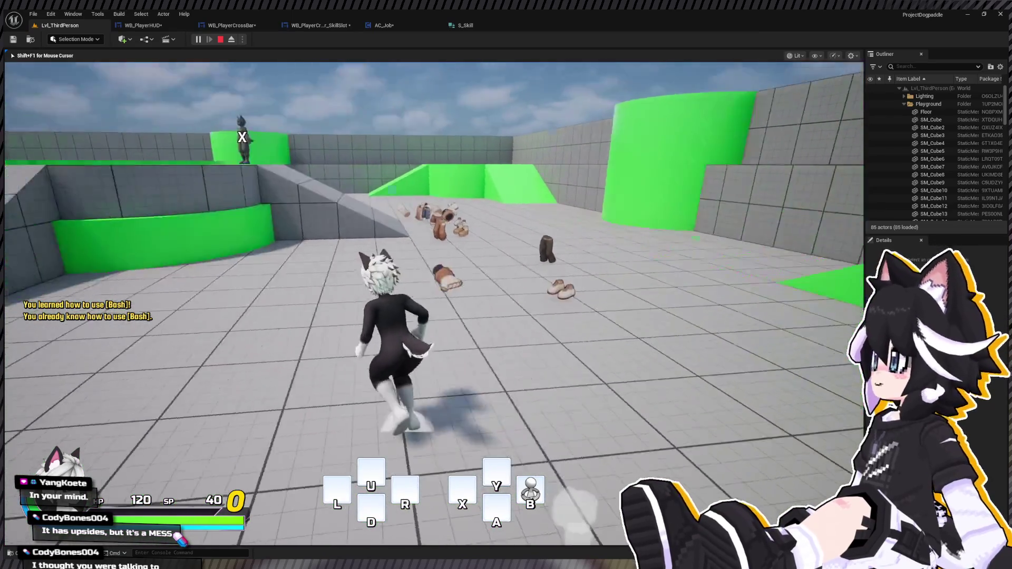
key(Tab)
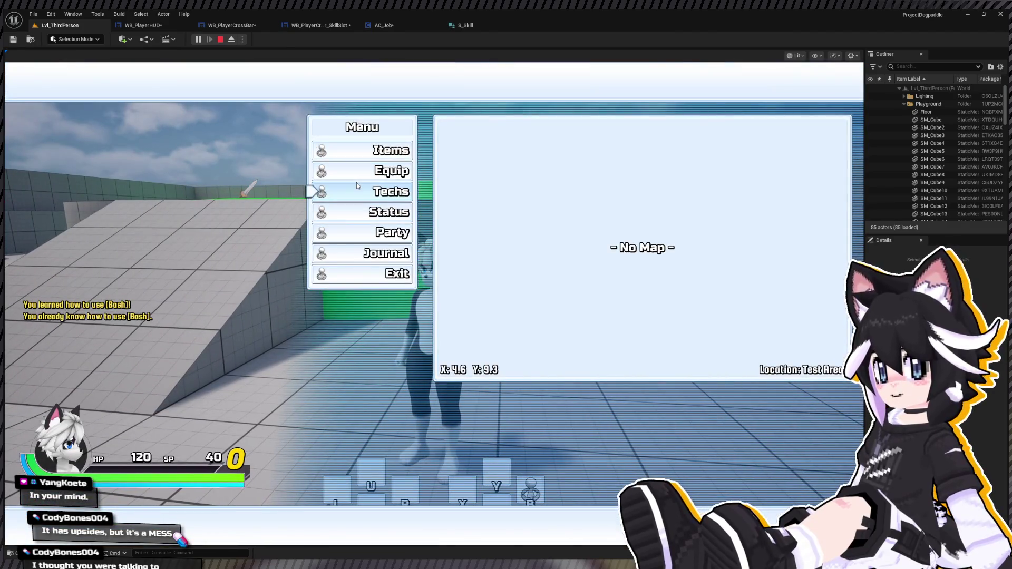
Close the in-game Menu and run the character onto the green platform beside the NPC
key(w)
key(Tab)
key(w)
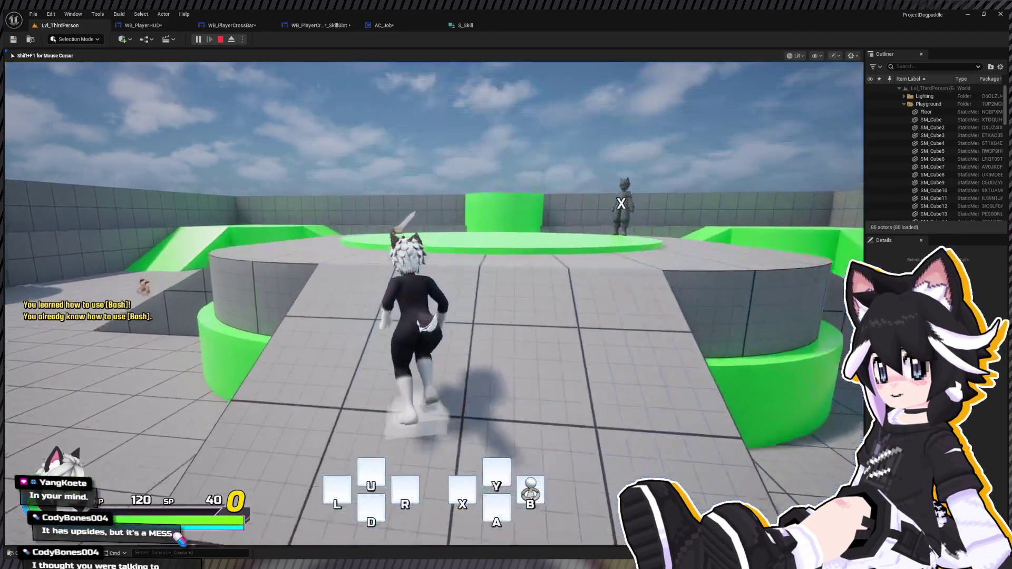
key(w)
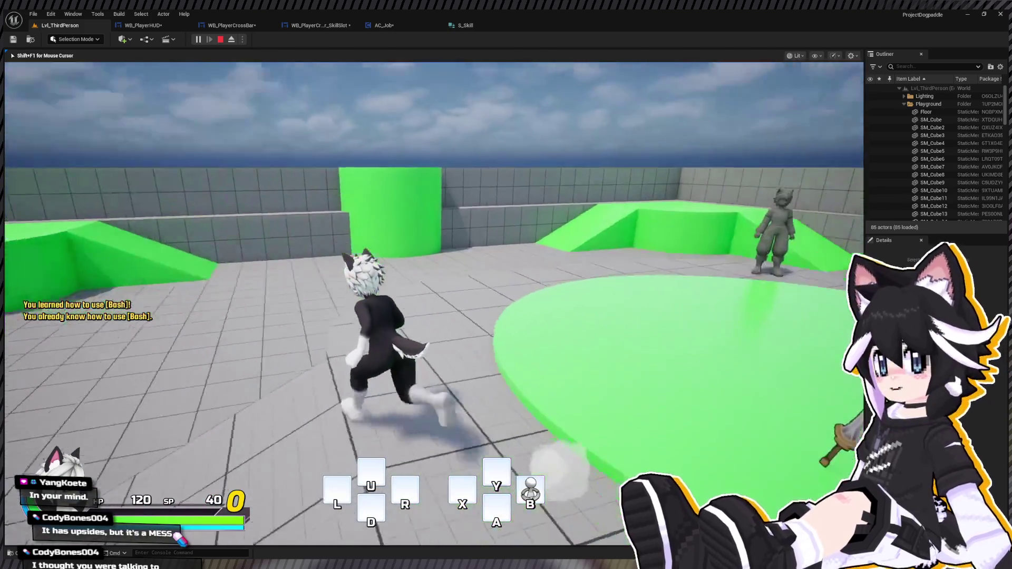
key(w)
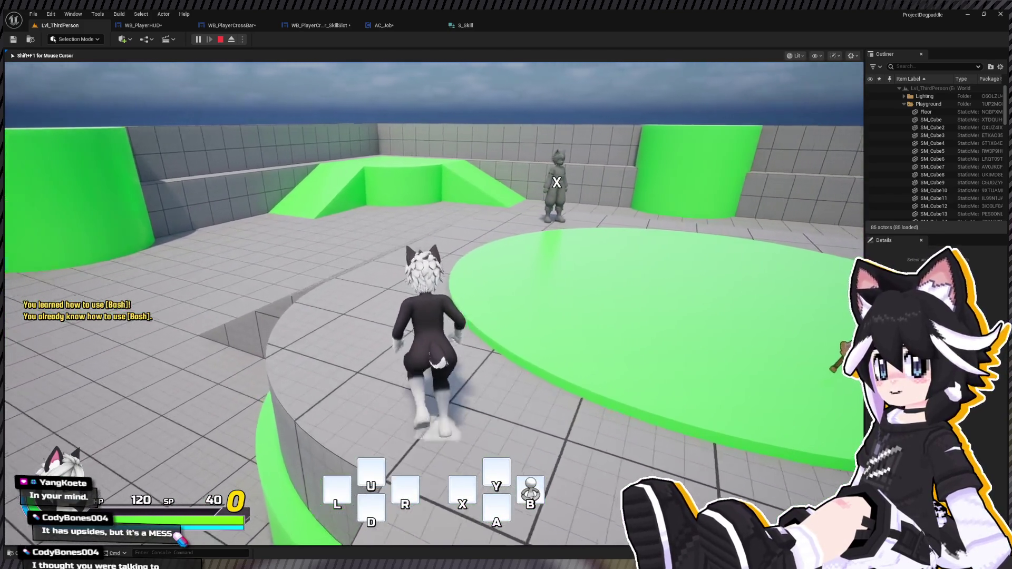
key(w)
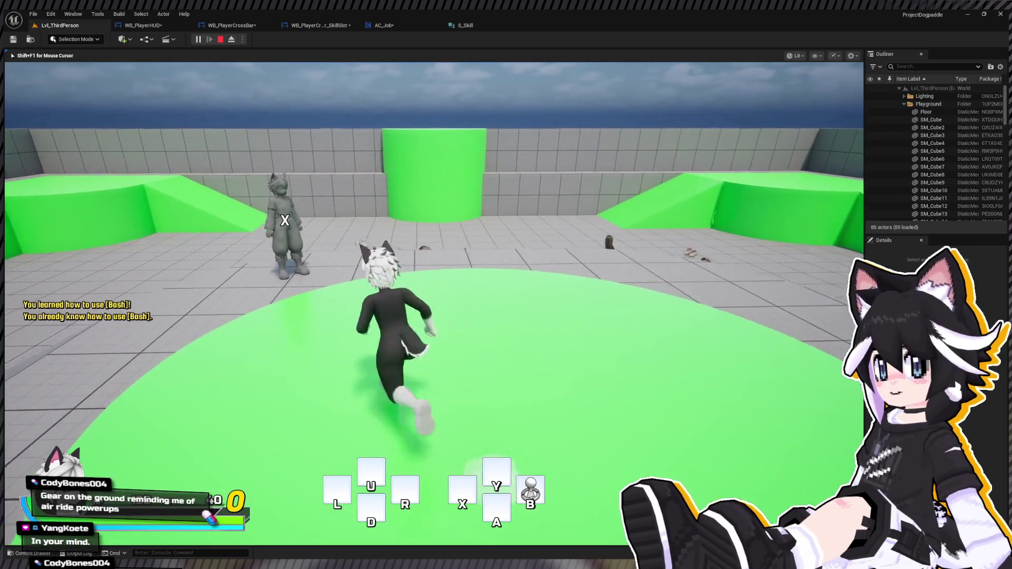
key(d)
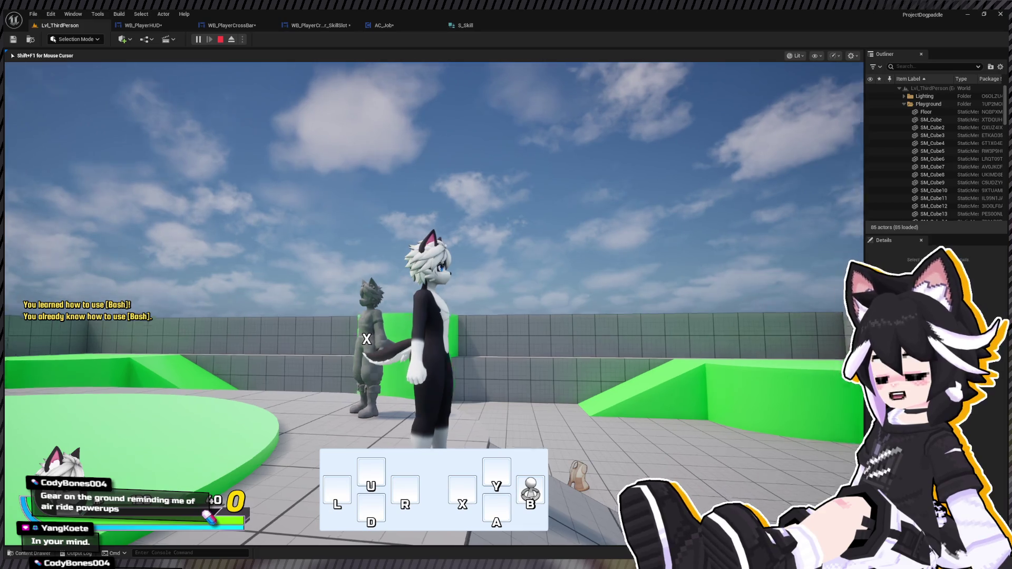
key(w)
key(w)
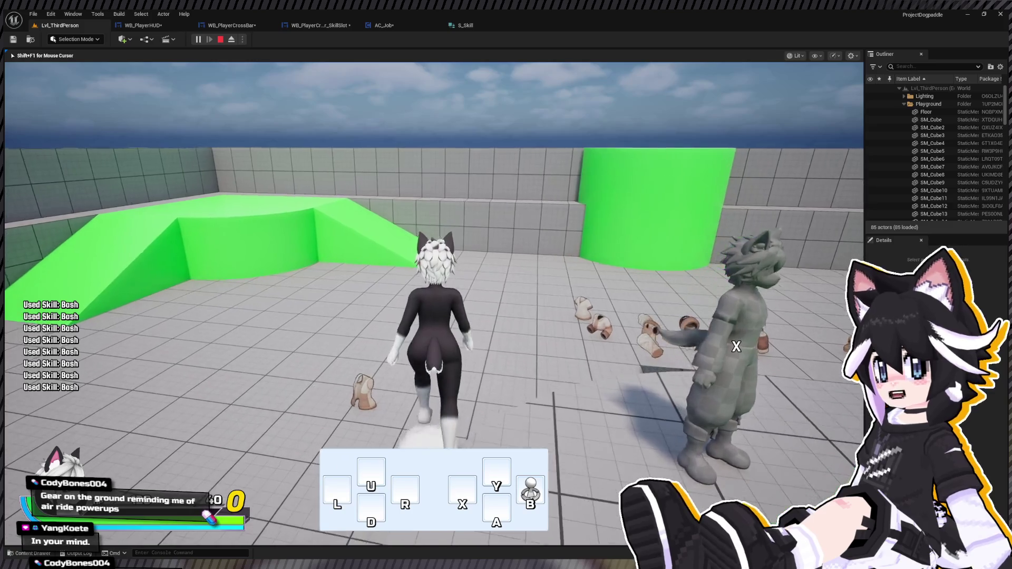
Run the character around the arena past the clothing items, green ramp and platforms
key(w)
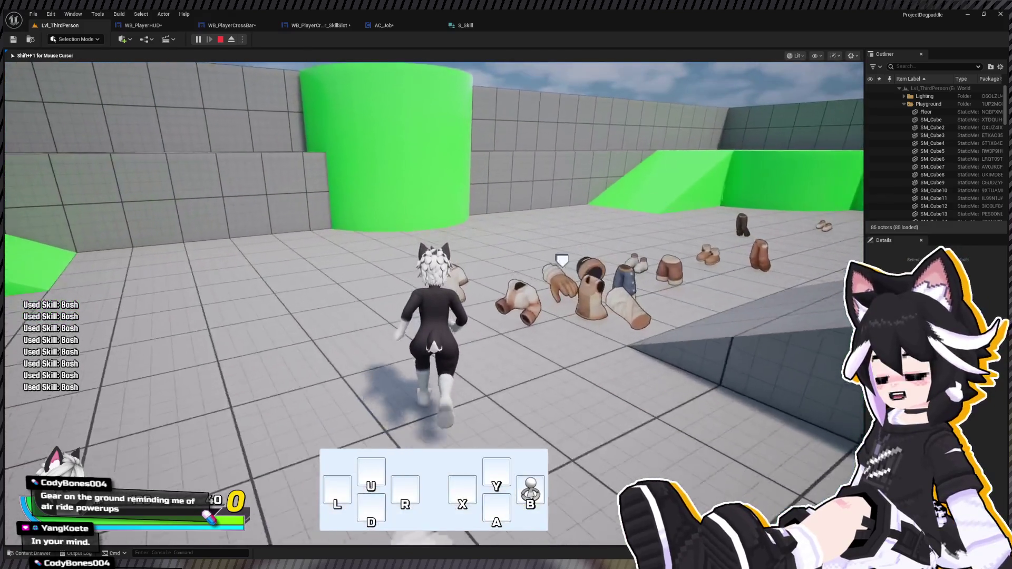
key(w)
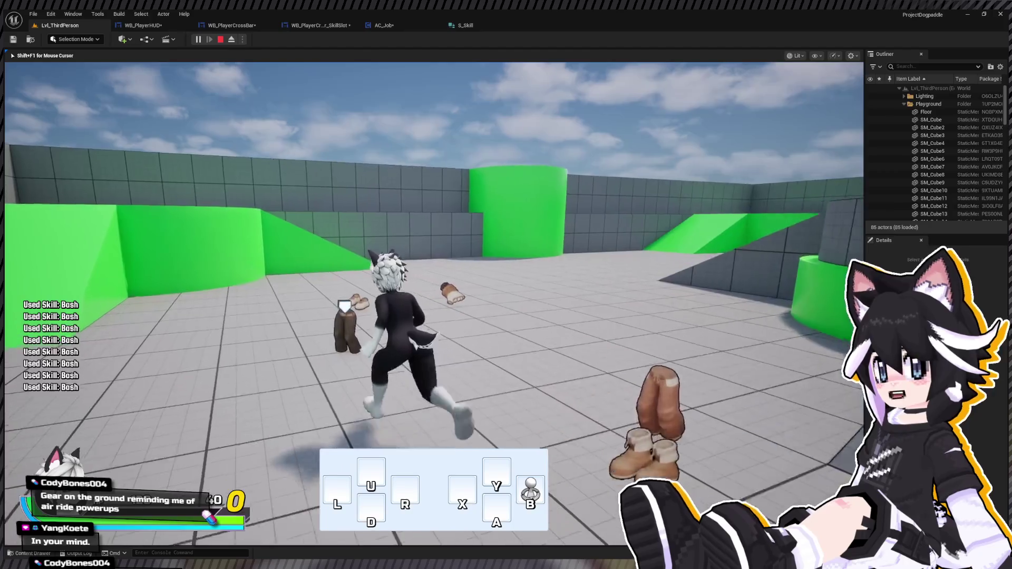
key(w)
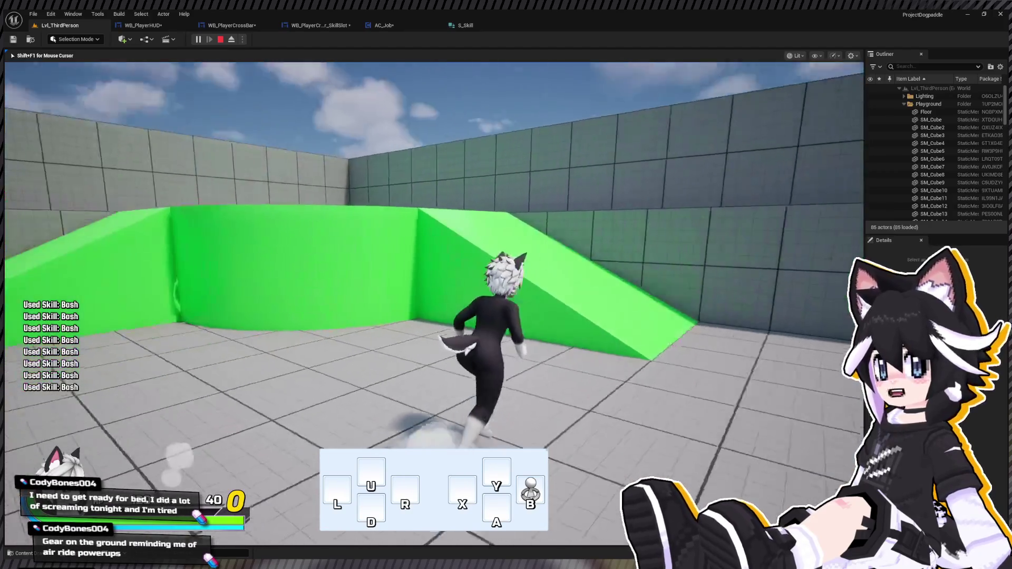
key(s)
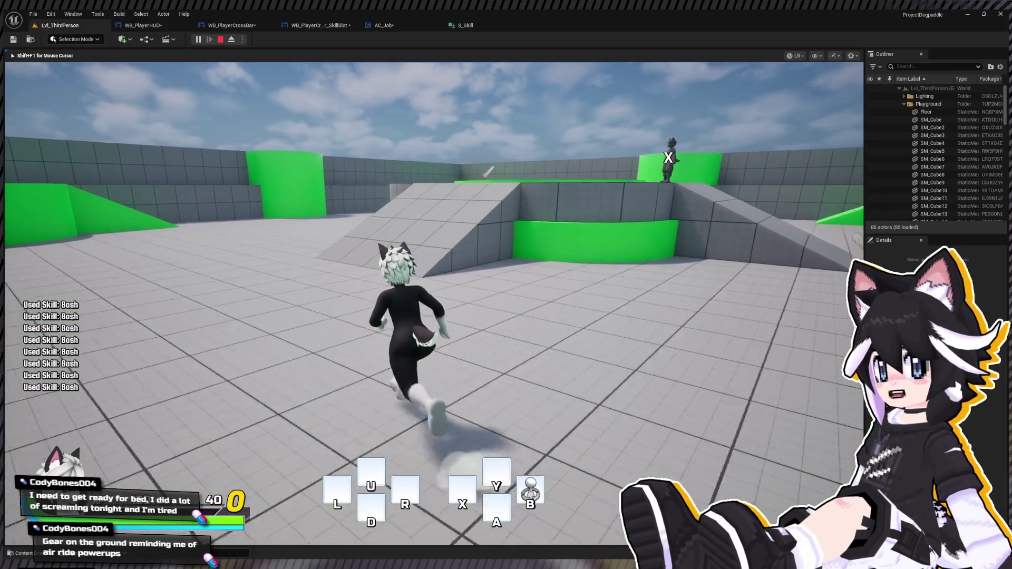
key(w)
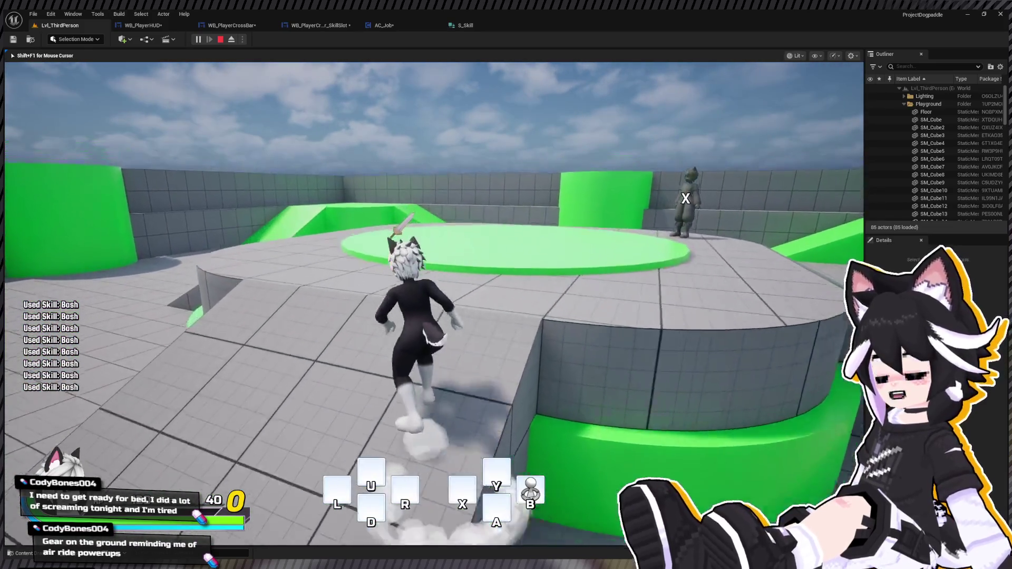
key(a)
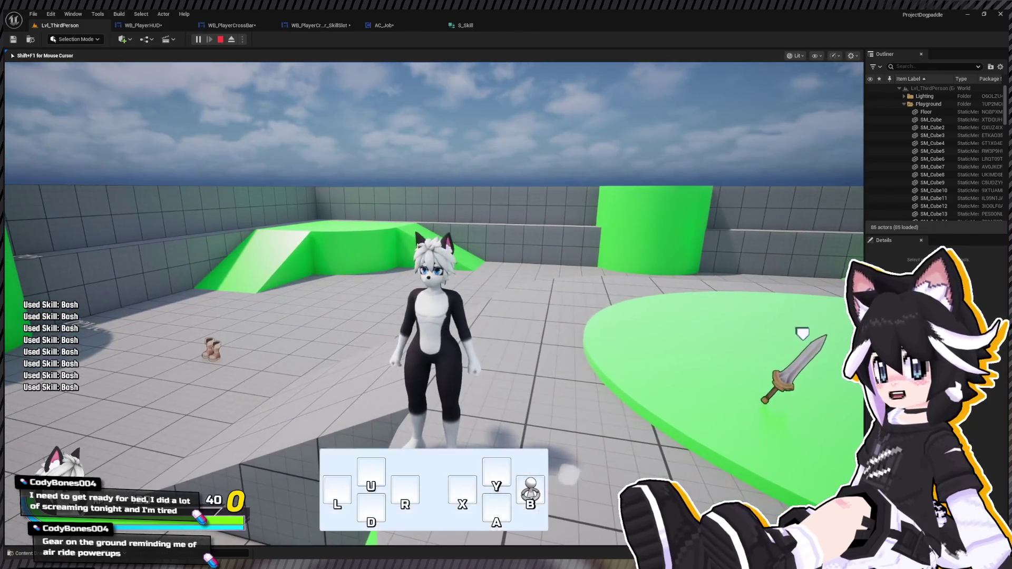
key(w)
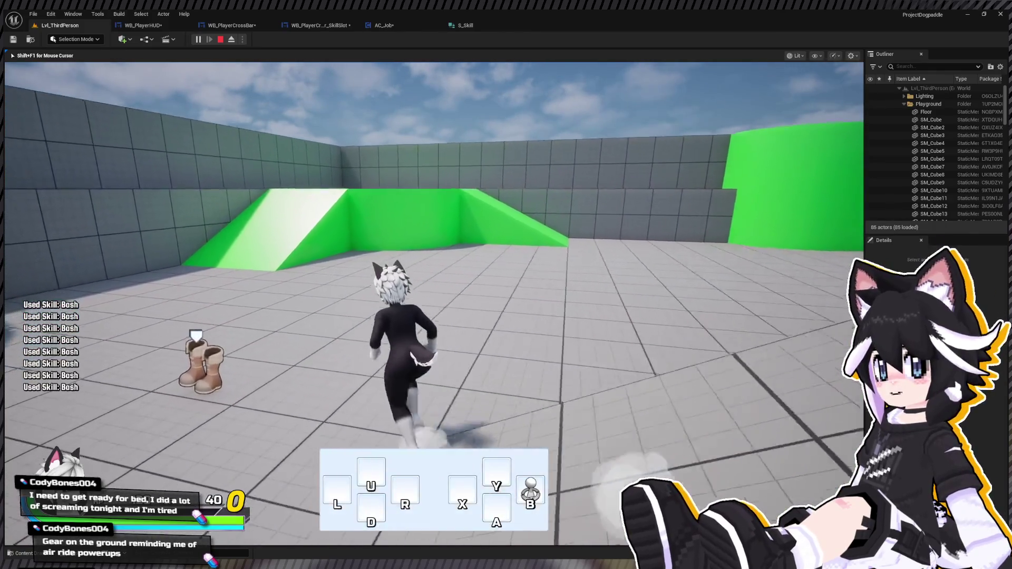
key(a)
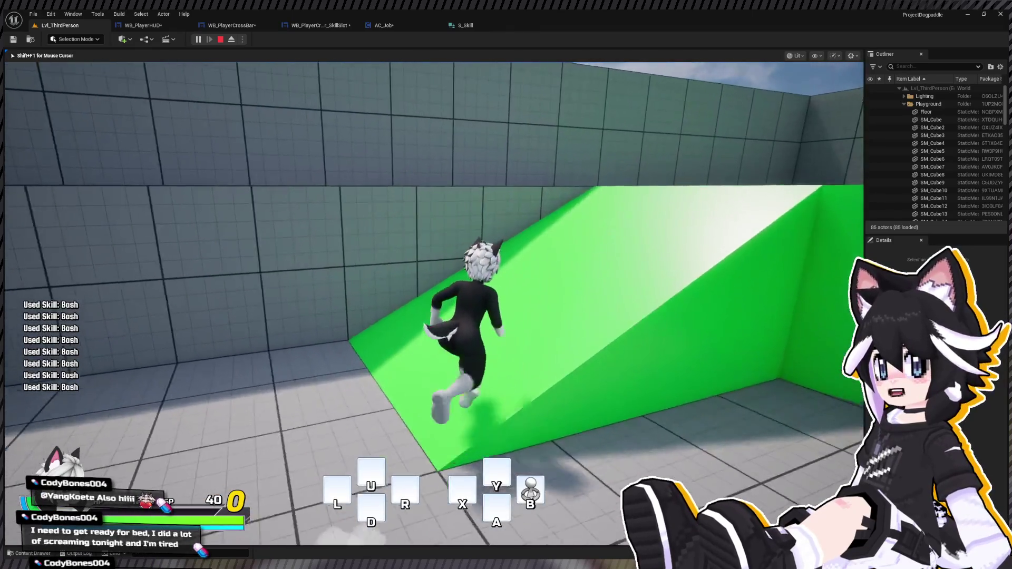
key(s)
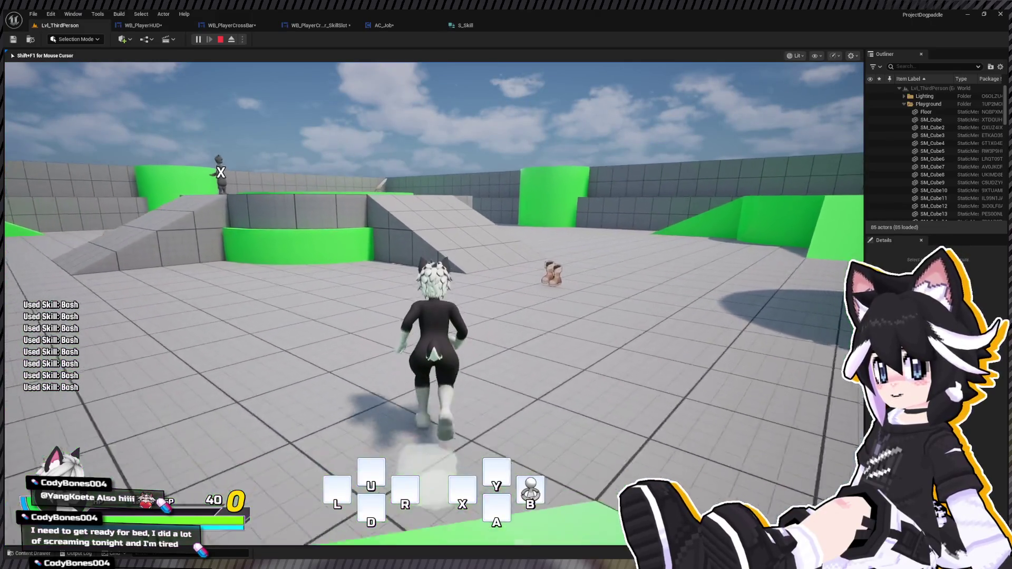
key(a)
key(w)
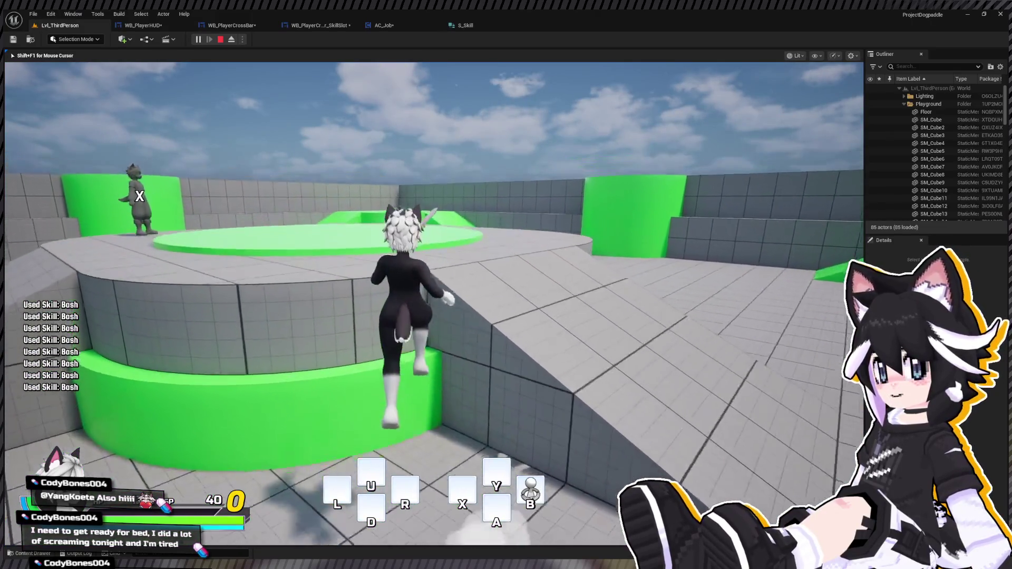
key(d)
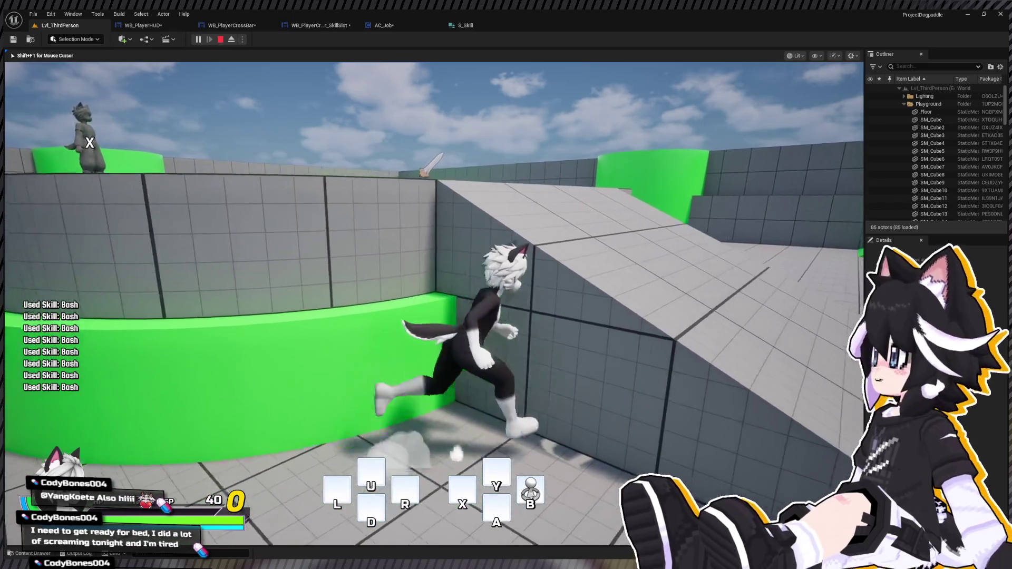
key(w)
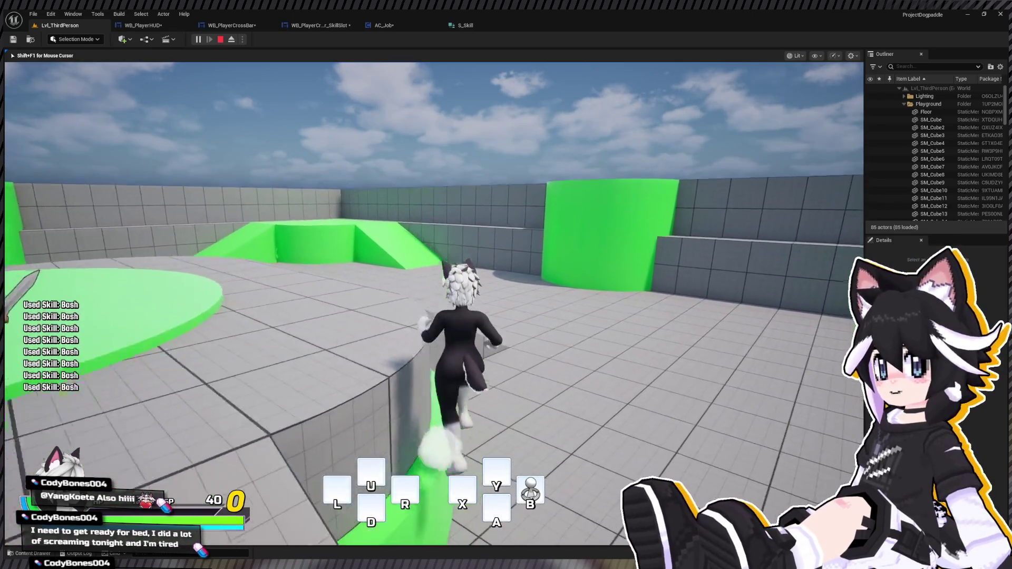
key(w)
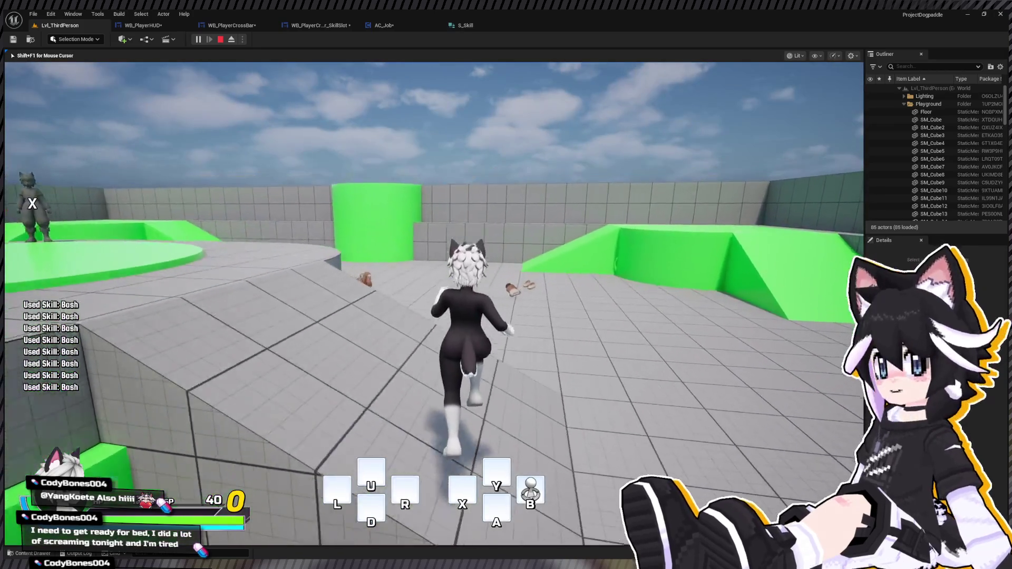
key(w)
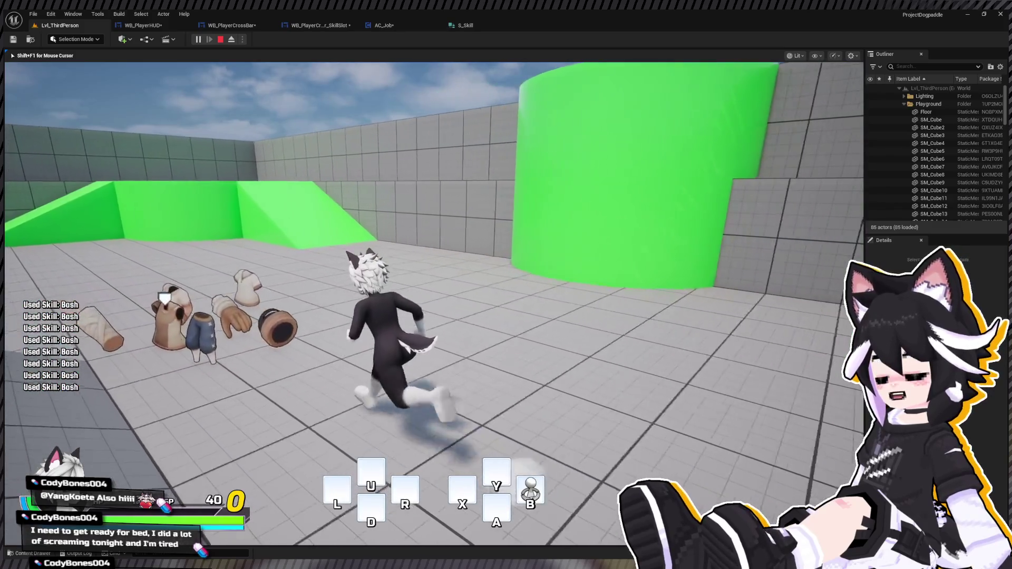
key(s)
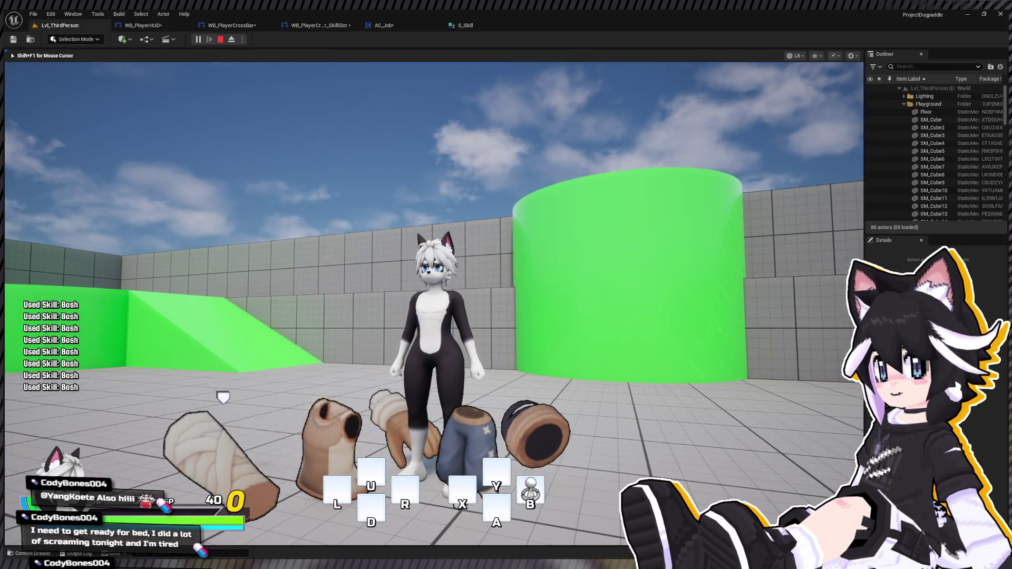
Open the in-game menu's Equip screen and list the Arms slot equipment
key(Tab)
key(Down)
key(Return)
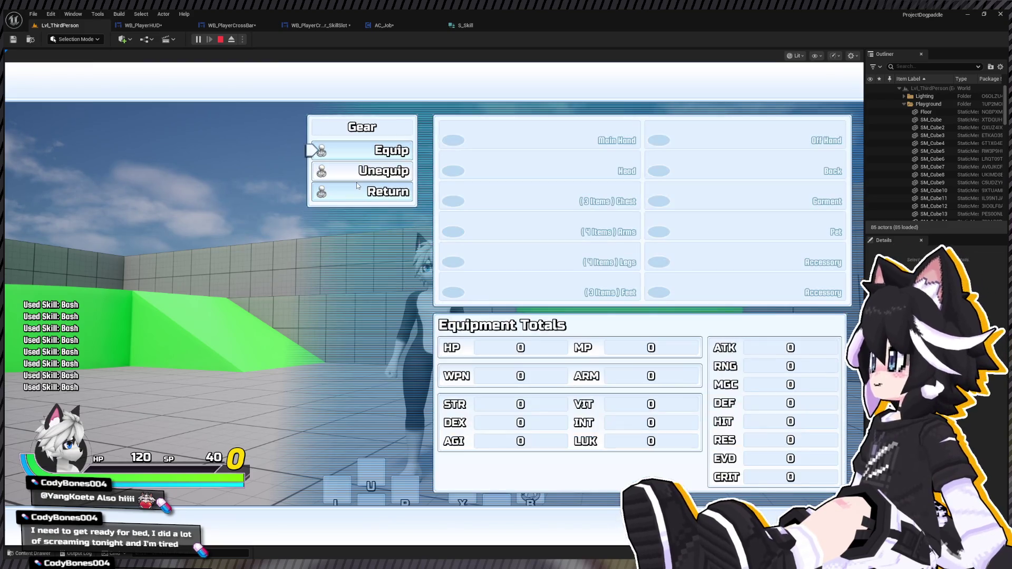
key(Return)
key(Escape)
key(Return)
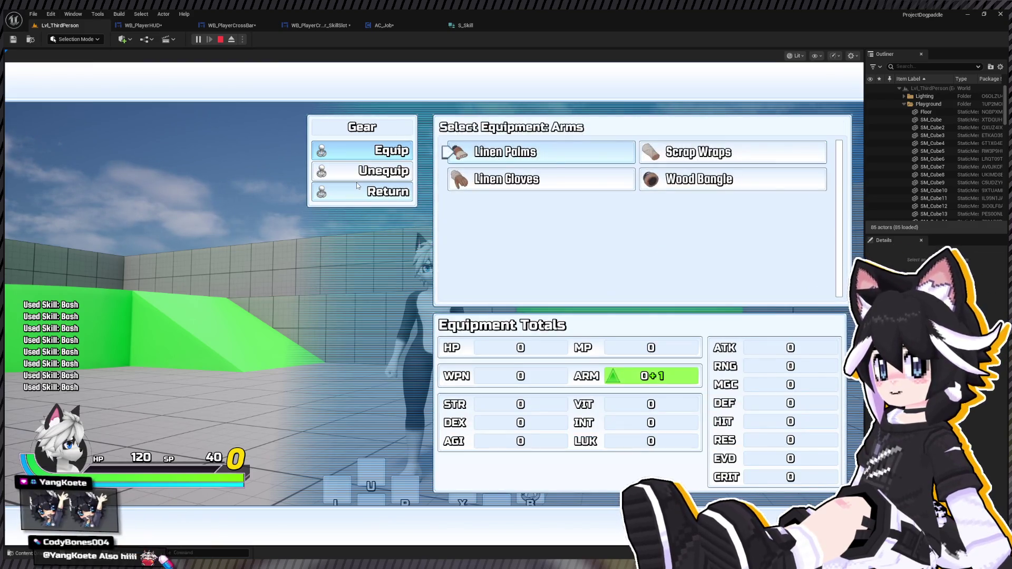
Equip an Arms item and leg gear, raising ARM to 6, then close the menus
key(Return)
key(Escape)
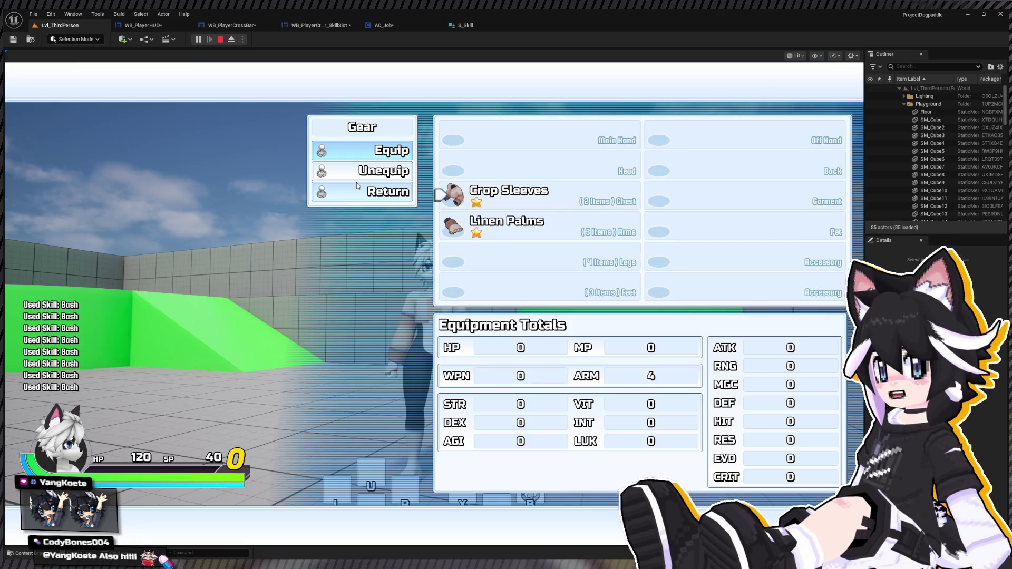
key(Return)
key(Return)
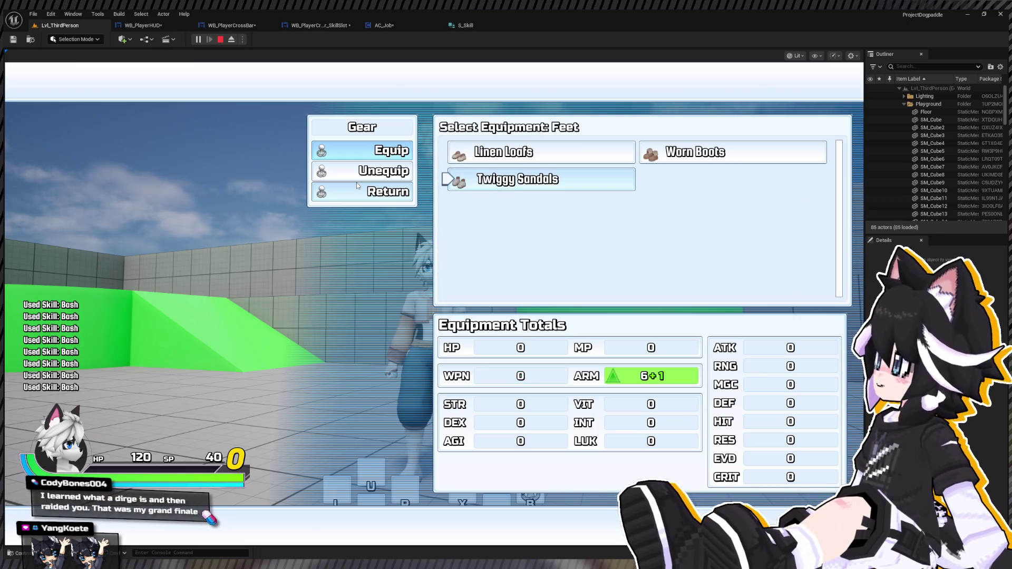
key(Escape)
key(Escape)
key(Escape)
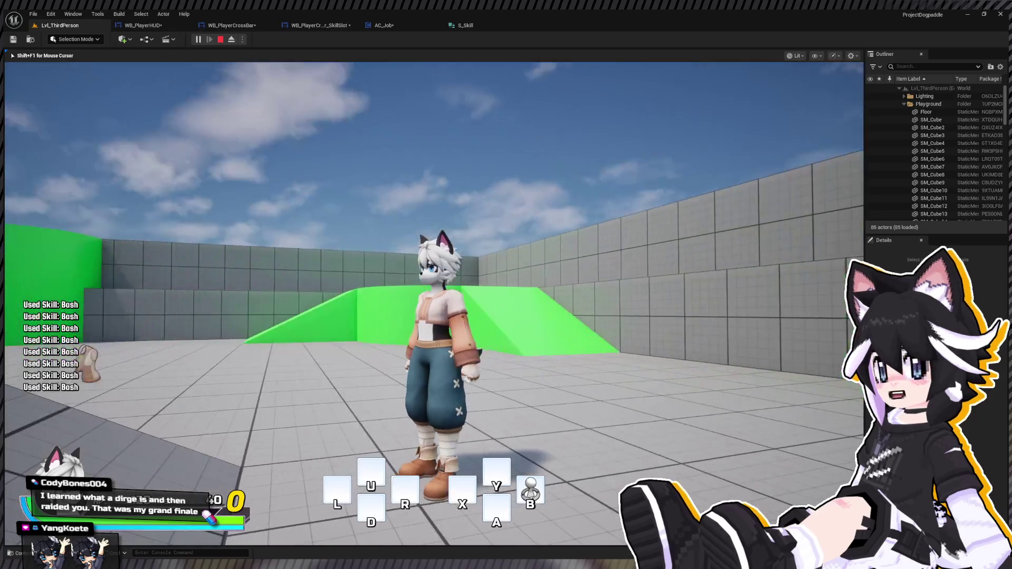
Run across the green platform and equip a Main Hand sword from the menu
key(w)
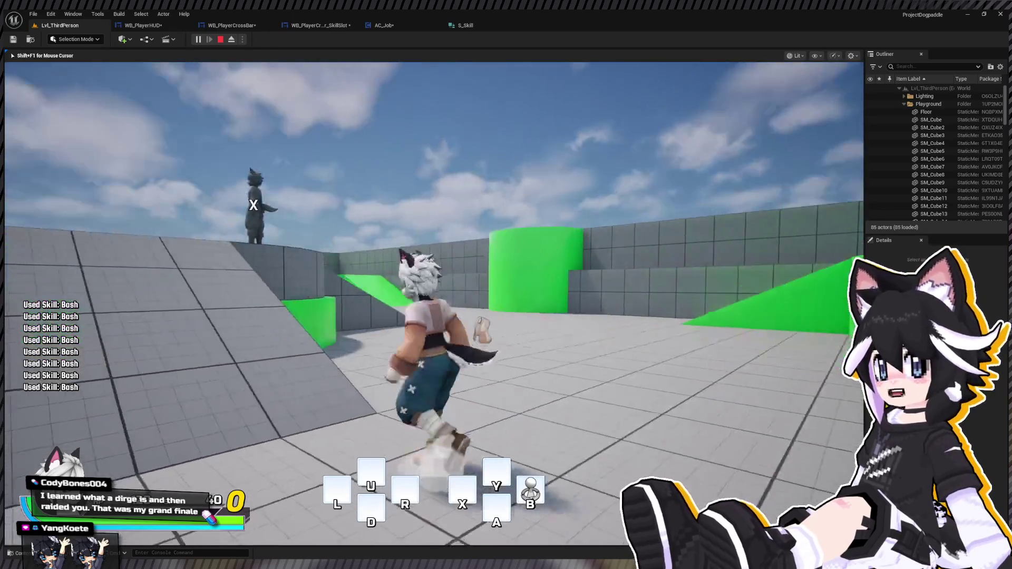
key(w)
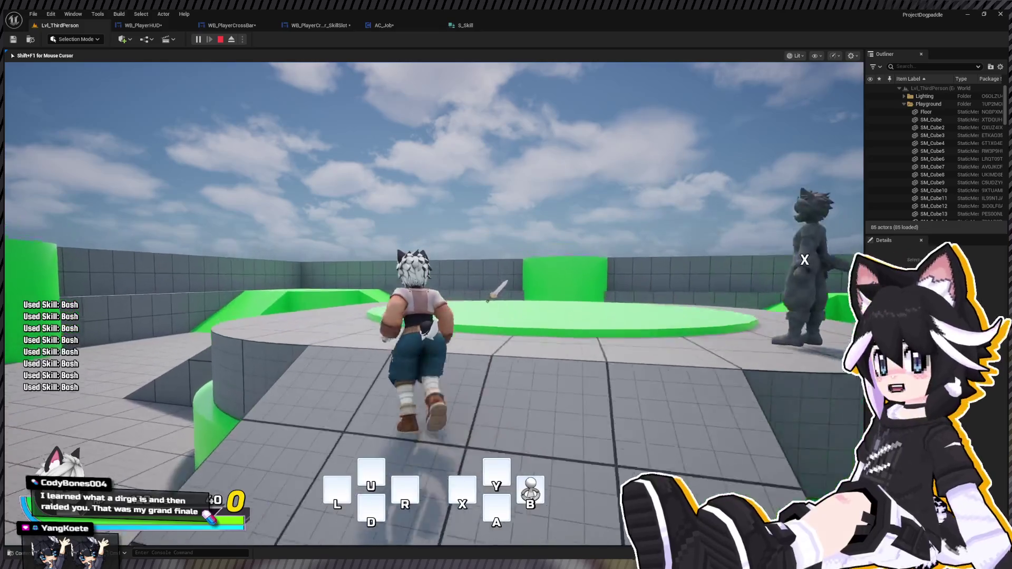
key(w)
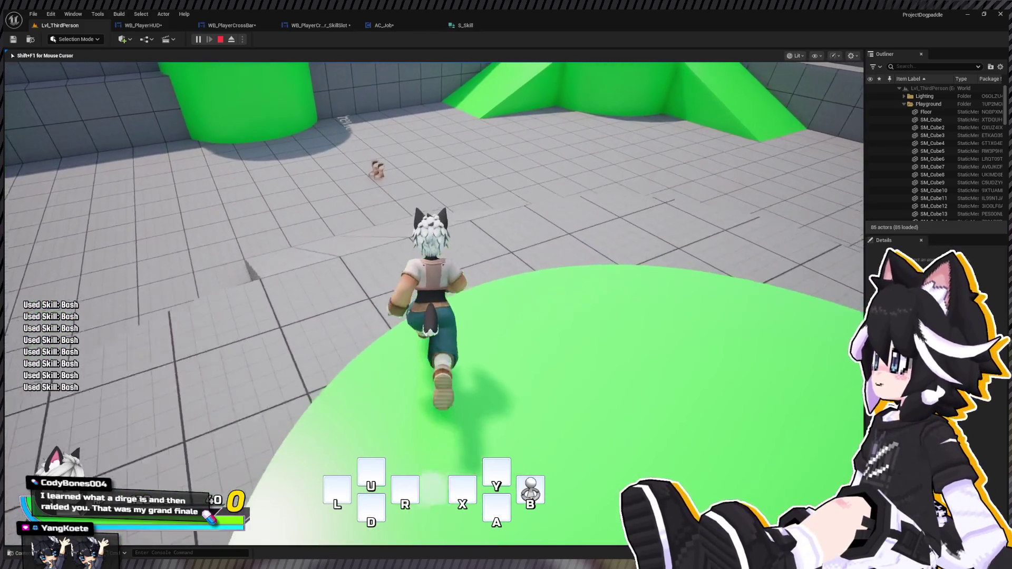
key(Tab)
key(Down)
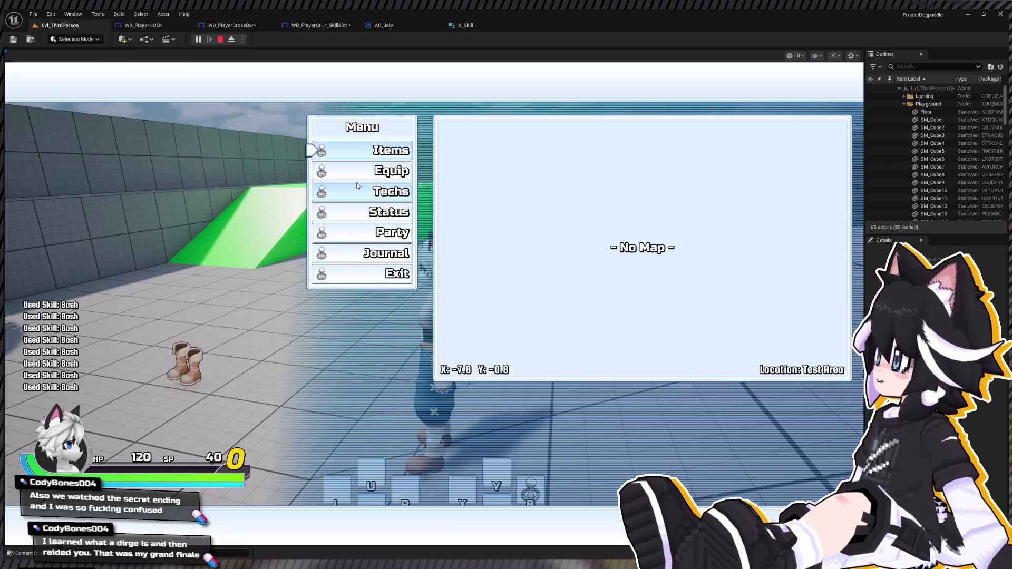
key(Return)
key(Return)
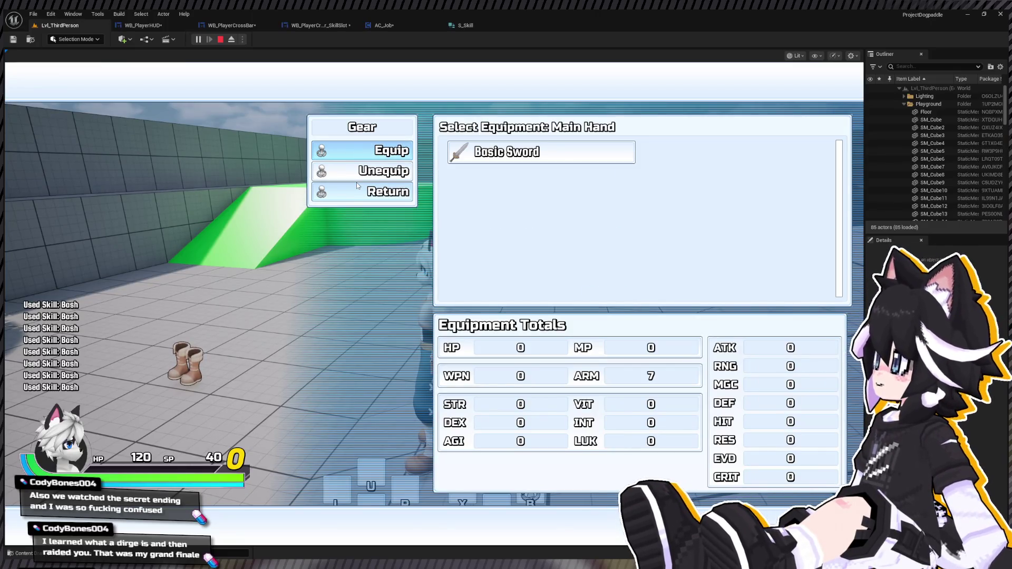
click(357, 186)
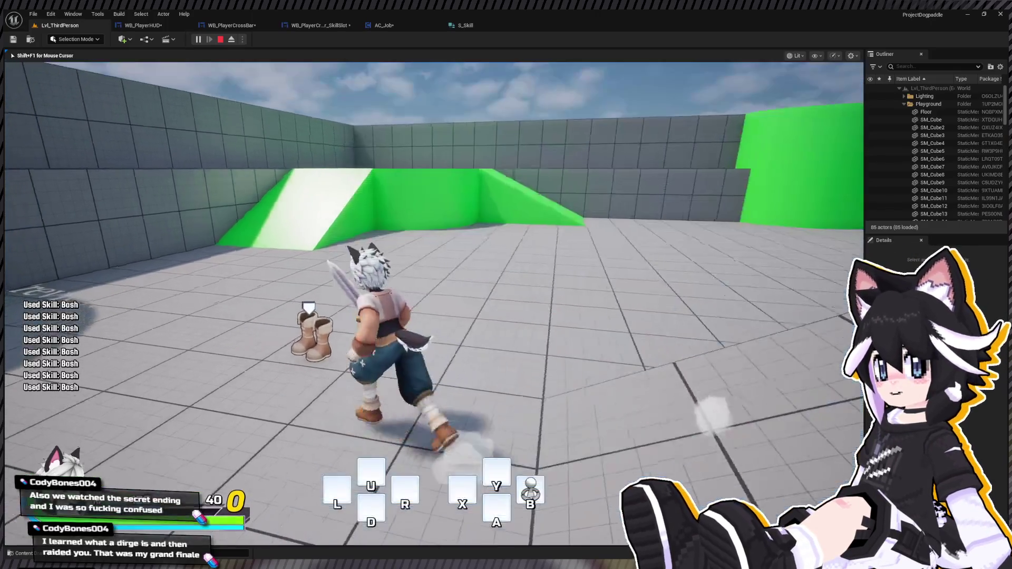
Run the sword-carrying character up the platform and past the NPC, then stop playing
key(w)
key(w)
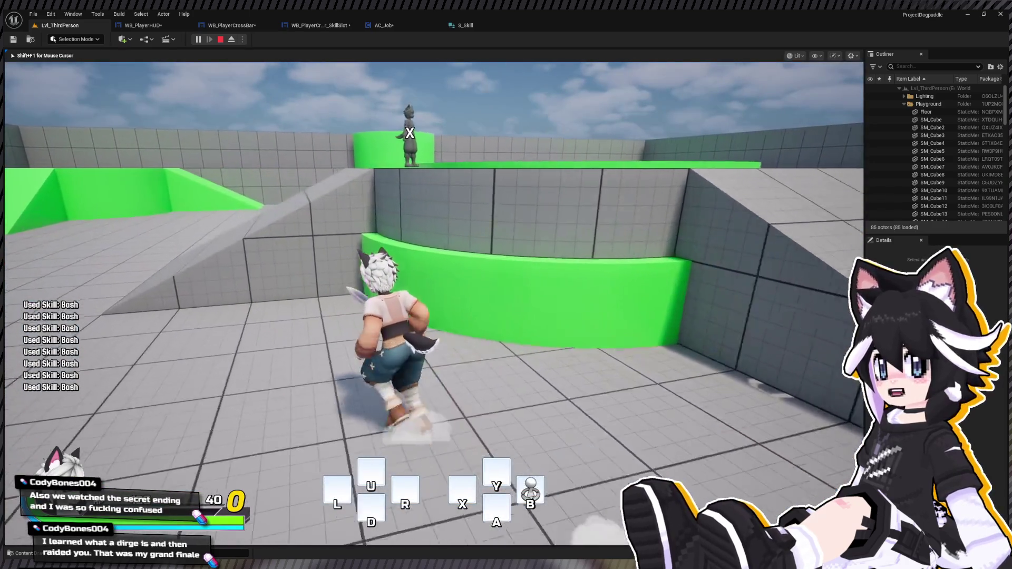
key(w)
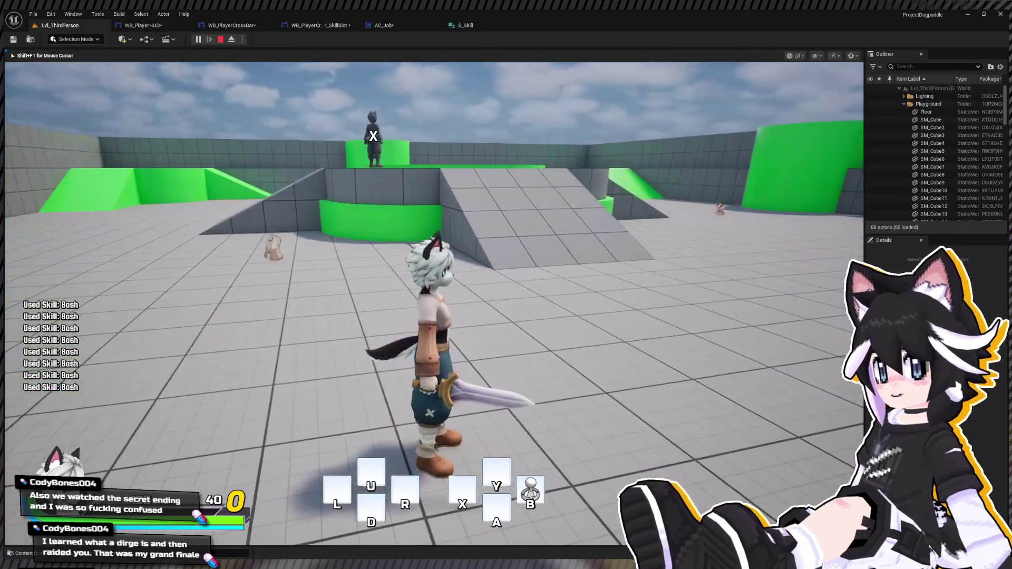
key(w)
key(w)
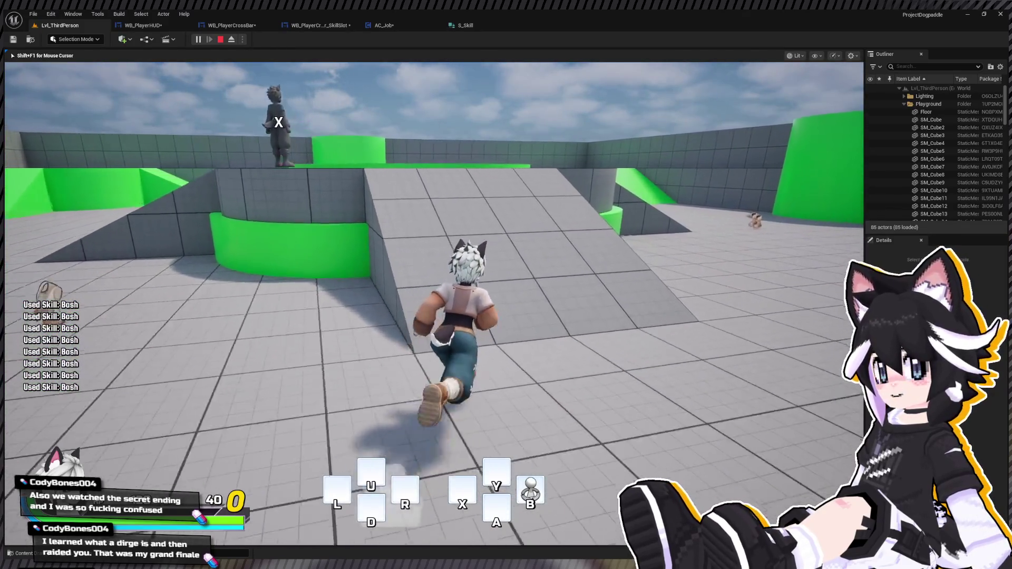
key(w)
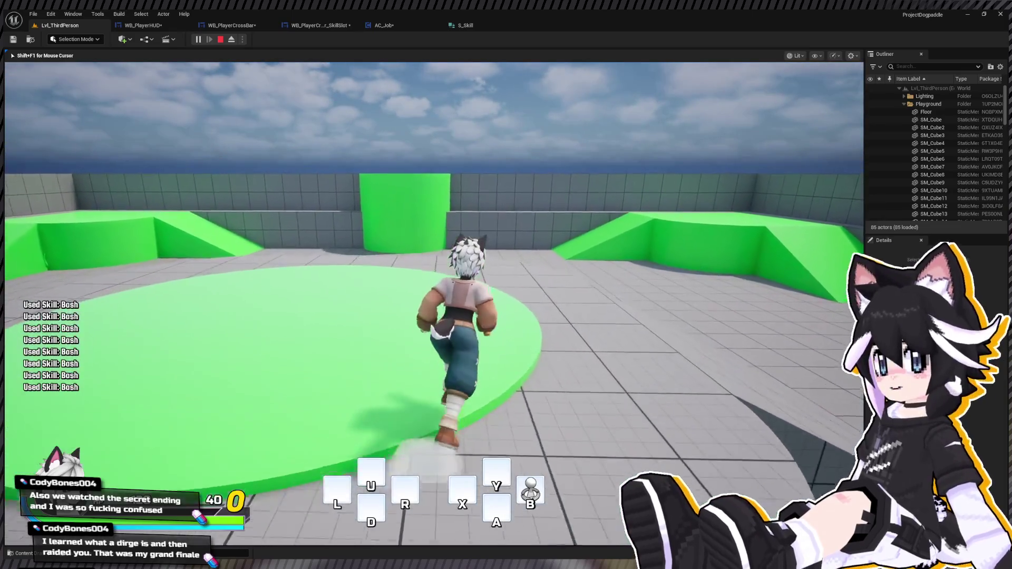
key(w)
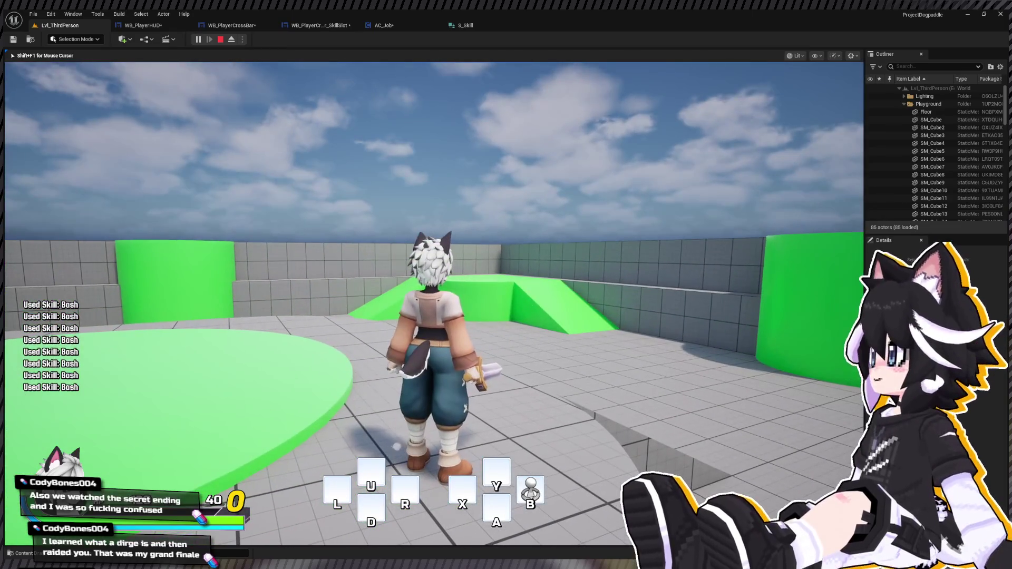
key(w)
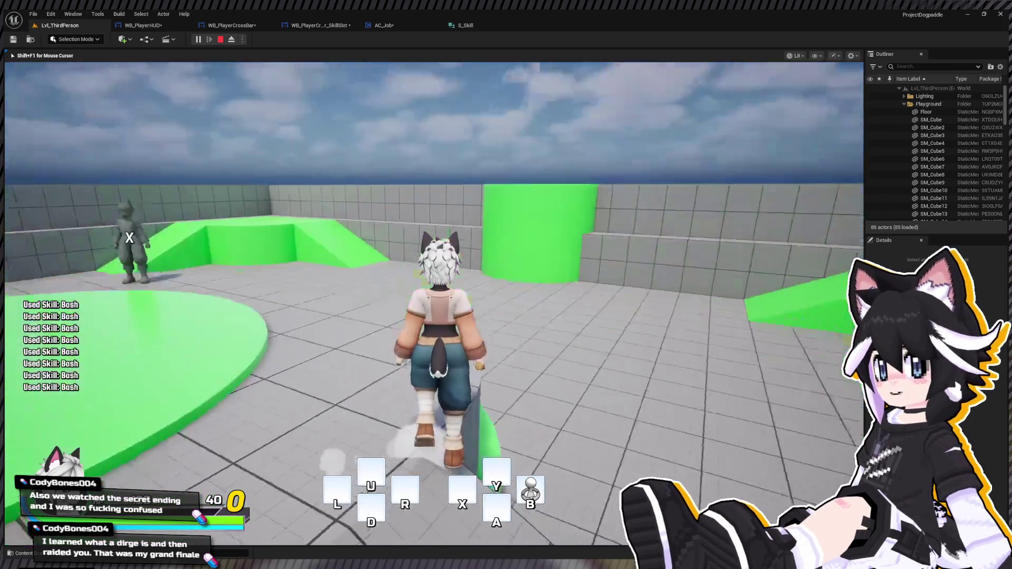
key(w)
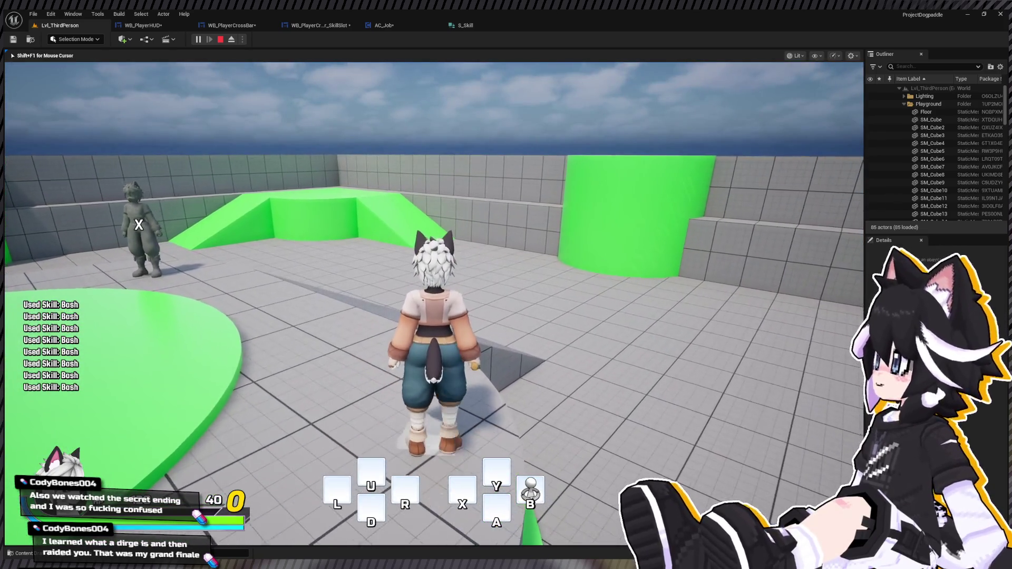
key(w)
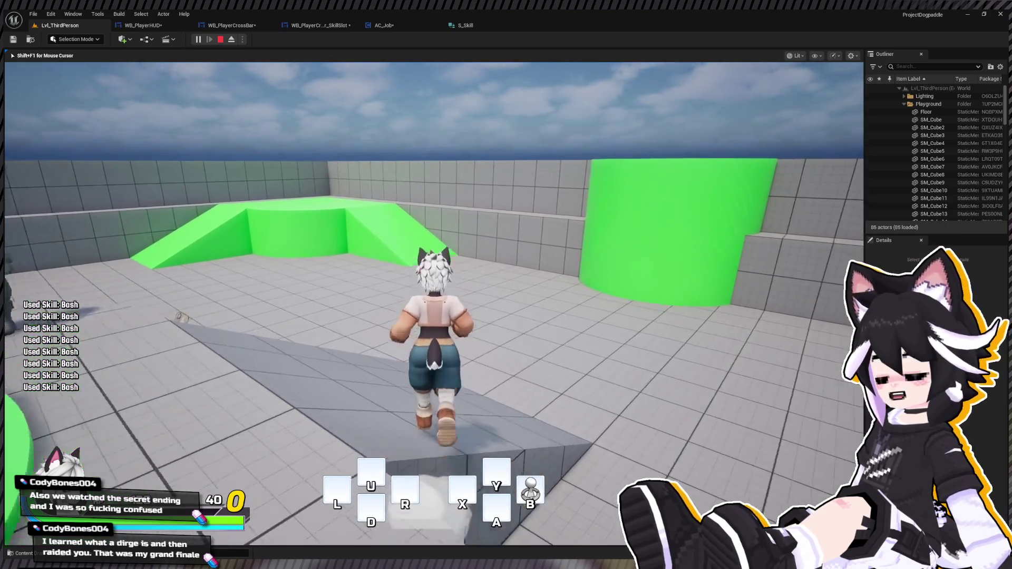
key(Tab)
key(Tab)
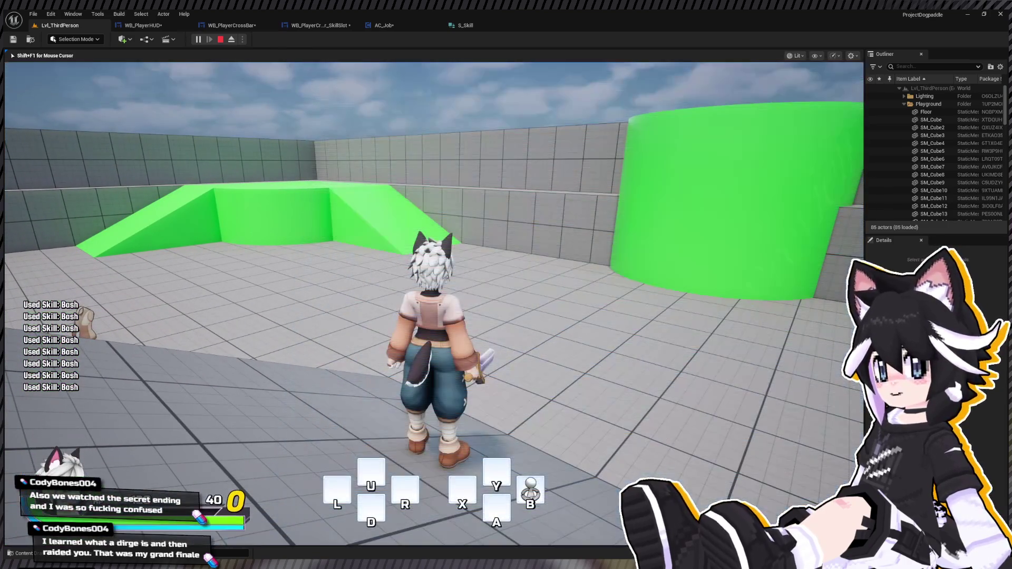
key(Escape)
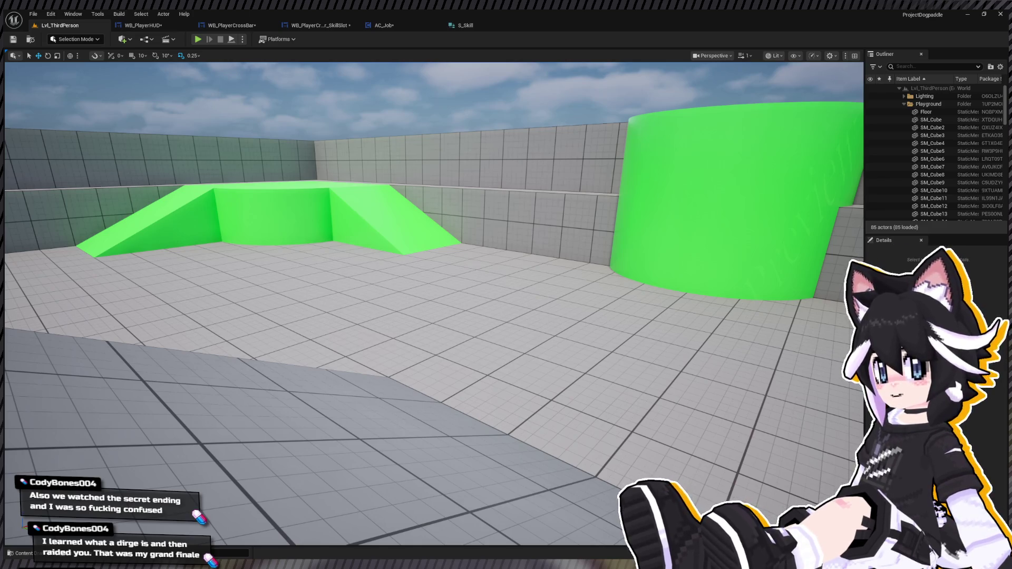
Frame the grey SM_Ramp11 slab, then switch via AC_Job to the WB_PlayerCrossBar_SkillSlot designer
click(211, 448)
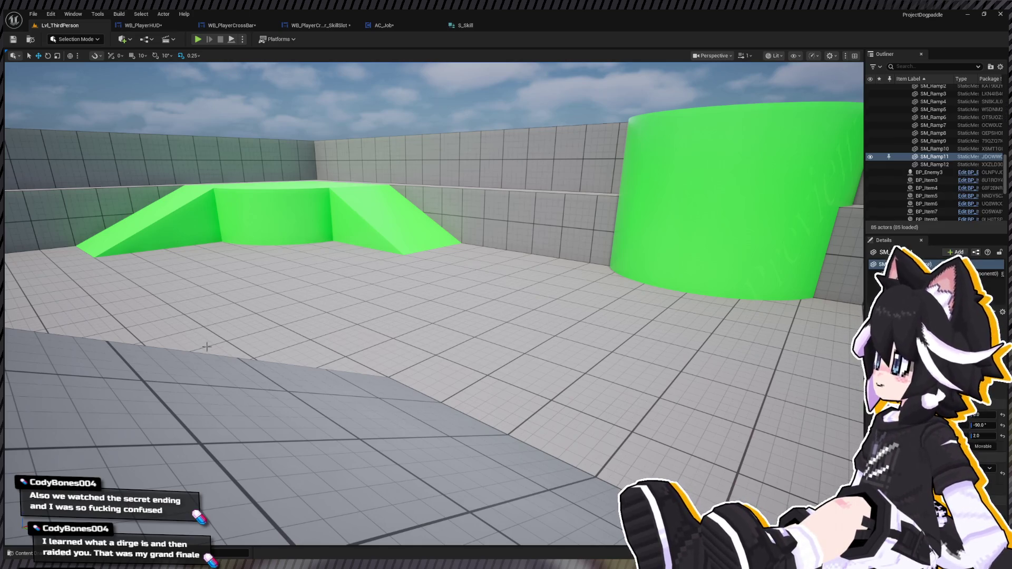
key(f)
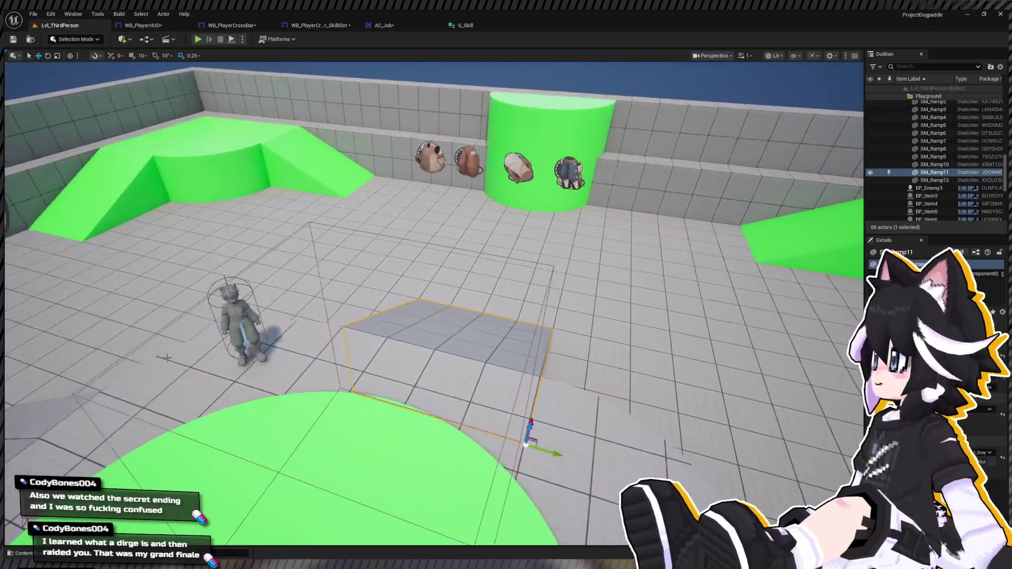
click(380, 26)
click(315, 25)
click(238, 26)
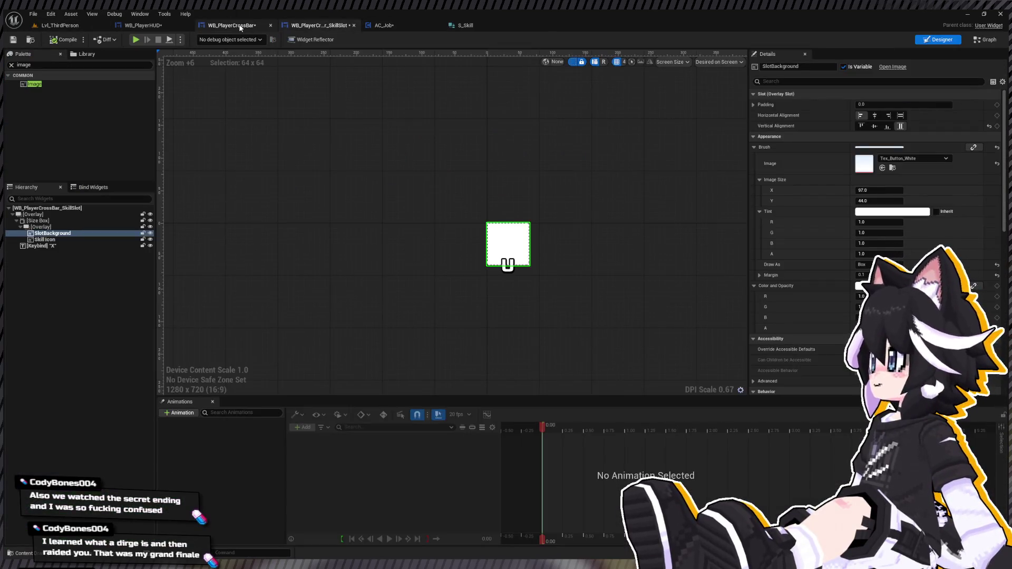
Leave the S_Skill structure and open BP_Job from the Jobs folder in the Content Drawer
click(466, 26)
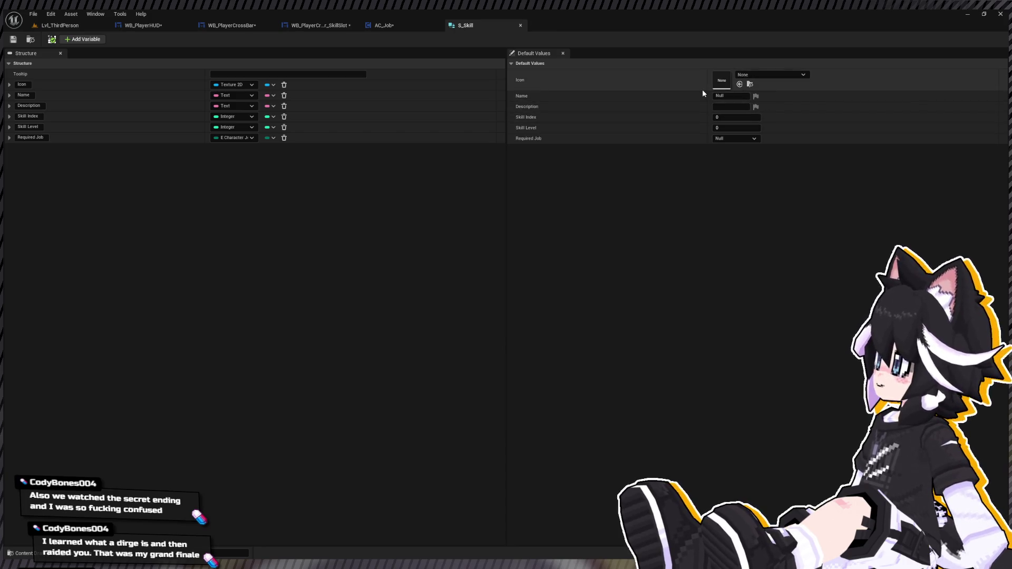
click(647, 169)
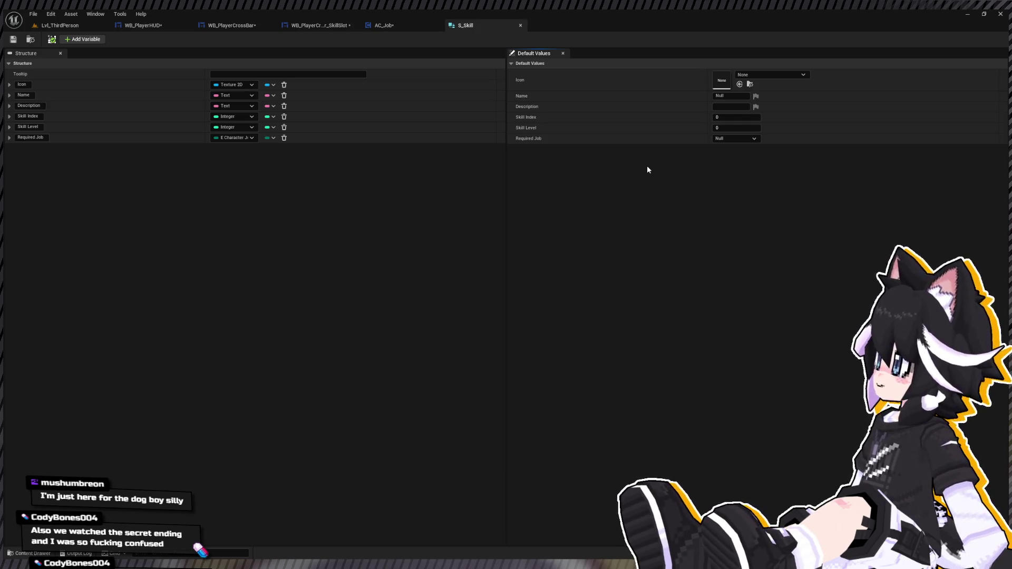
click(341, 254)
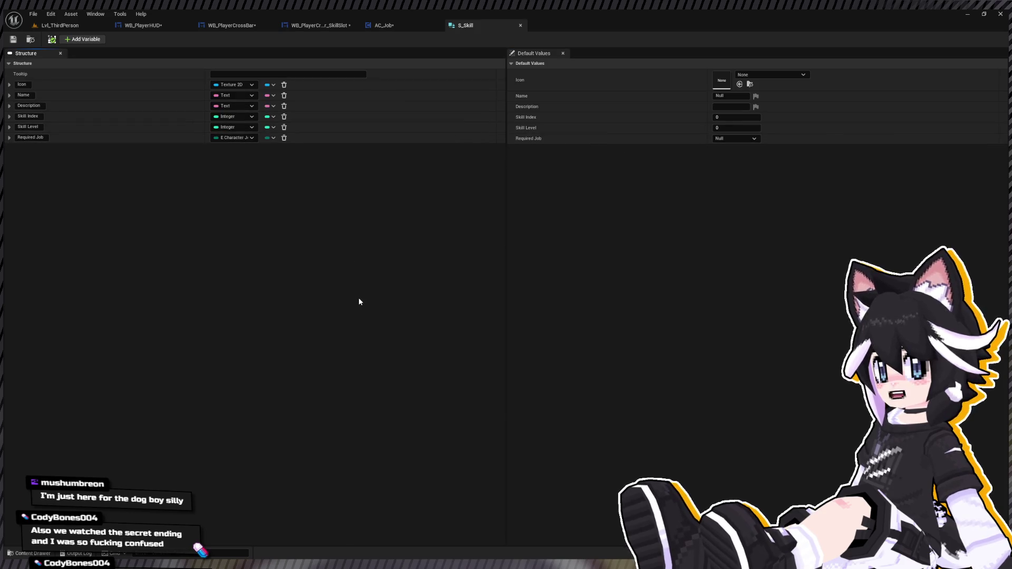
key(ctrl+space)
click(221, 419)
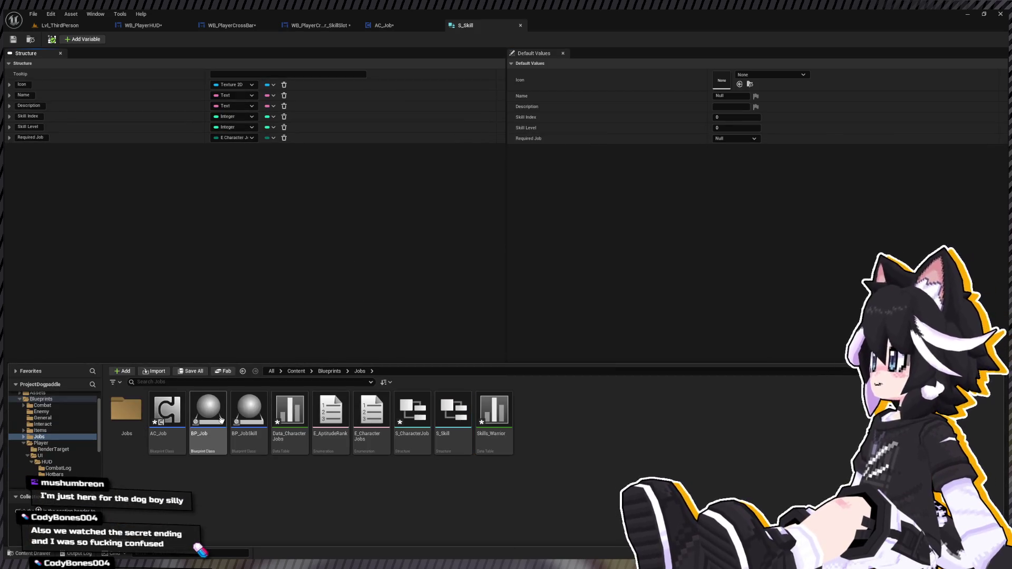
key(Return)
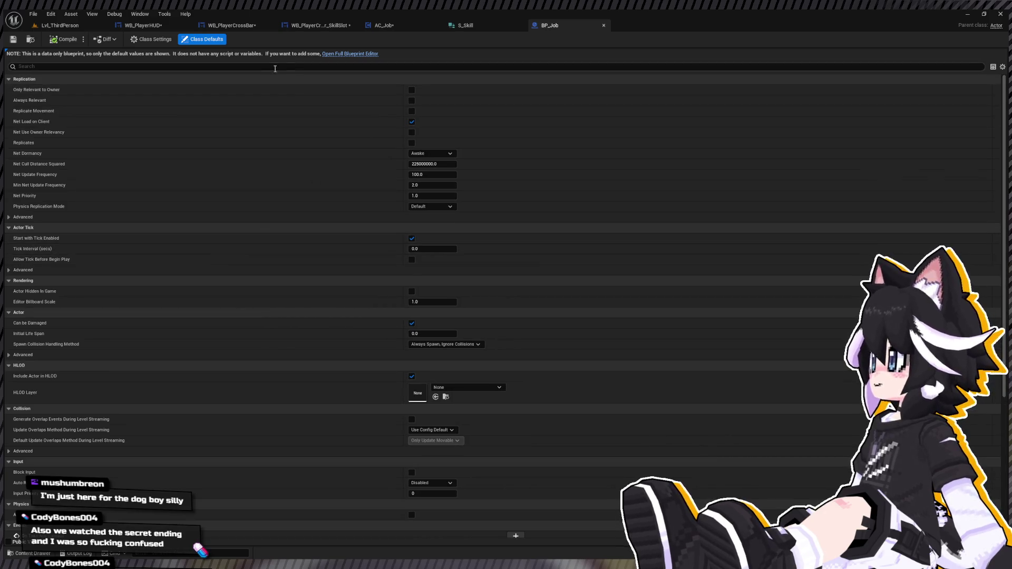
In the full Blueprint Editor, add a custom event named 'Access Skill' to BP_Job's EventGraph
click(349, 54)
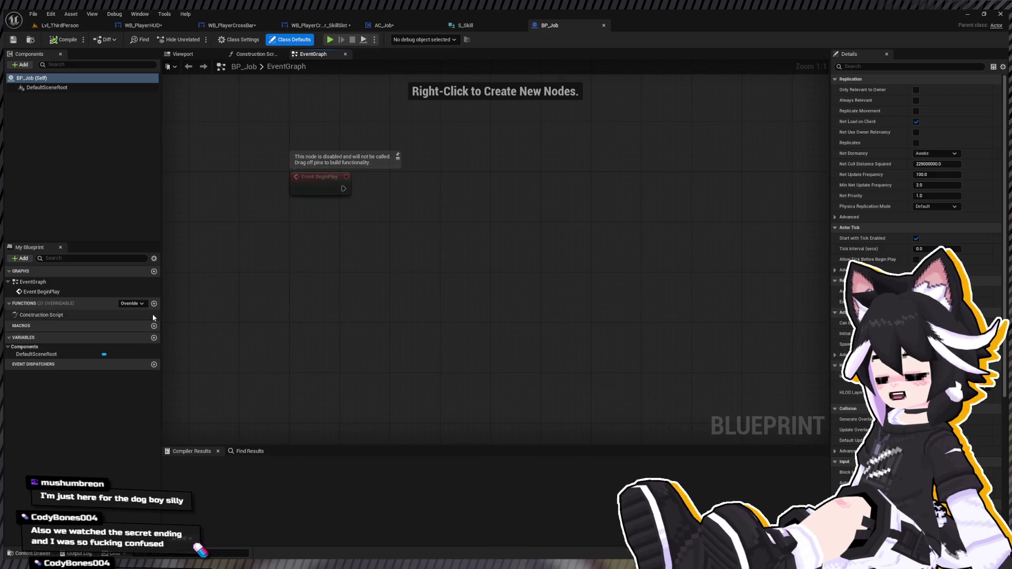
click(312, 278)
text(Acce)
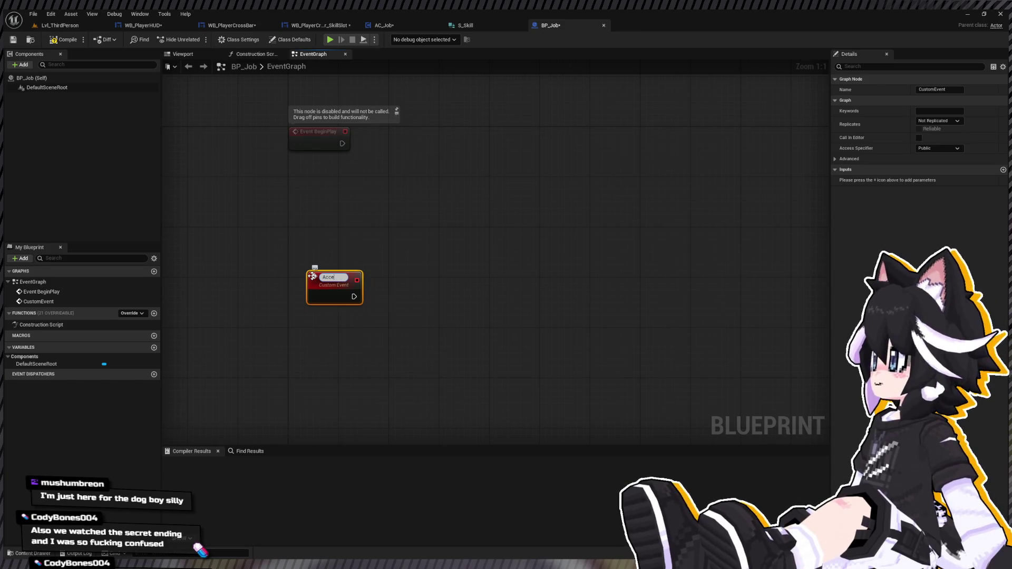
text(ss Skill)
key(Return)
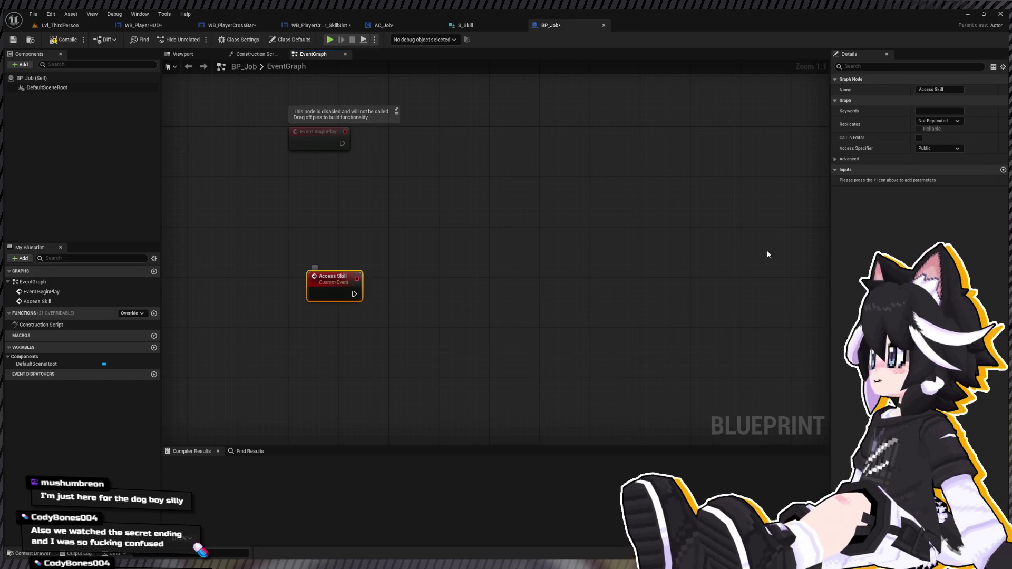
Give Access Skill an Integer input parameter named 'Index'
click(1003, 170)
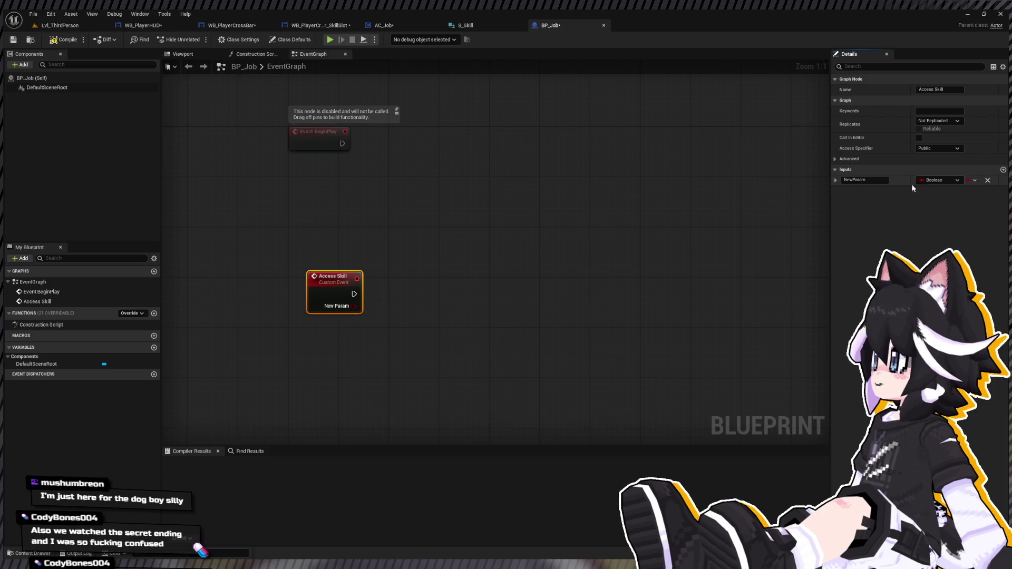
click(863, 180)
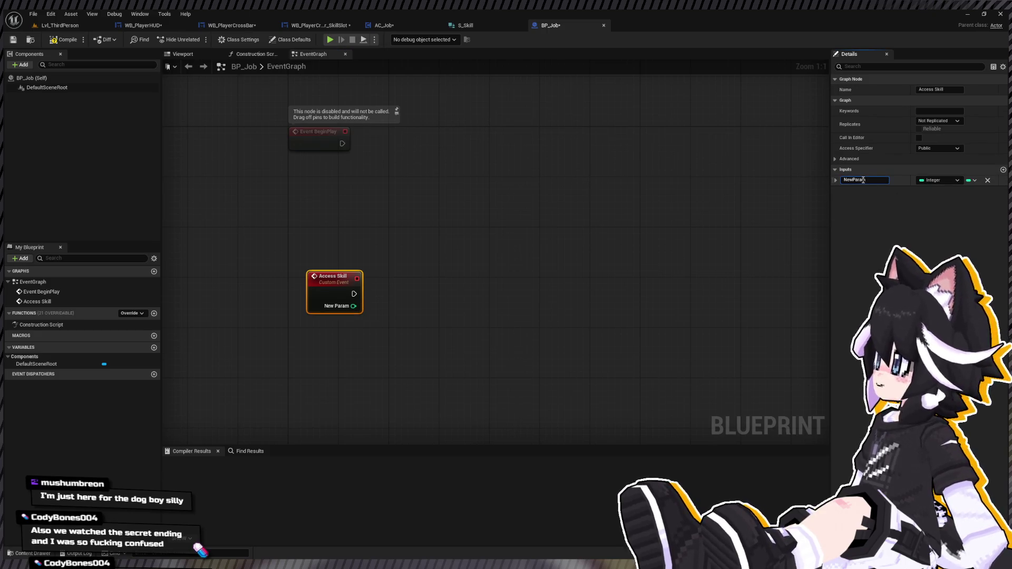
text(Index)
key(Return)
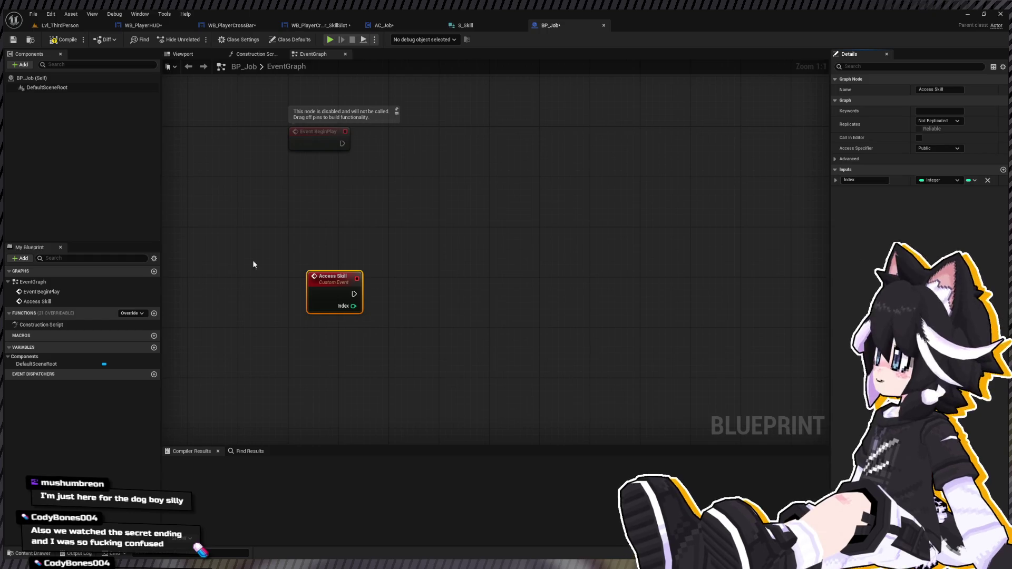
drag(343, 370, 366, 354)
click(384, 25)
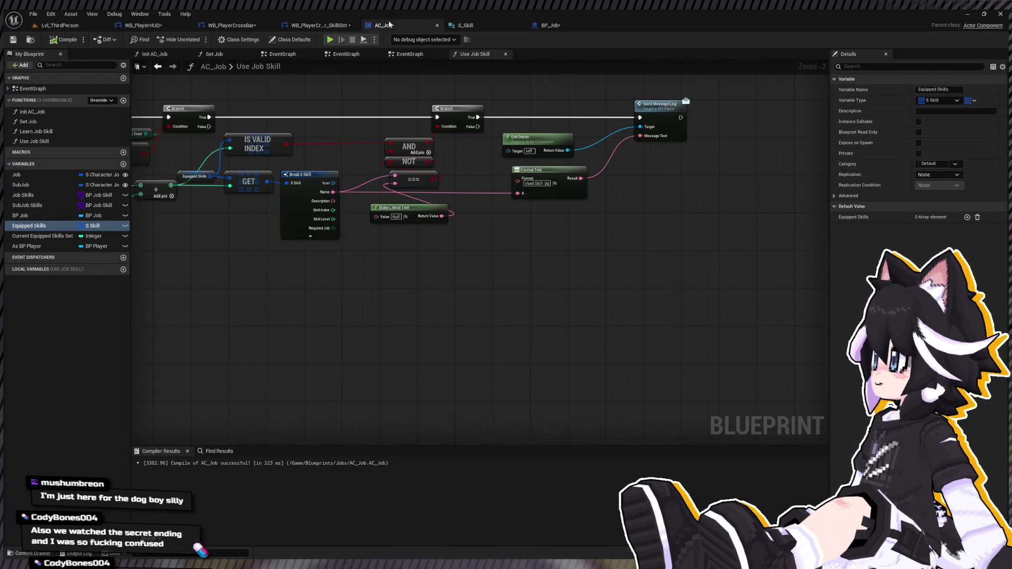
Delete the Get Owner, Format Text and Send Message Log nodes from the Use Job Skill graph
double_click(84, 141)
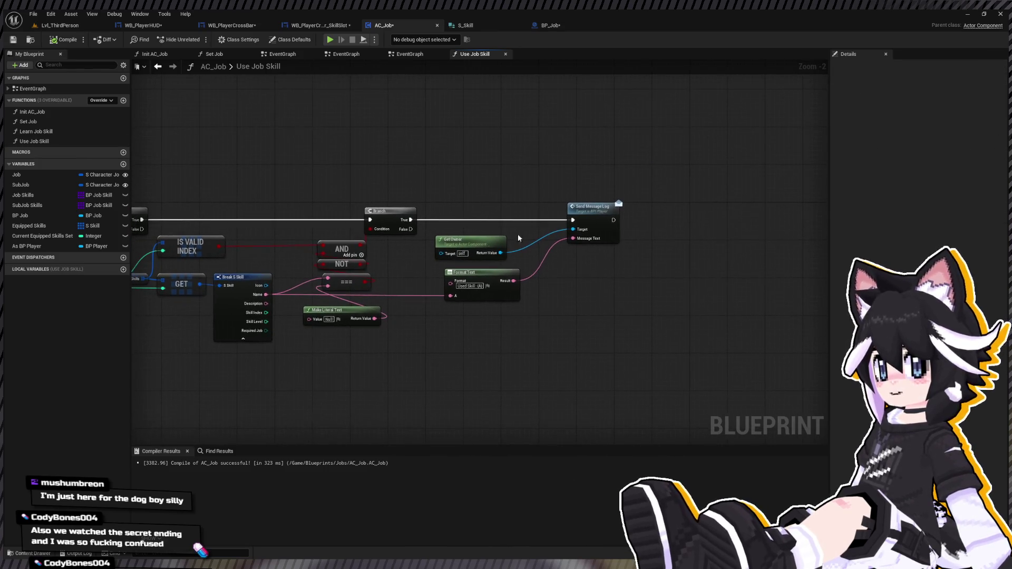
click(580, 209)
scroll(567, 217, up, 1)
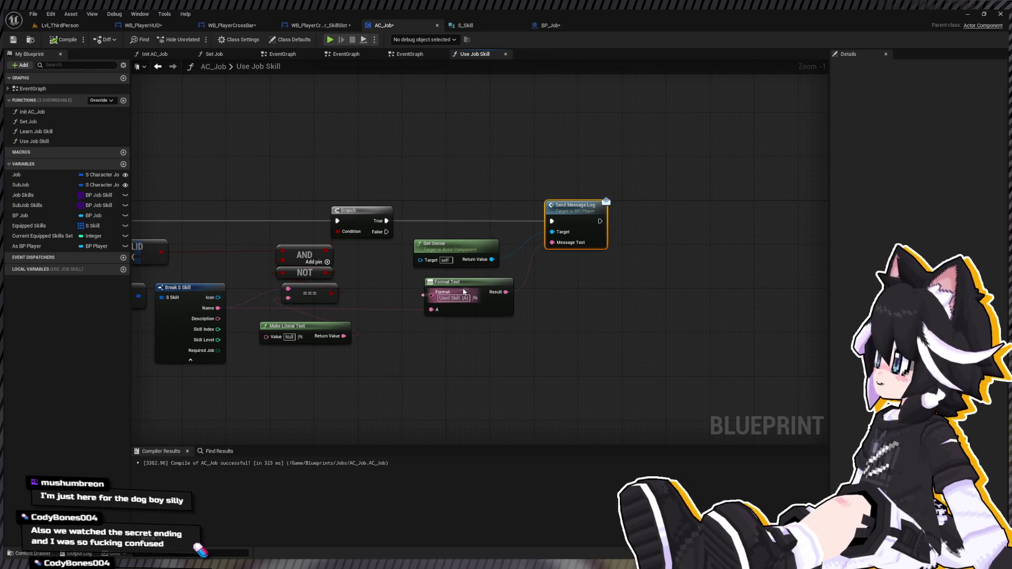
drag(474, 282, 442, 288)
drag(434, 195, 707, 385)
key(Delete)
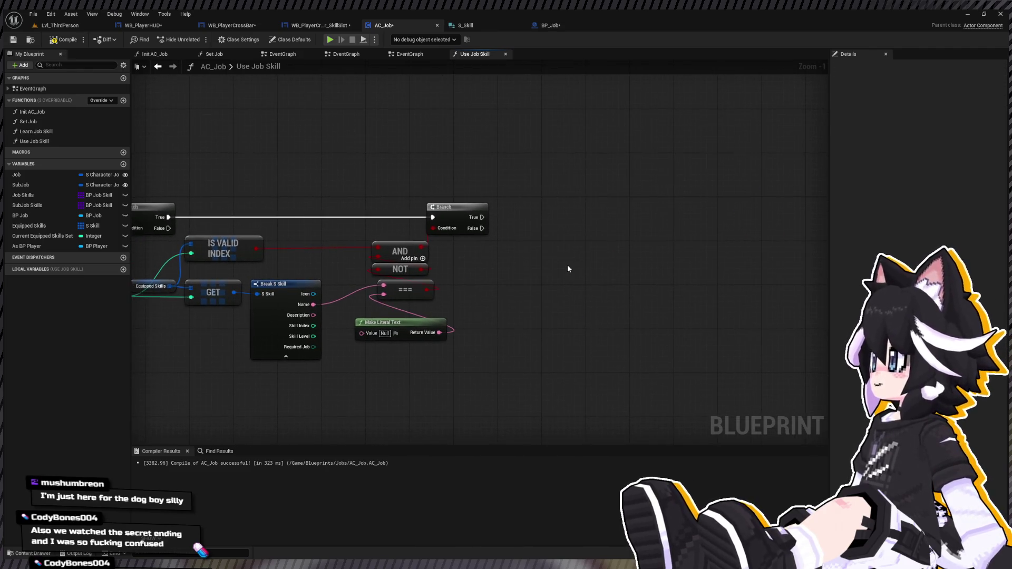
drag(368, 291, 610, 242)
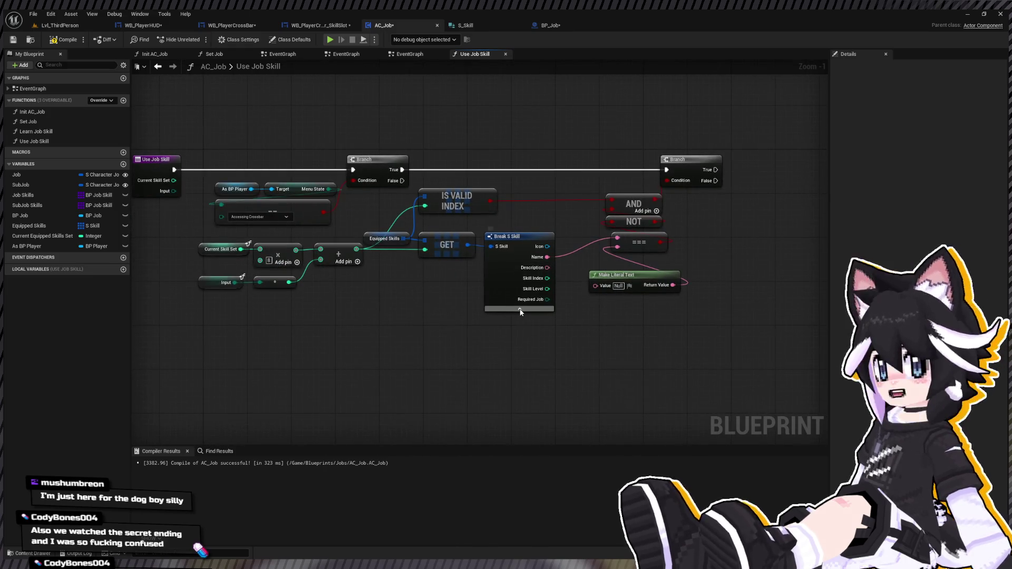
mouse_move(521, 312)
mouse_down()
mouse_move(252, 372)
mouse_move(208, 373)
mouse_move(156, 411)
mouse_move(117, 421)
mouse_up()
Change the Job Skills and SubJob Skills variables from arrays to single values
click(24, 195)
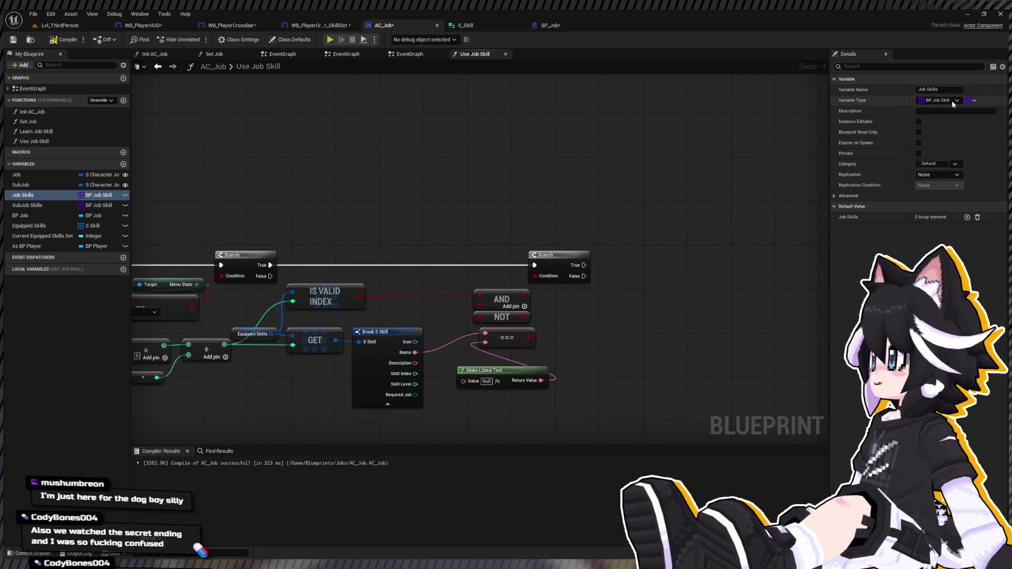
click(973, 101)
click(969, 110)
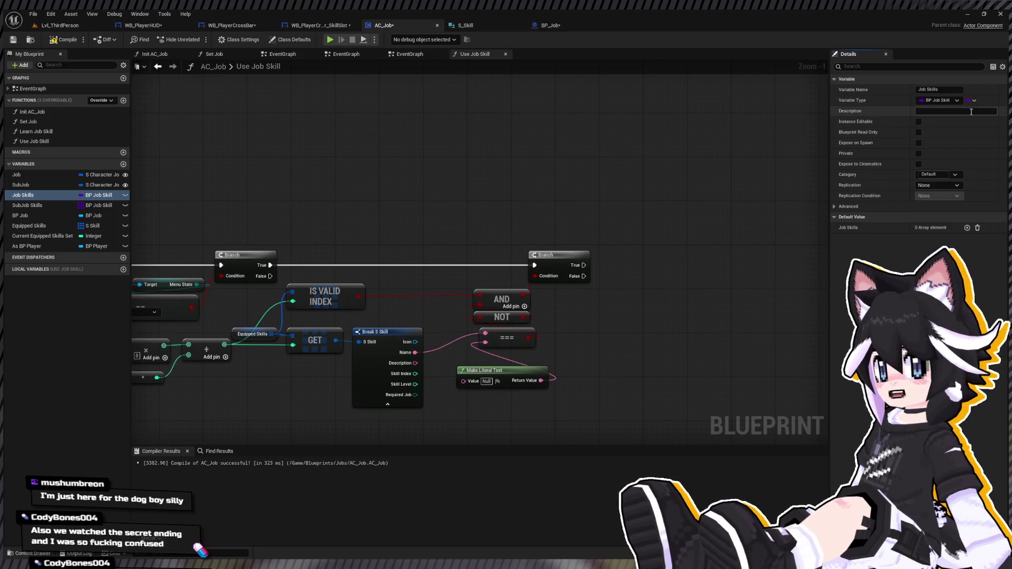
click(32, 205)
click(974, 100)
click(960, 109)
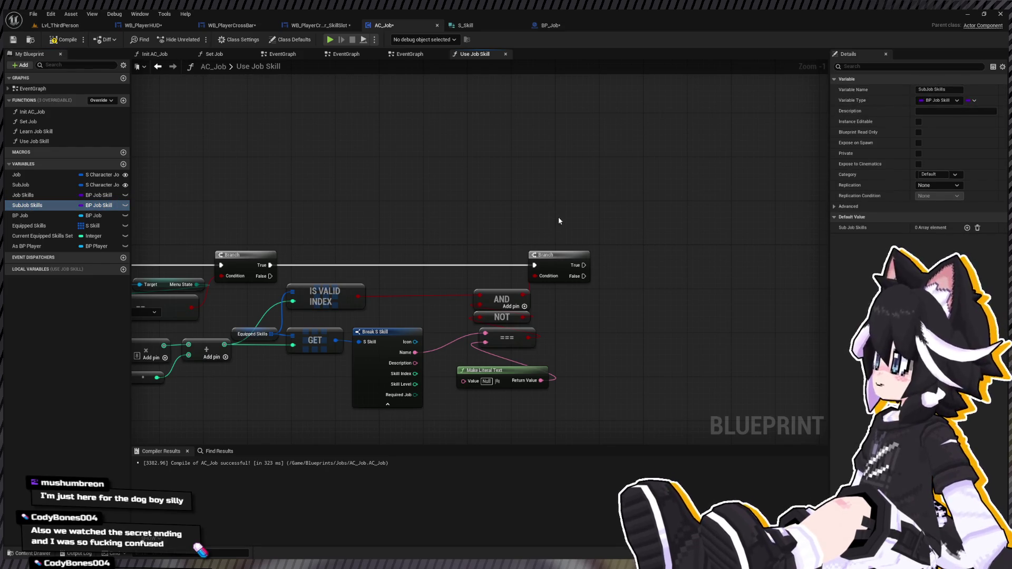
Open the Set Job function and bring its SpawnActor section into view
drag(557, 218, 361, 211)
key(ctrl+space)
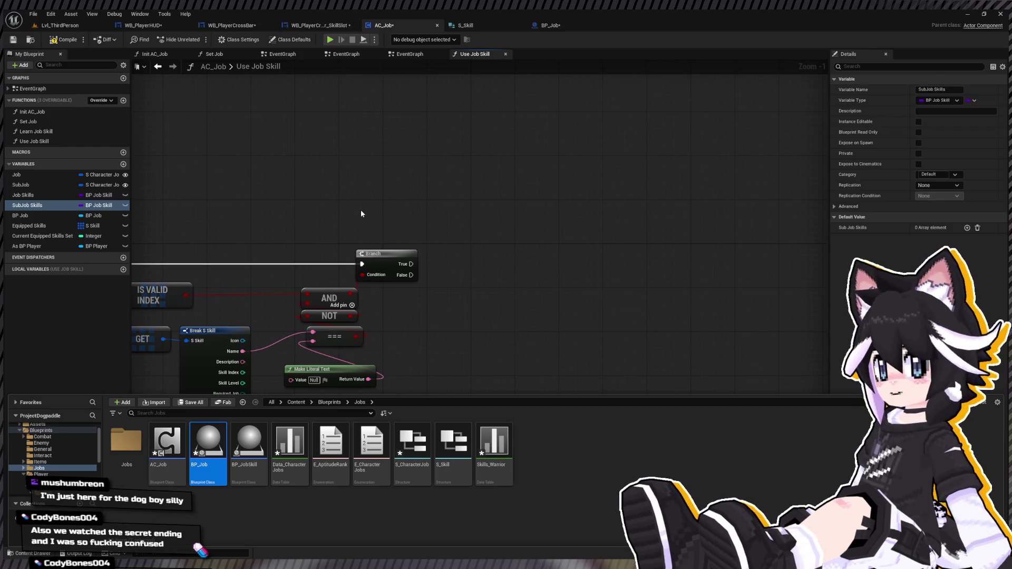
drag(358, 212, 600, 244)
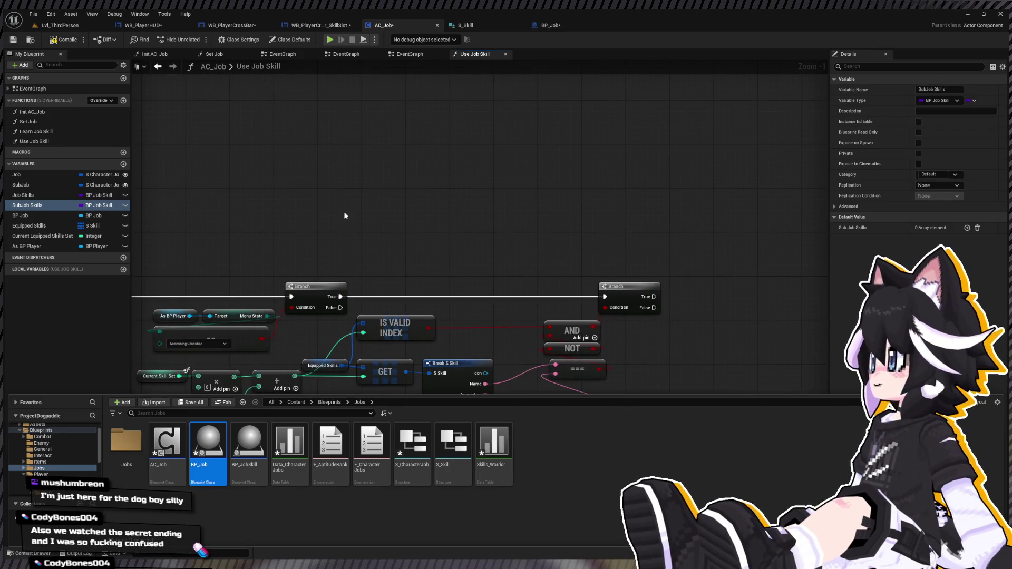
double_click(52, 115)
double_click(48, 121)
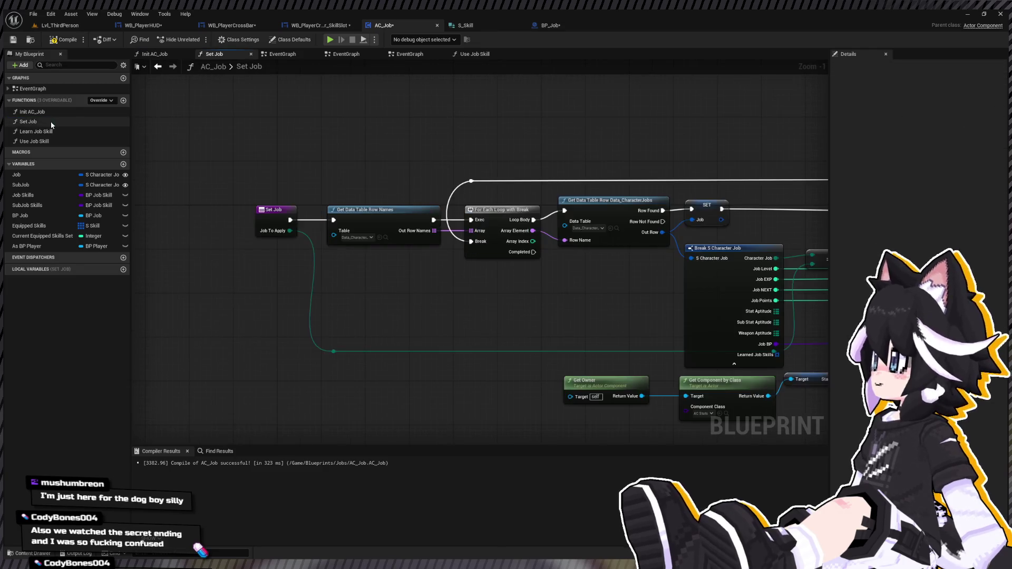
mouse_move(580, 243)
mouse_down()
mouse_move(210, 288)
mouse_move(284, 285)
mouse_move(350, 313)
mouse_up()
drag(764, 296, 238, 281)
drag(453, 243, 381, 238)
drag(515, 250, 372, 248)
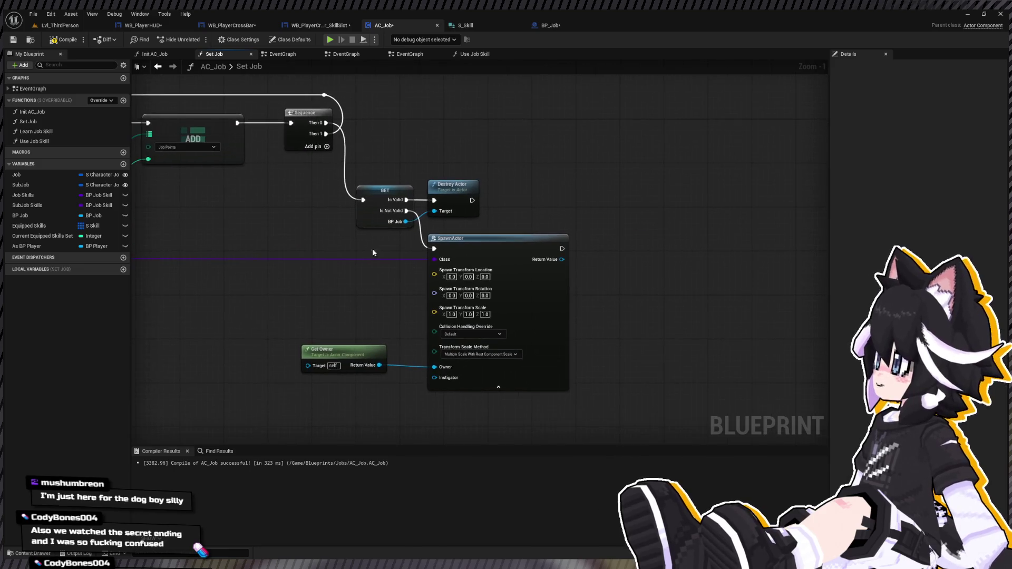
click(564, 262)
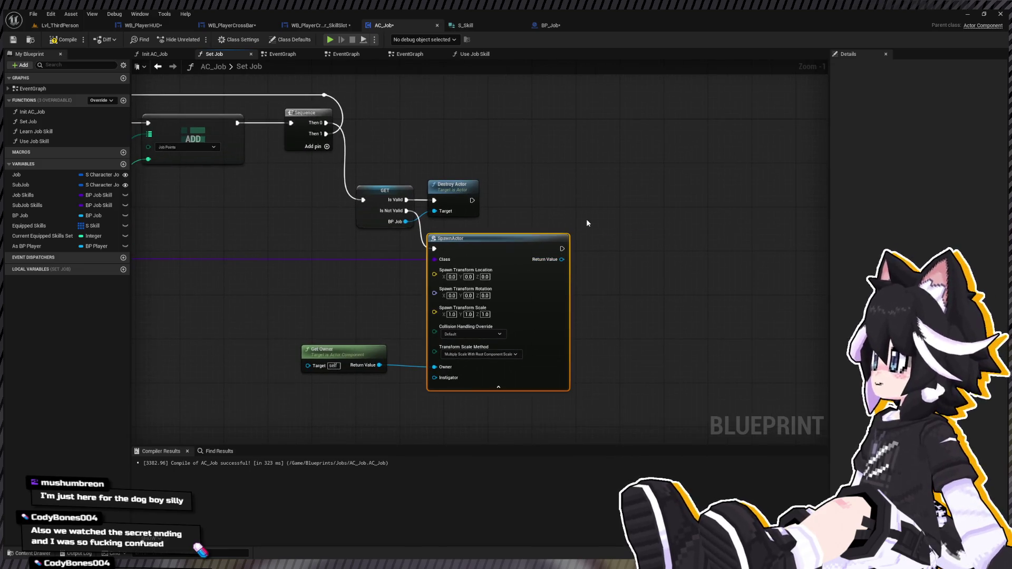
click(24, 195)
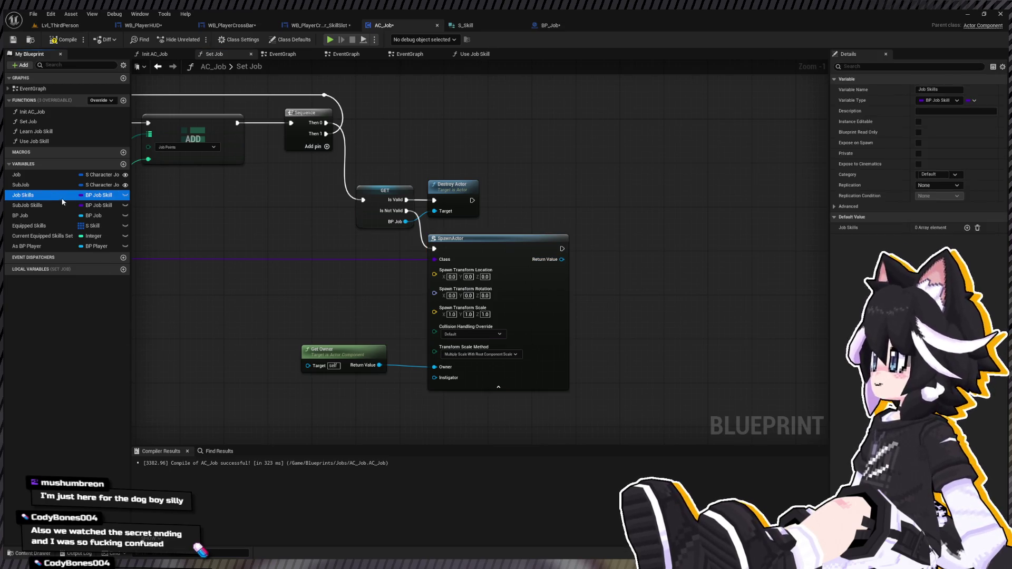
Undo the Job Skills type change and rename the variable to 'Job Skill Container'
mouse_move(334, 260)
mouse_down()
mouse_move(436, 271)
mouse_move(467, 247)
mouse_up()
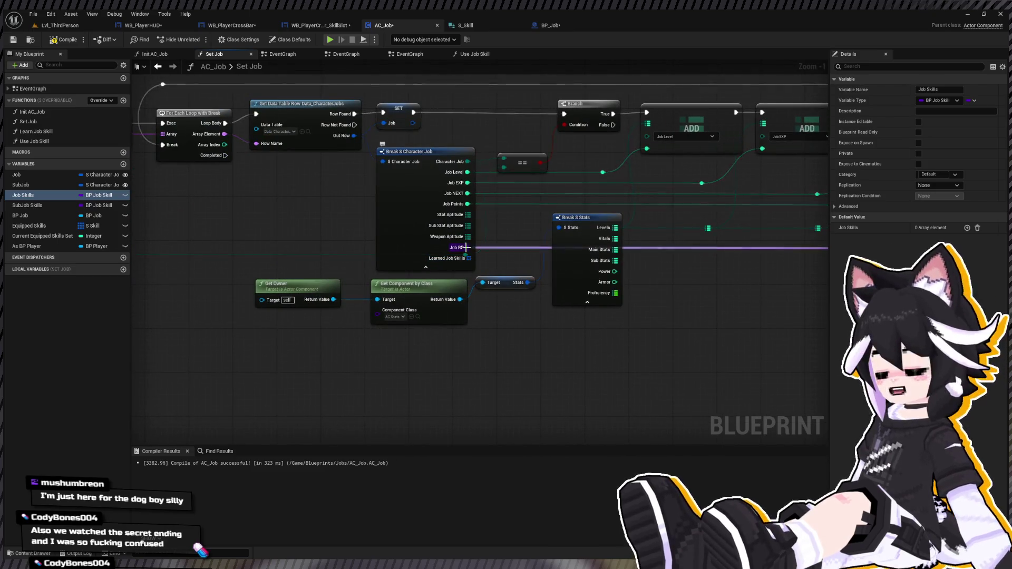
mouse_move(551, 195)
mouse_down()
mouse_move(508, 203)
mouse_move(105, 191)
mouse_up()
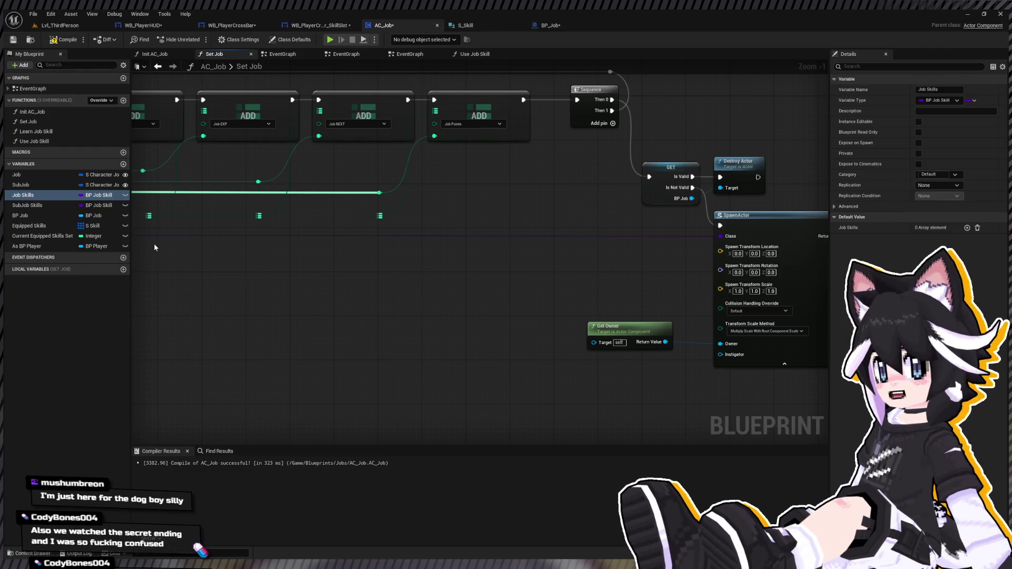
key(ctrl+z)
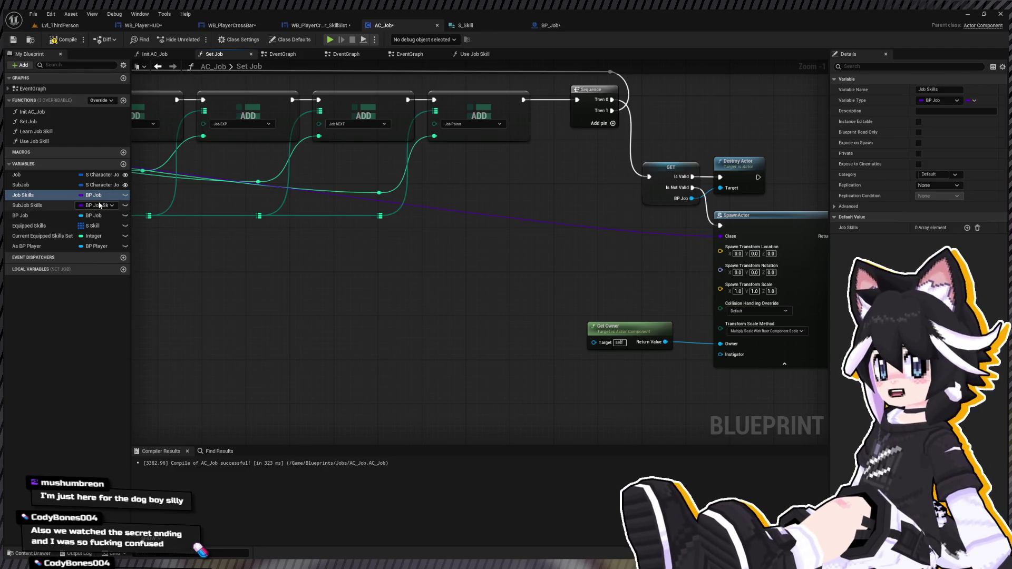
click(23, 195)
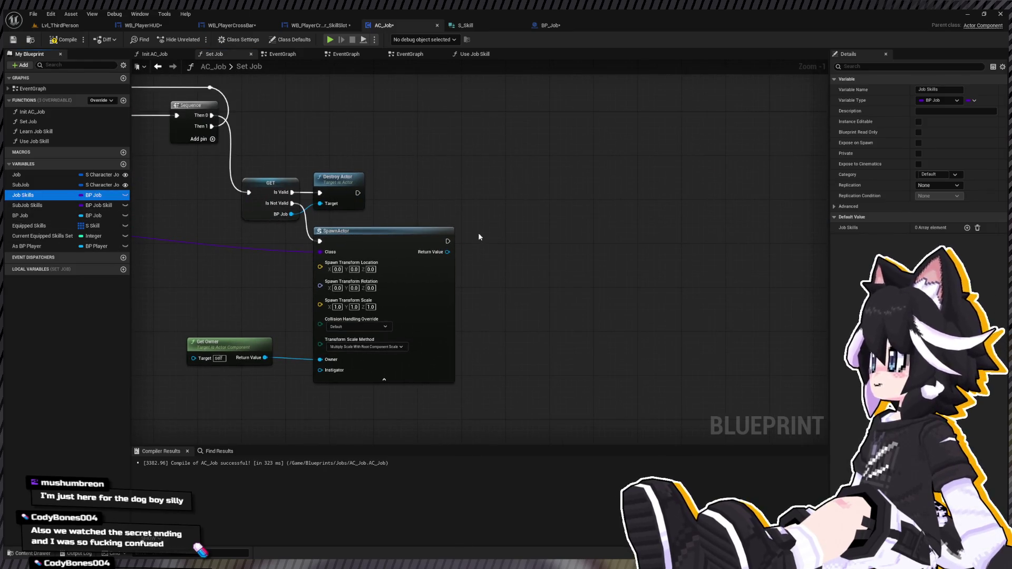
key(ctrl+v)
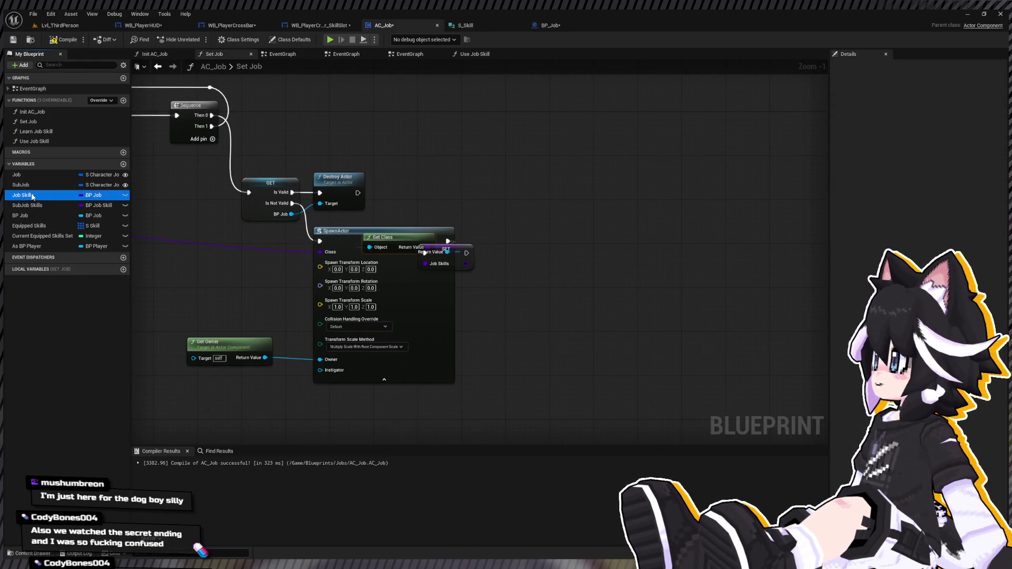
key(F2)
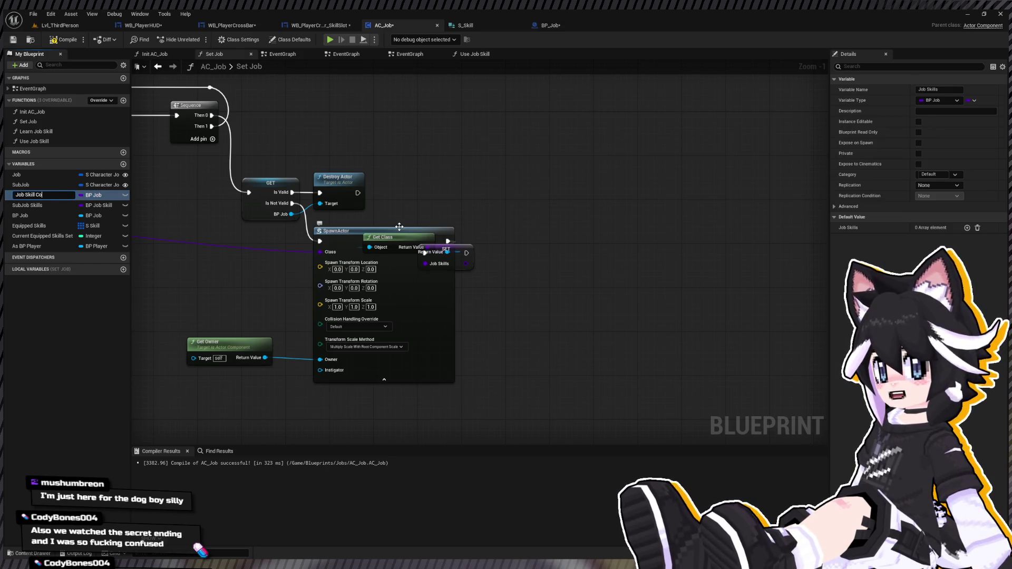
key(Return)
Replace the pasted nodes with a Job Skill Container setter storing SpawnActor's Return Value
drag(473, 254, 616, 232)
mouse_move(394, 237)
mouse_down()
mouse_move(546, 269)
mouse_move(514, 263)
mouse_up()
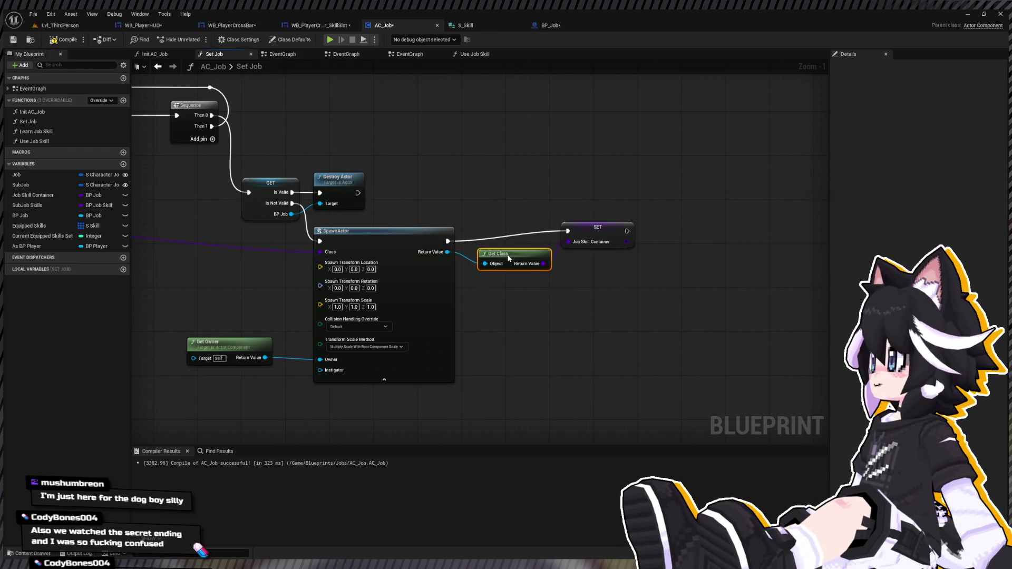
drag(597, 227, 592, 238)
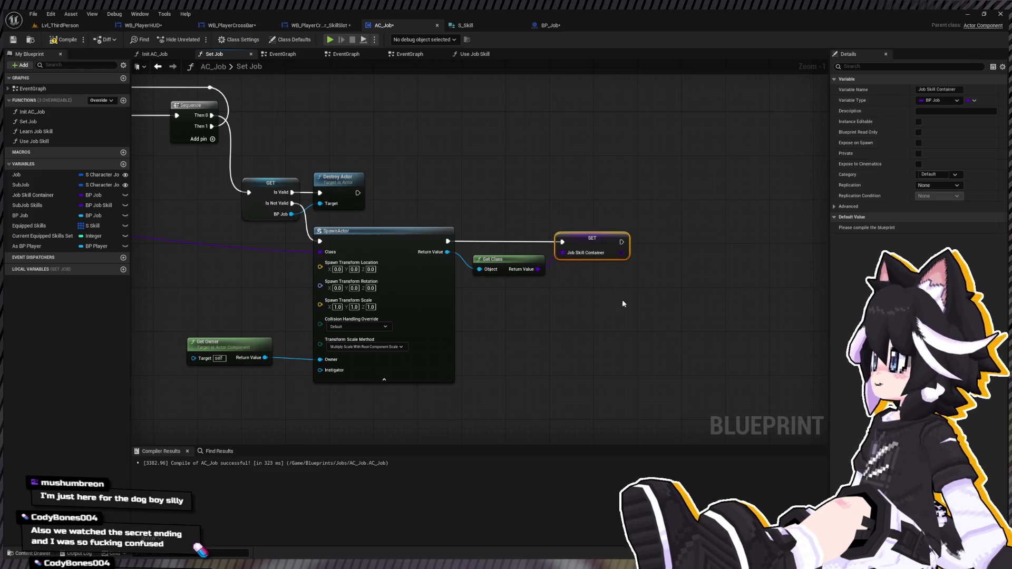
key(Delete)
click(506, 260)
key(Delete)
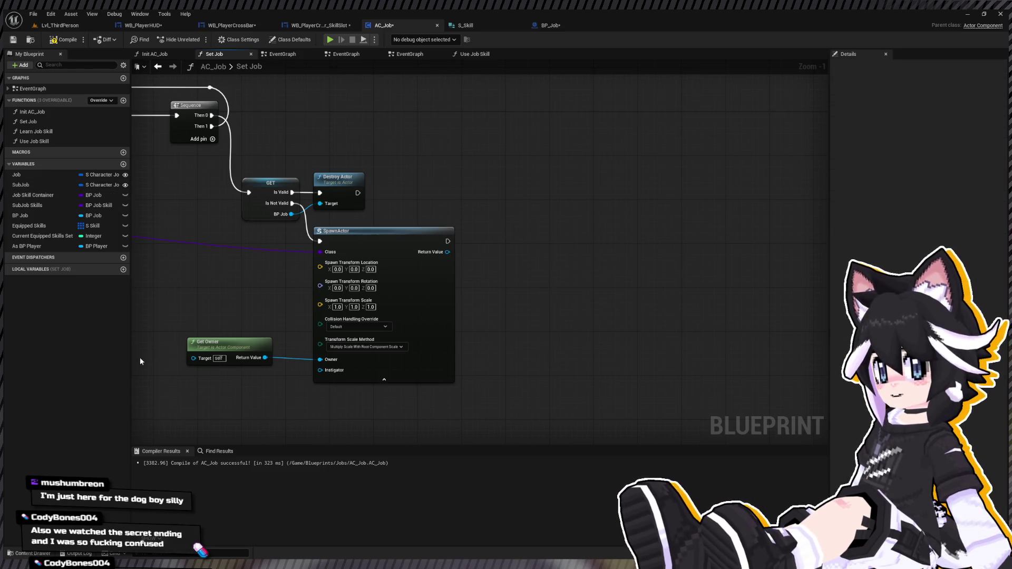
mouse_move(31, 195)
mouse_down()
mouse_move(263, 237)
mouse_move(450, 254)
mouse_up()
click(513, 255)
drag(514, 256, 492, 239)
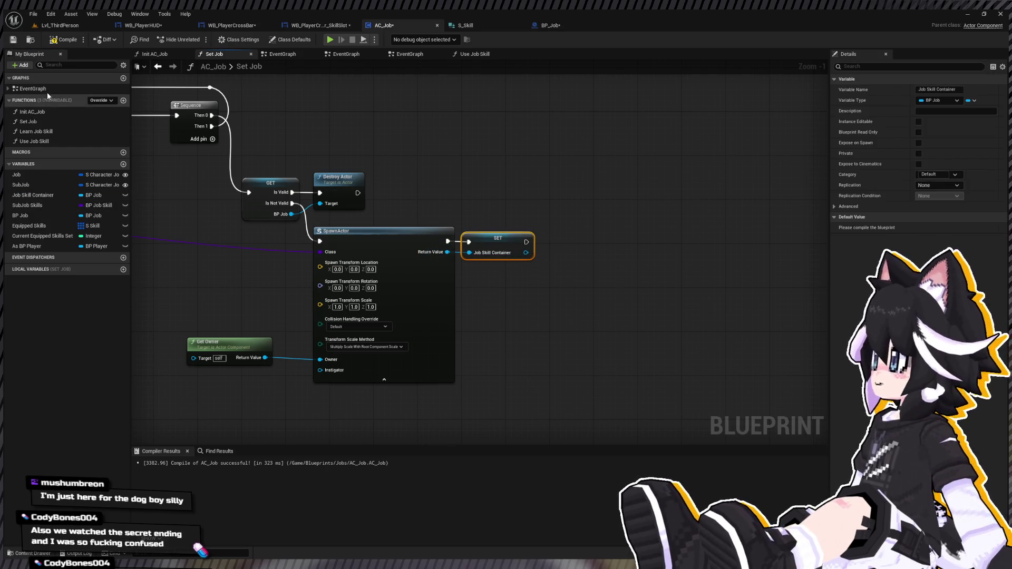
double_click(35, 131)
click(39, 141)
In Use Job Skill, move the entry, Branch and menu-state nodes further left
double_click(39, 141)
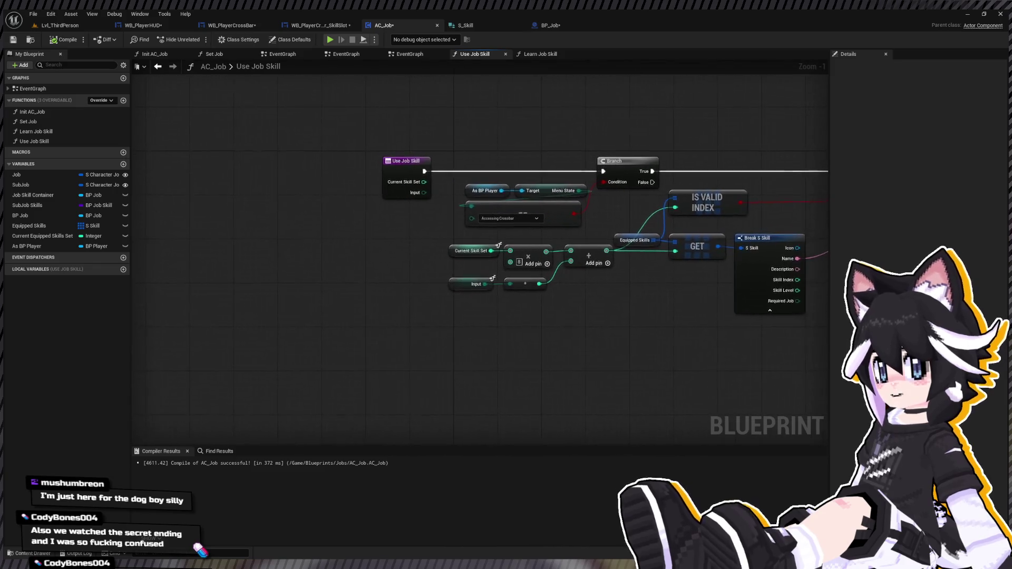
drag(799, 260, 533, 310)
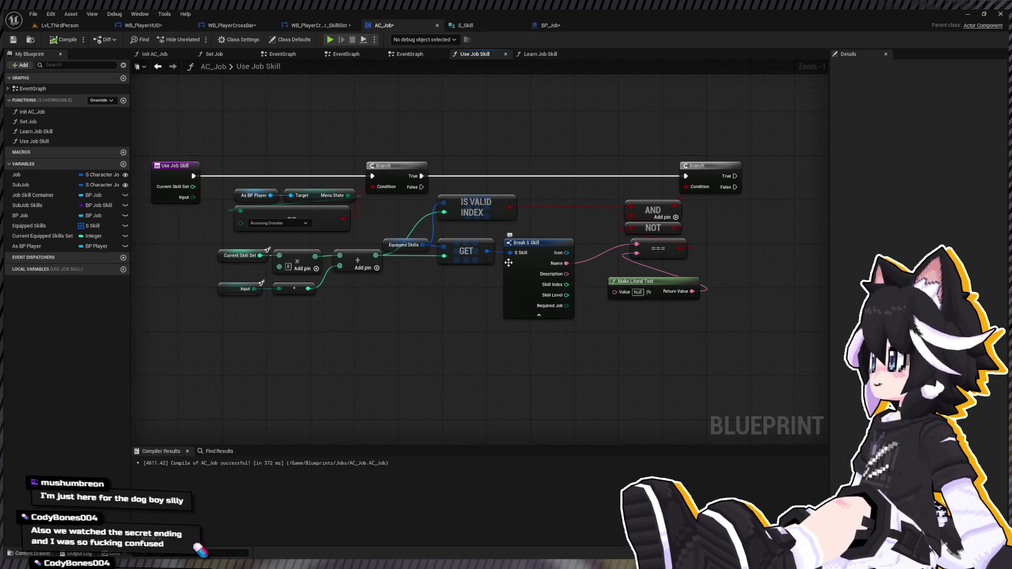
drag(426, 189, 240, 196)
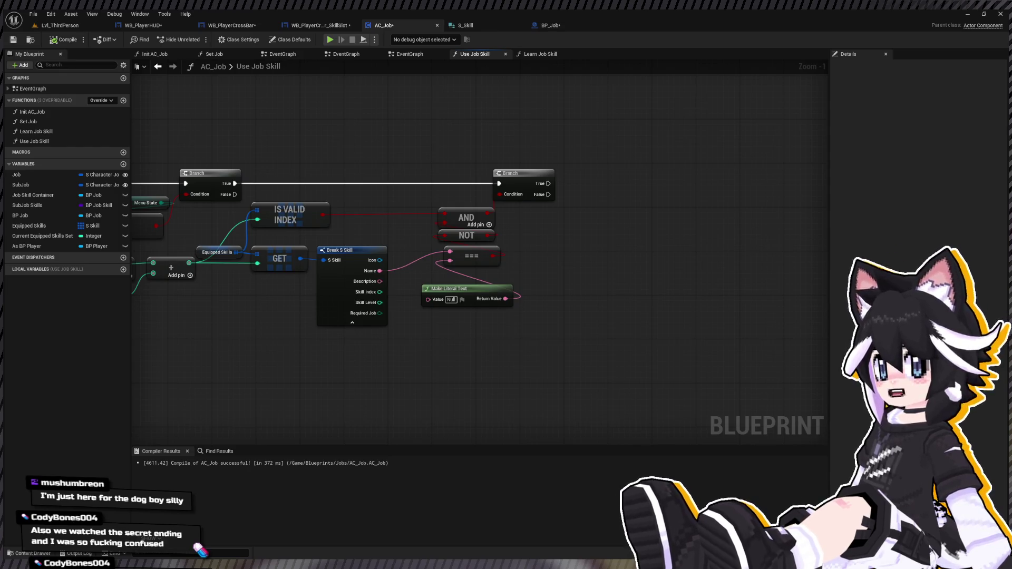
mouse_move(270, 240)
mouse_down()
mouse_move(305, 230)
mouse_move(255, 172)
mouse_move(184, 198)
mouse_move(158, 192)
mouse_up()
click(429, 133)
drag(297, 143, 427, 138)
mouse_move(253, 202)
mouse_down()
mouse_move(368, 186)
mouse_move(418, 194)
mouse_up()
mouse_move(253, 138)
mouse_down()
mouse_move(461, 190)
mouse_move(479, 206)
mouse_up()
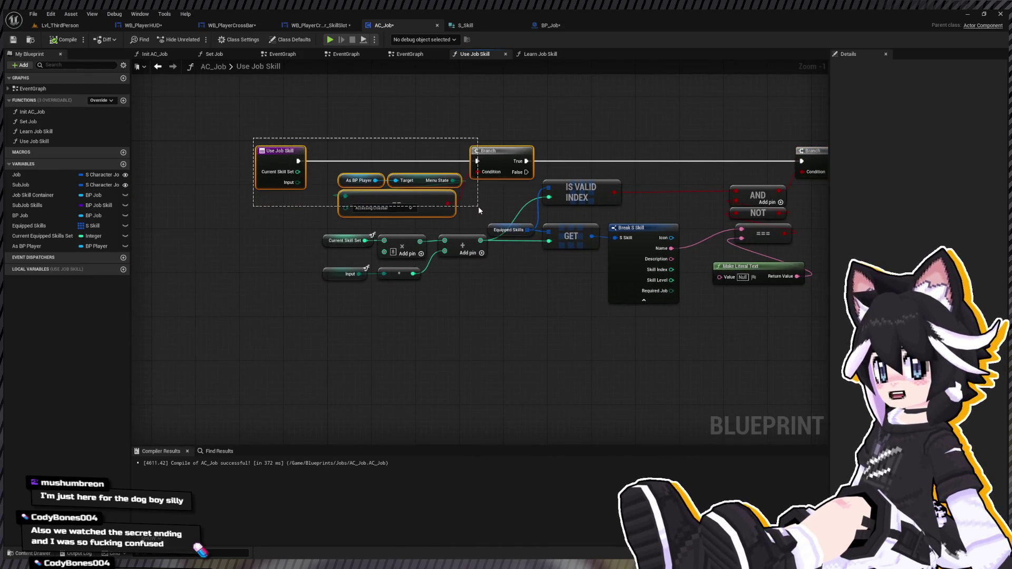
drag(499, 153, 212, 153)
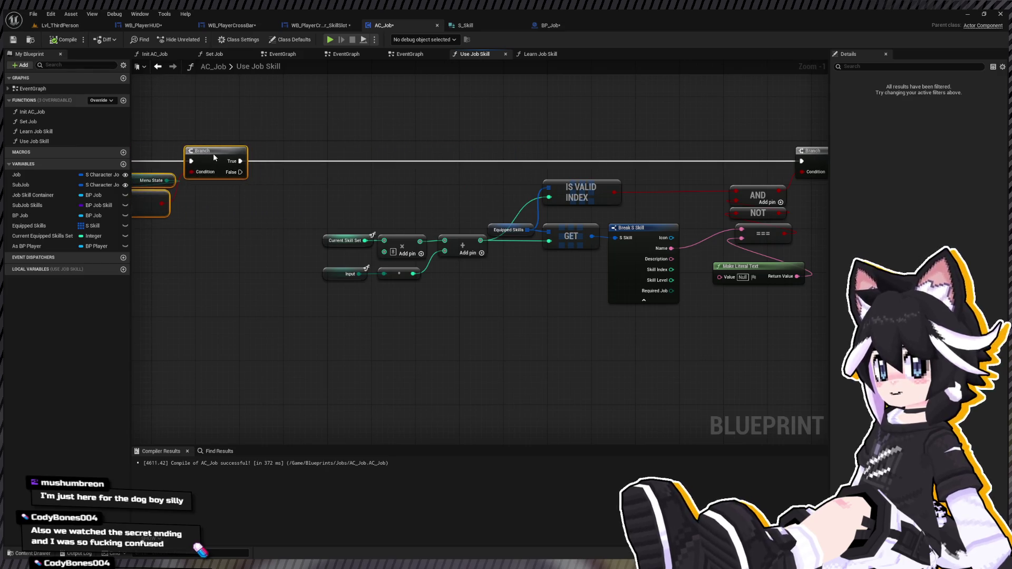
Review the AND, NOT, ==, IS VALID INDEX and Break S Skill lookup nodes
mouse_move(376, 164)
mouse_down()
mouse_move(447, 174)
mouse_move(188, 172)
mouse_move(281, 186)
mouse_up()
drag(490, 158, 283, 121)
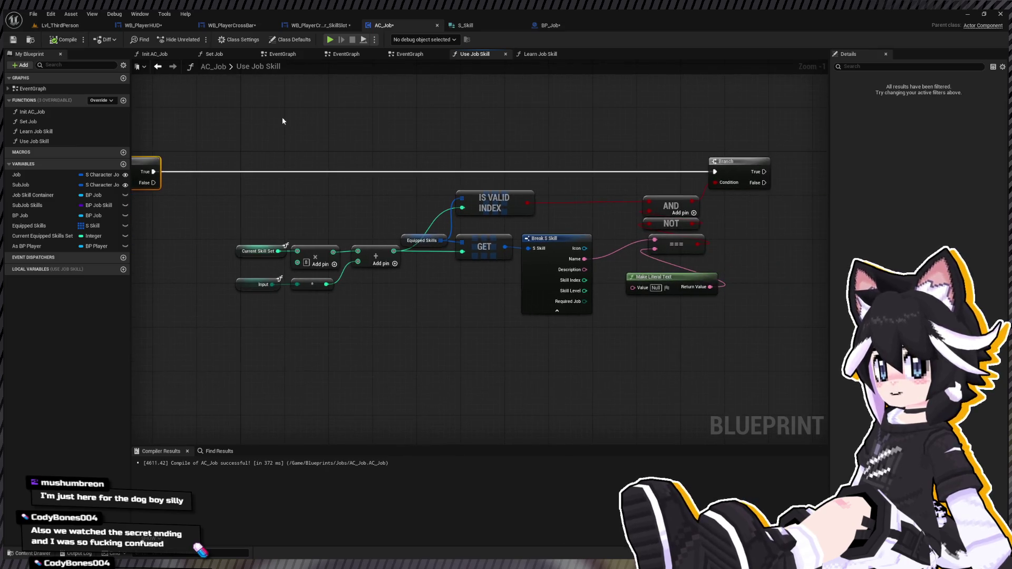
mouse_move(232, 166)
mouse_down()
mouse_move(523, 315)
mouse_move(630, 323)
mouse_move(368, 296)
mouse_move(492, 292)
mouse_move(669, 336)
mouse_move(757, 327)
mouse_move(715, 339)
mouse_move(729, 317)
mouse_move(767, 342)
mouse_up()
scroll(678, 346, down, 2)
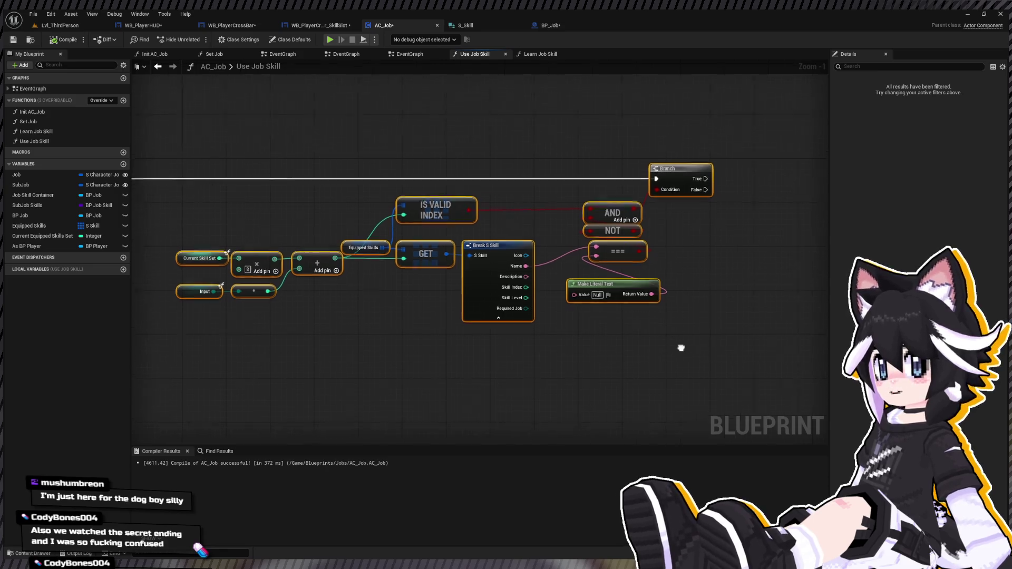
click(419, 316)
scroll(406, 255, up, 3)
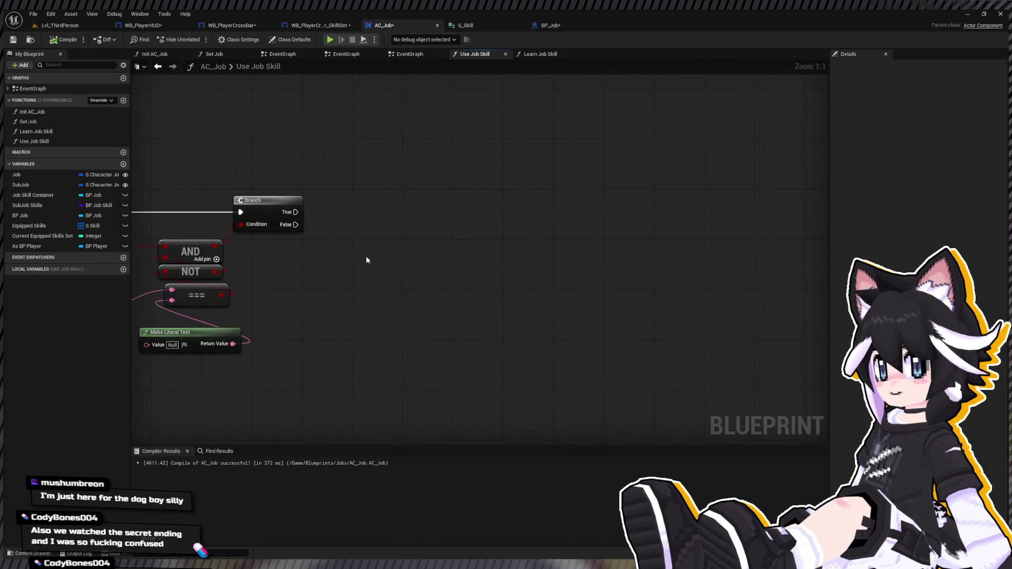
mouse_move(370, 255)
mouse_down()
mouse_move(635, 258)
mouse_move(361, 296)
mouse_up()
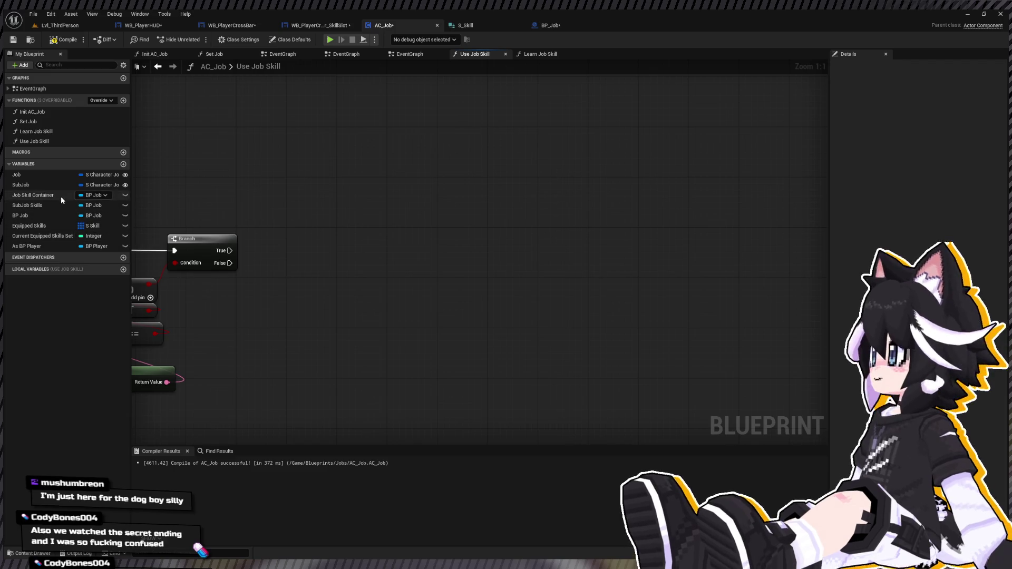
Rename the SubJob Skills variable to 'Subjob Controller'
click(38, 205)
click(46, 204)
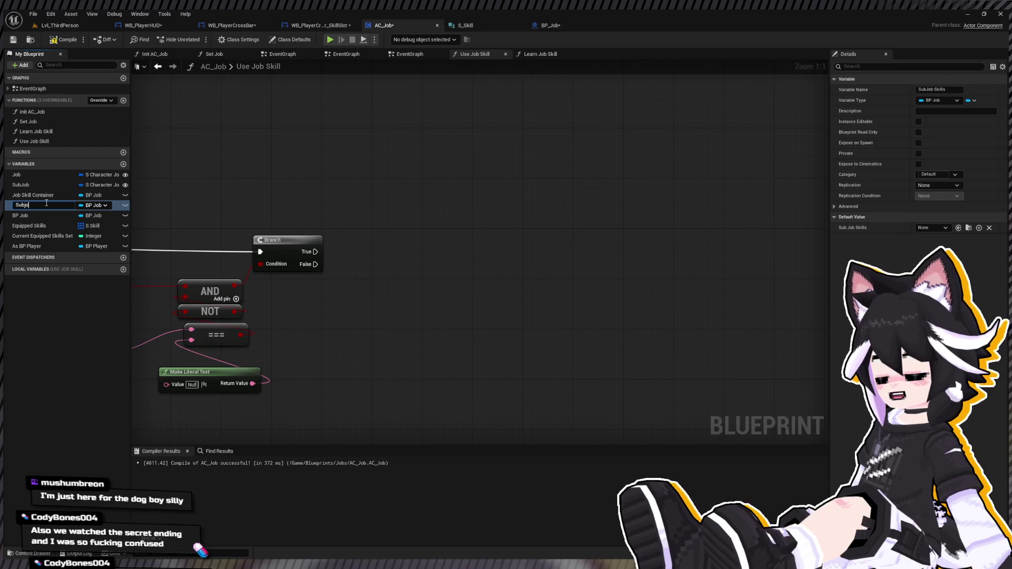
text(Conta)
key(BackSpace)
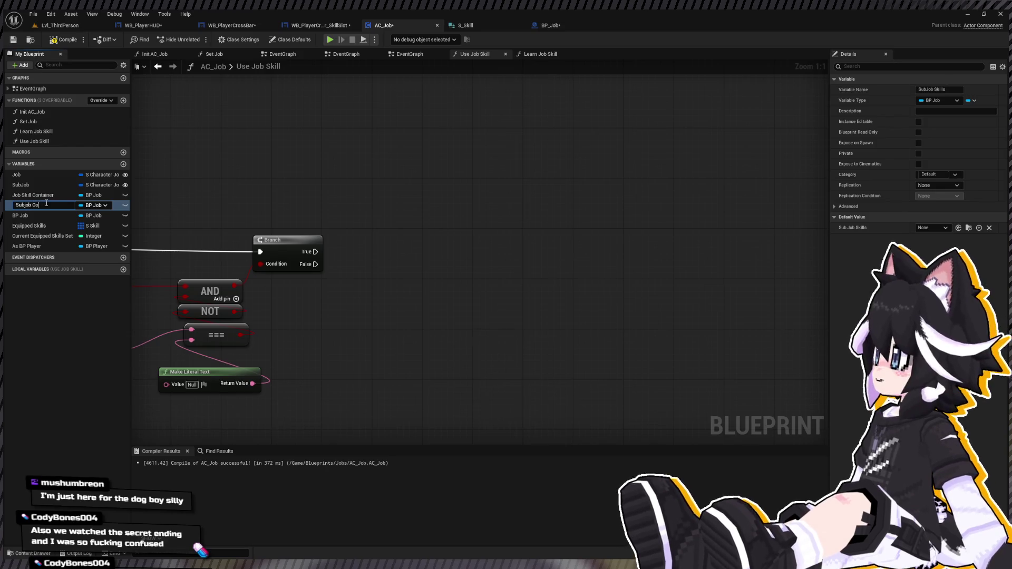
text(roller)
key(Return)
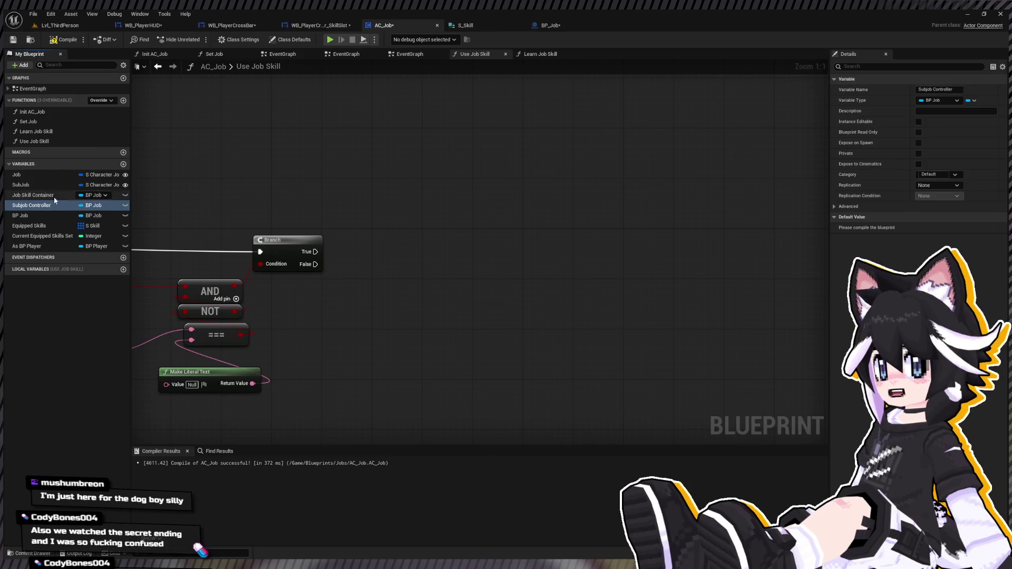
Rename the Job Skill Container variable to 'Job Controller'
click(43, 195)
double_click(30, 195)
key(shift+End)
text(Controller)
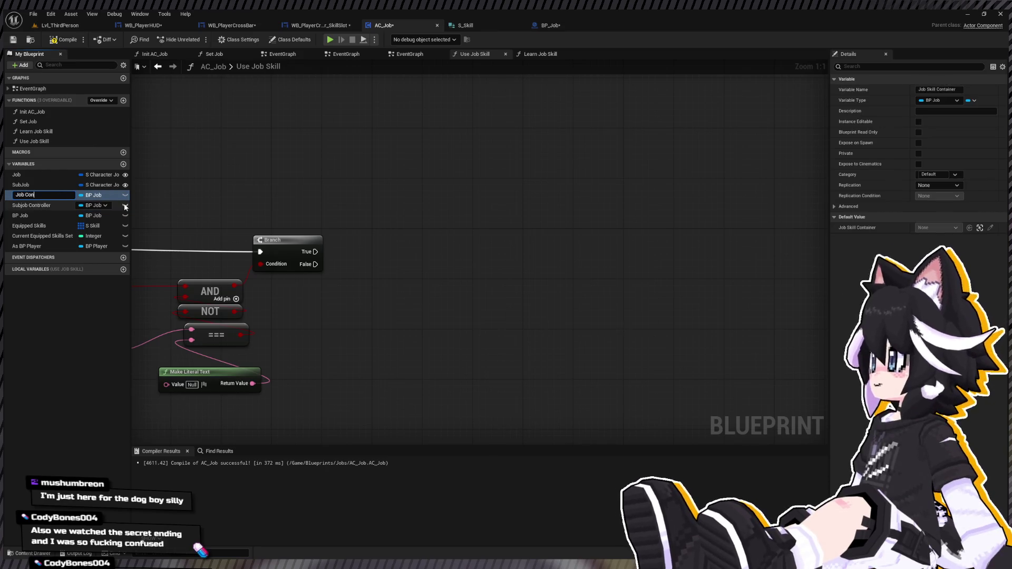
key(Return)
drag(318, 230, 579, 219)
scroll(578, 219, down, 2)
scroll(524, 191, up, 1)
mouse_move(530, 194)
mouse_down()
mouse_move(464, 226)
mouse_move(411, 232)
mouse_up()
click(45, 175)
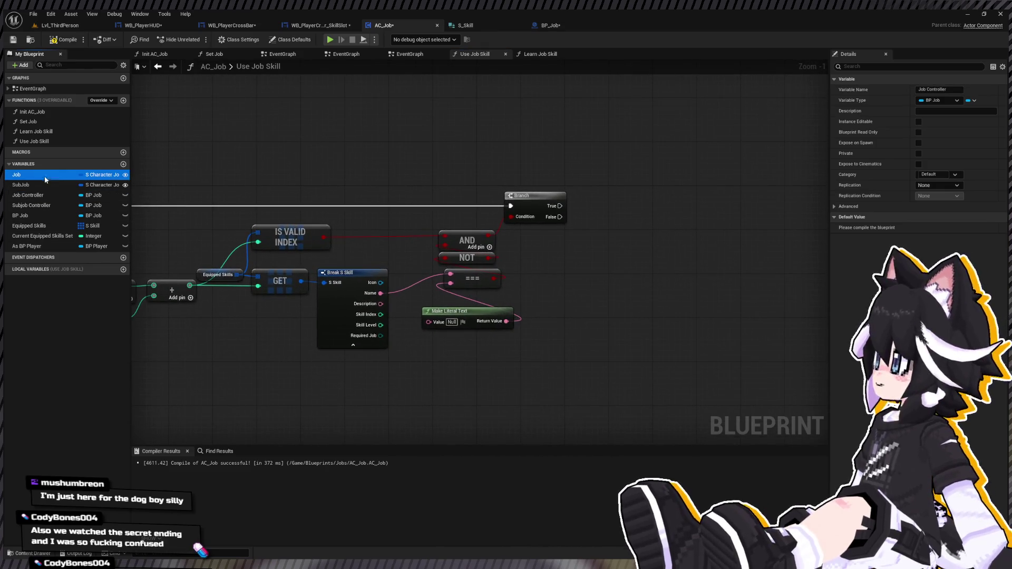
Add Break S Character Job nodes exposing Character Job for both the Job and Sub Job variables
drag(44, 175, 514, 407)
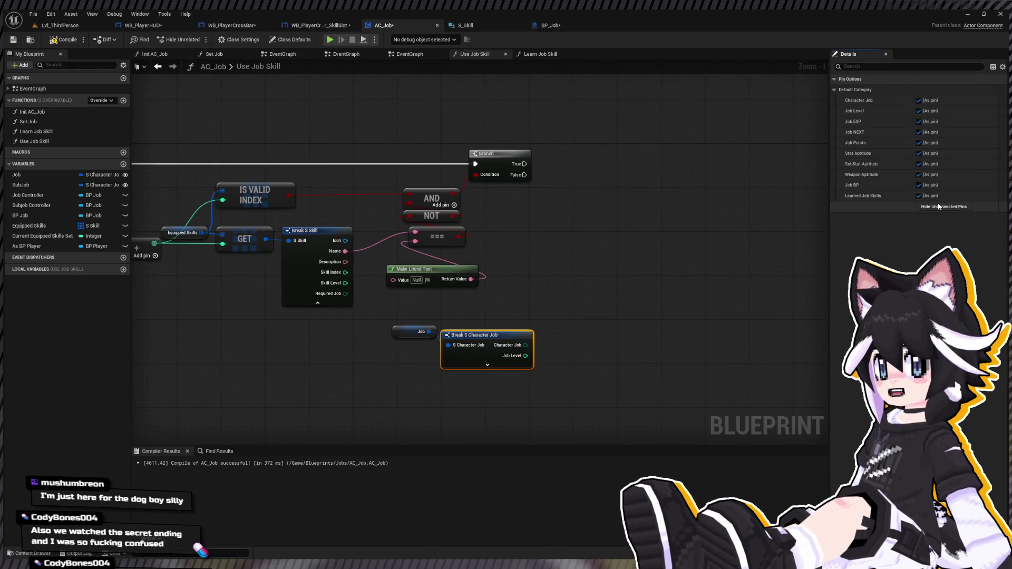
click(944, 206)
click(919, 100)
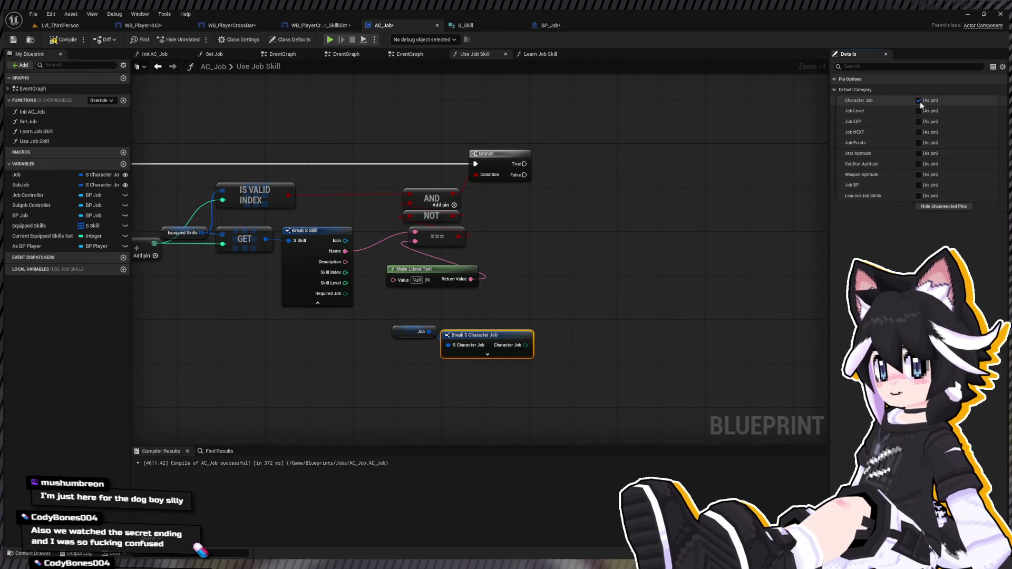
drag(372, 337, 555, 314)
click(487, 340)
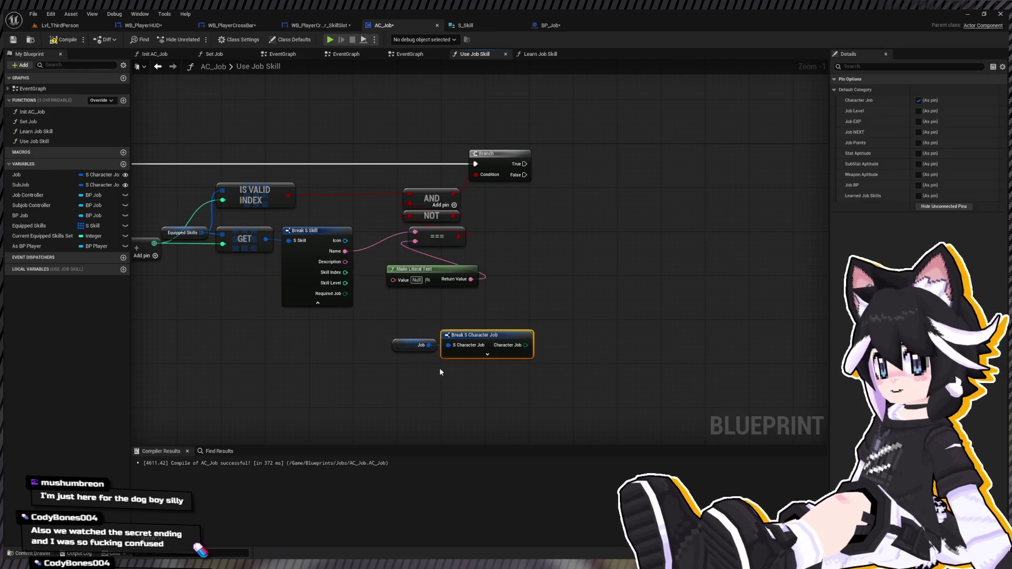
key(ctrl+c)
key(ctrl+v)
click(32, 187)
mouse_move(33, 187)
mouse_down()
mouse_move(459, 378)
mouse_move(512, 381)
mouse_move(480, 376)
mouse_up()
click(508, 377)
Create an == node comparing the skill's Required Job with the Job's Character Job
scroll(527, 337, down, 3)
scroll(576, 305, up, 2)
mouse_move(334, 235)
mouse_down()
mouse_move(466, 228)
mouse_move(270, 215)
mouse_up()
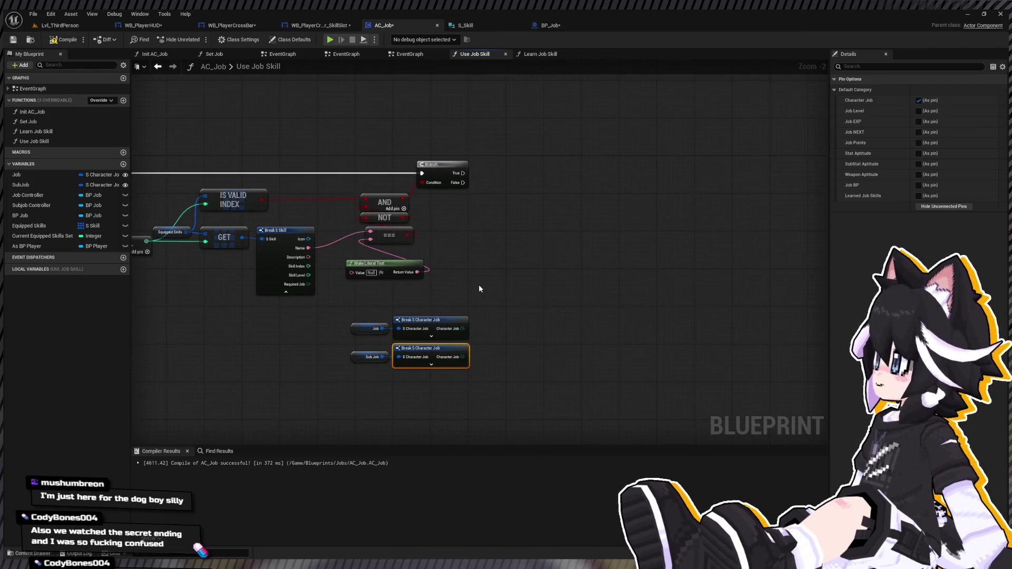
scroll(472, 288, up, 1)
drag(256, 301, 507, 309)
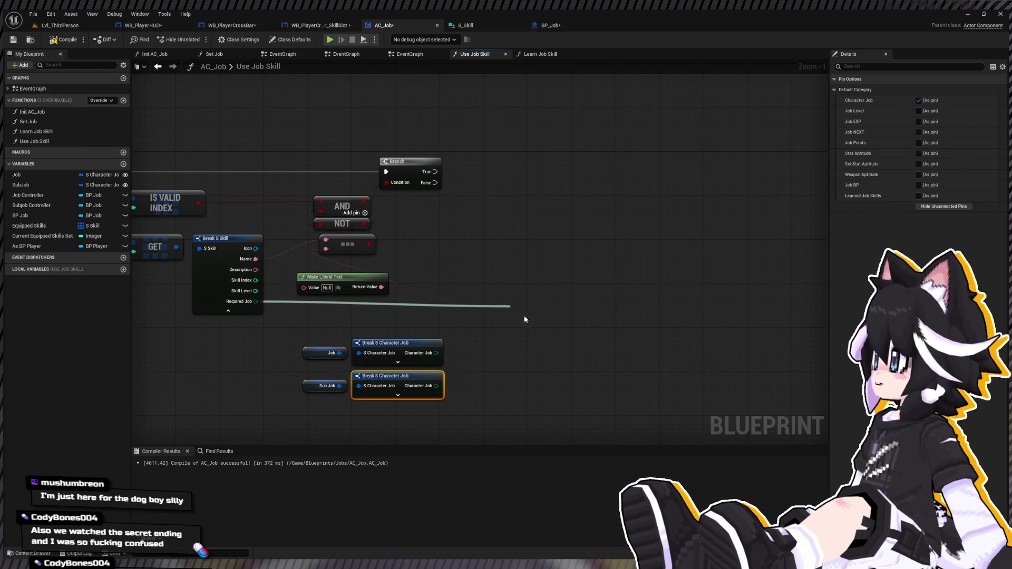
click(530, 357)
mouse_move(436, 353)
mouse_down()
mouse_move(575, 261)
mouse_move(592, 319)
mouse_move(578, 326)
mouse_up()
Add Branch nodes, duplicate the comparison for the Sub Job, and chain the true paths
key(ctrl+w)
click(512, 296)
key(ctrl+w)
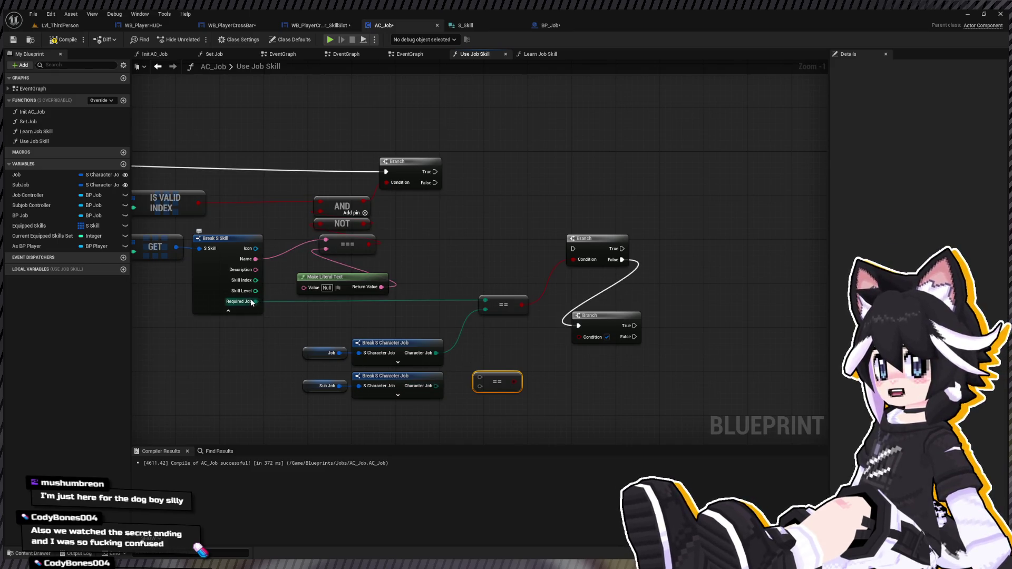
mouse_move(256, 301)
mouse_down()
mouse_move(499, 404)
mouse_move(480, 378)
mouse_move(479, 389)
mouse_move(578, 329)
mouse_move(601, 339)
mouse_move(600, 365)
mouse_up()
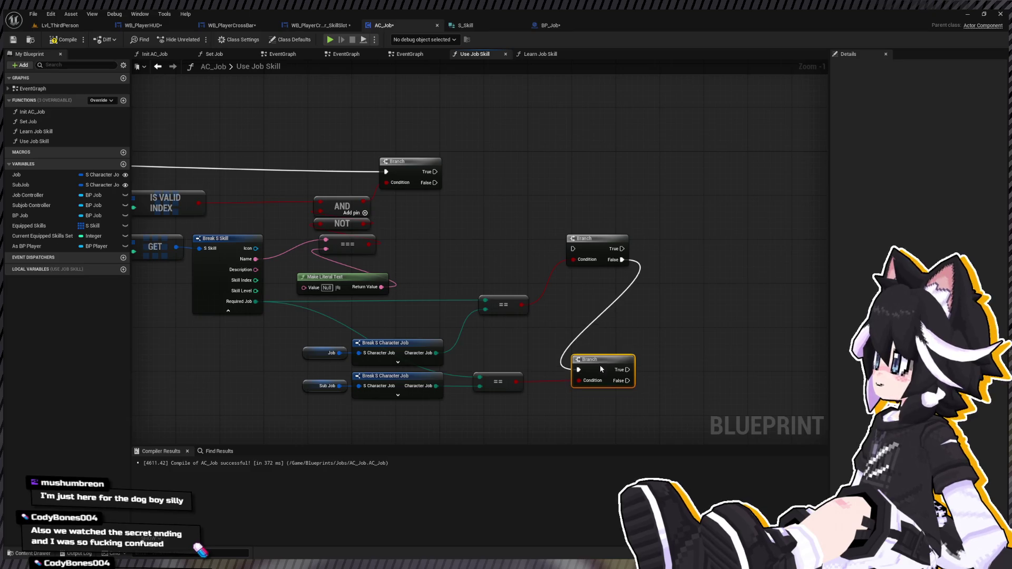
drag(414, 212, 386, 230)
mouse_move(405, 187)
mouse_down()
mouse_move(553, 220)
mouse_move(545, 266)
mouse_move(567, 254)
mouse_move(450, 281)
mouse_up()
scroll(557, 194, down, 2)
mouse_move(562, 268)
mouse_down()
mouse_move(511, 248)
mouse_move(692, 237)
mouse_move(388, 254)
mouse_move(361, 189)
mouse_up()
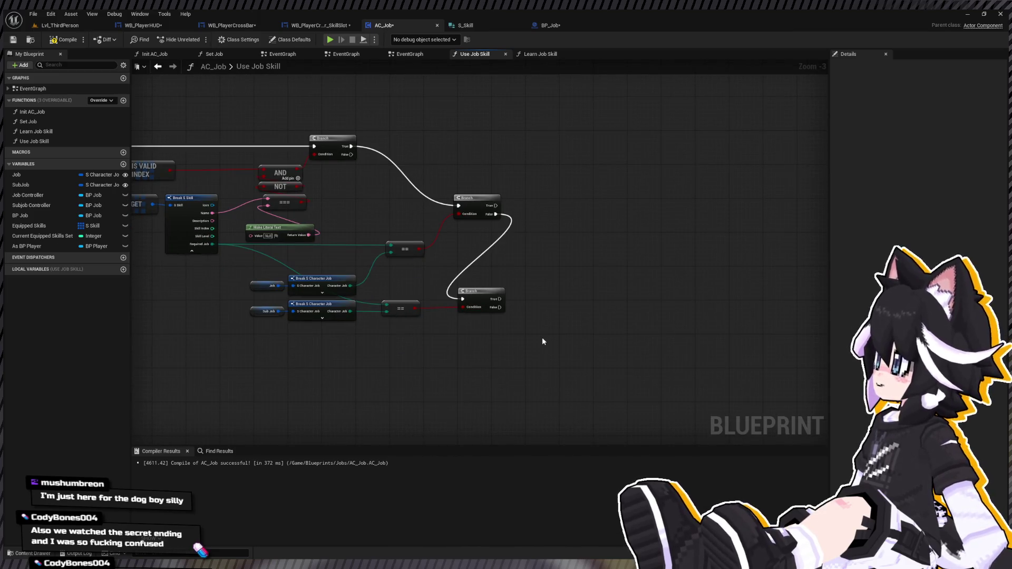
scroll(338, 291, up, 3)
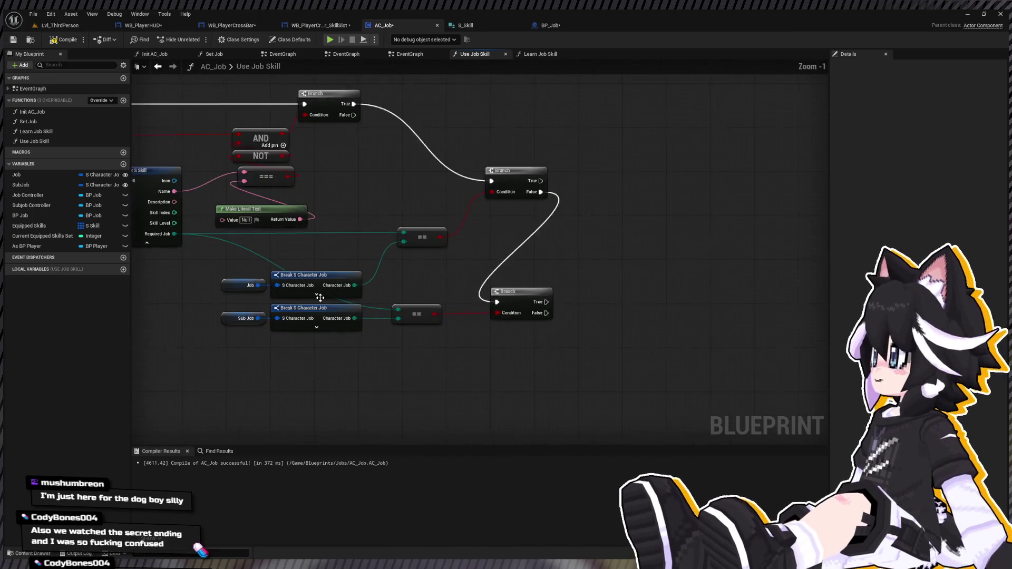
On the job-match branch, call Access Skill on Job Controller with Skill Index as Index
click(32, 196)
key(ctrl+v)
mouse_move(668, 168)
mouse_down()
mouse_move(542, 195)
mouse_move(571, 183)
mouse_move(519, 213)
mouse_up()
drag(419, 200, 577, 200)
mouse_move(496, 179)
mouse_down()
mouse_move(516, 198)
mouse_move(585, 191)
mouse_up()
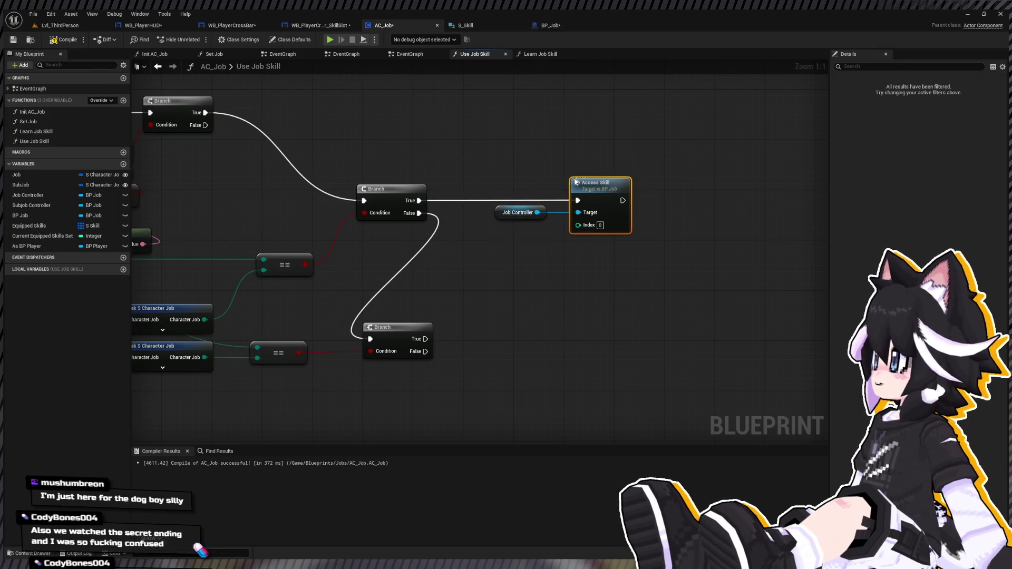
drag(467, 225, 370, 230)
mouse_move(261, 245)
mouse_down()
mouse_move(706, 230)
mouse_move(687, 230)
mouse_up()
double_click(574, 233)
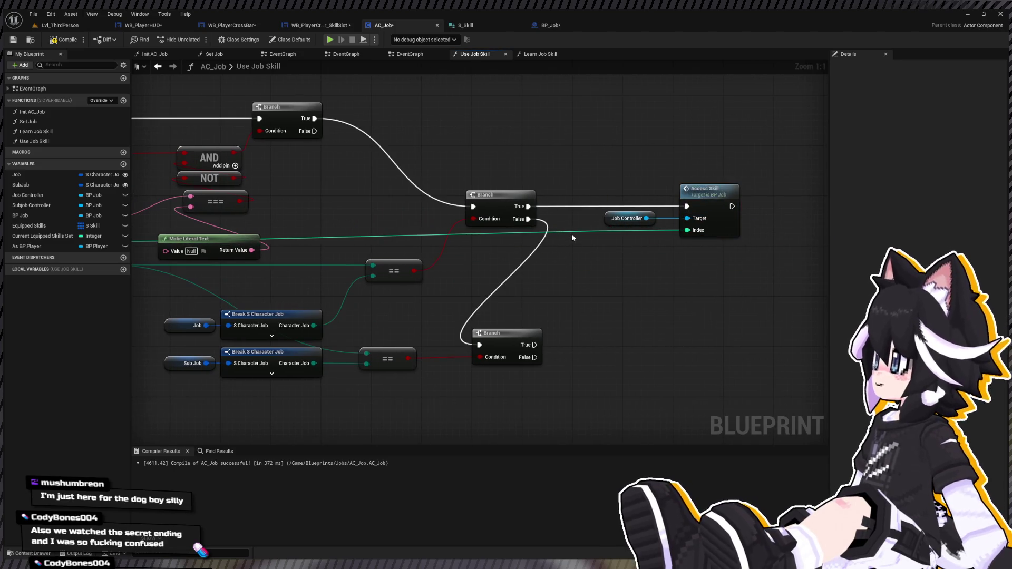
drag(574, 233, 575, 246)
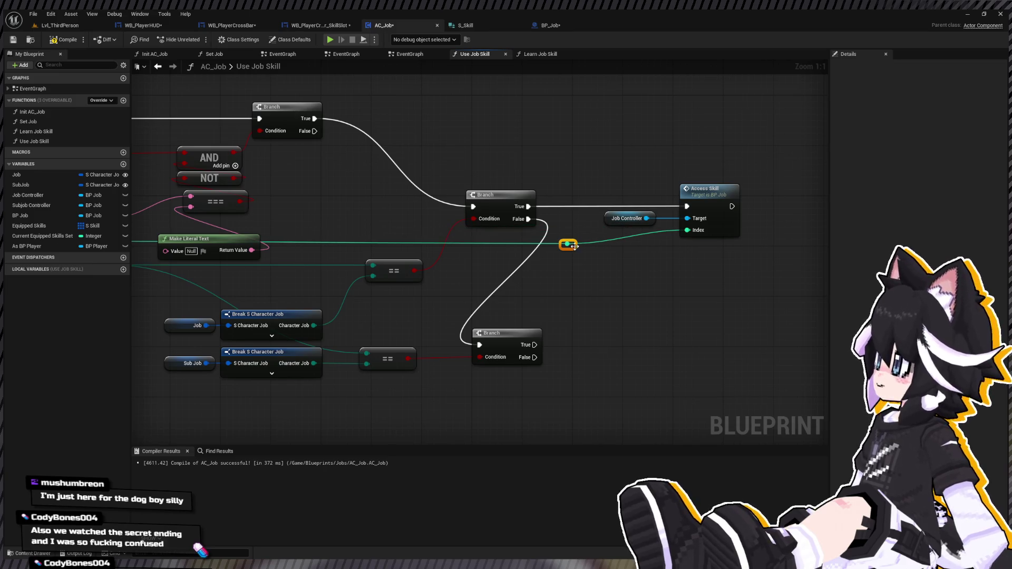
Copy the Access Skill call onto the sub-job branch and compile the blueprint
click(704, 188)
key(ctrl+c)
key(ctrl+v)
mouse_move(534, 345)
mouse_down()
mouse_move(675, 319)
mouse_move(692, 350)
mouse_move(565, 244)
mouse_move(630, 247)
mouse_move(620, 249)
mouse_up()
scroll(637, 266, down, 2)
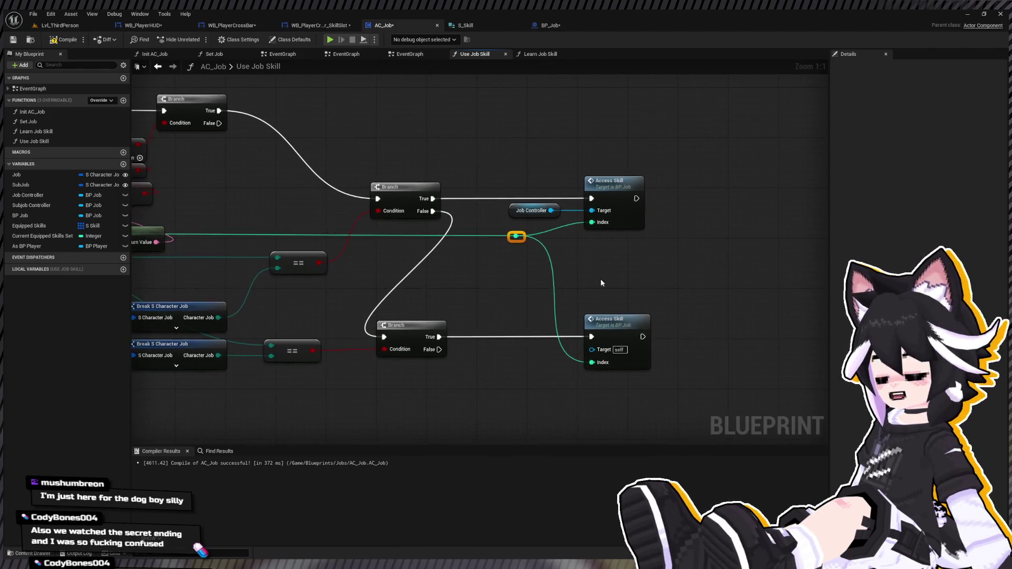
click(68, 38)
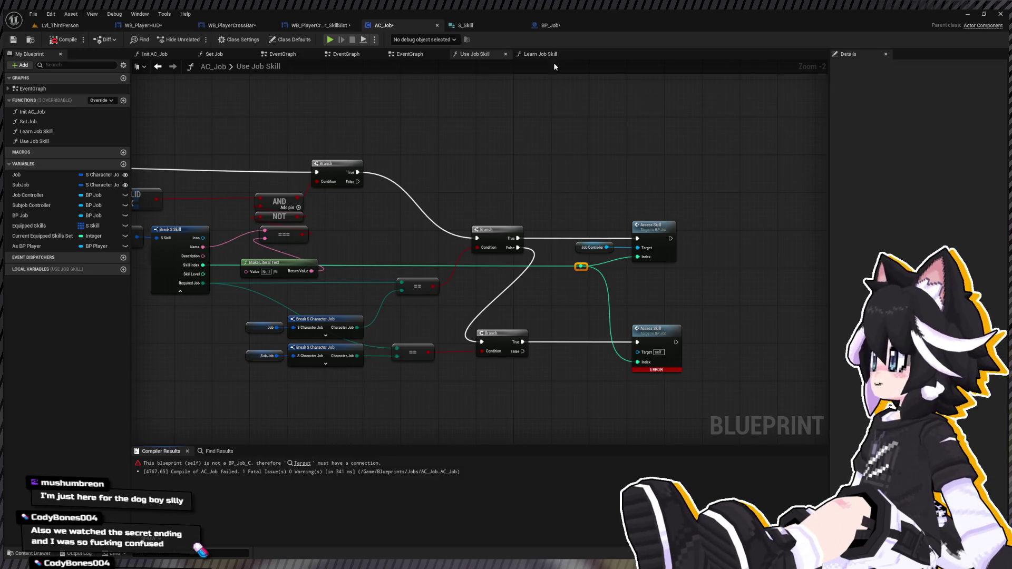
drag(567, 251, 480, 199)
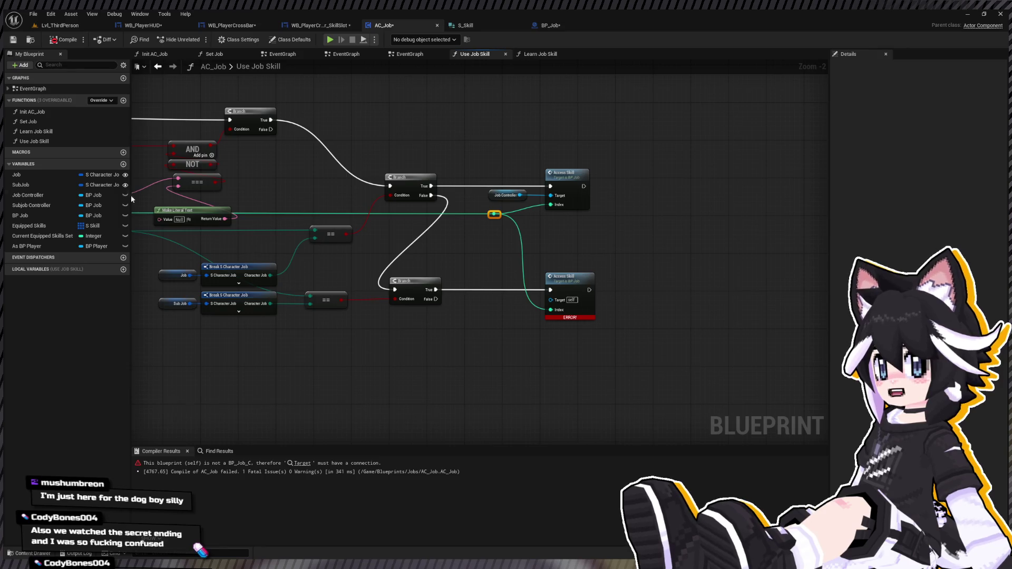
Make Subjob Controller the target of the lower Access Skill call
click(32, 205)
mouse_move(31, 205)
mouse_down()
mouse_move(585, 297)
mouse_move(551, 300)
mouse_up()
drag(477, 268, 651, 366)
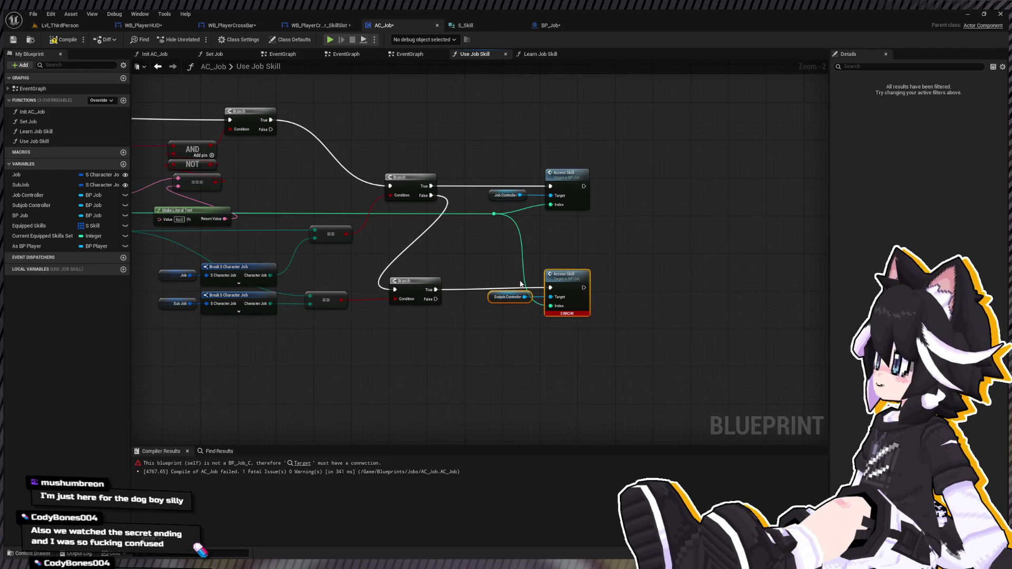
drag(552, 284, 553, 287)
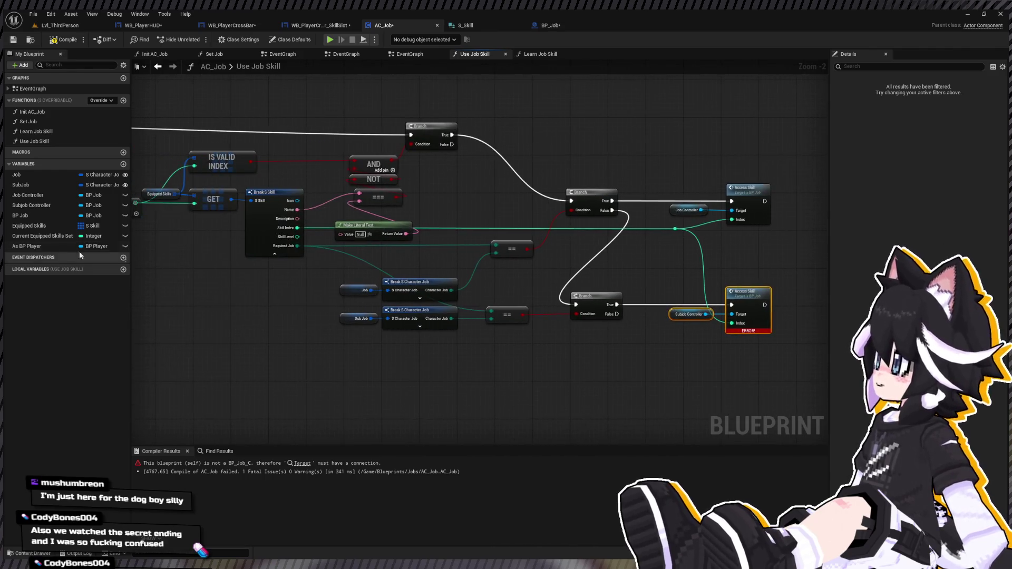
click(20, 215)
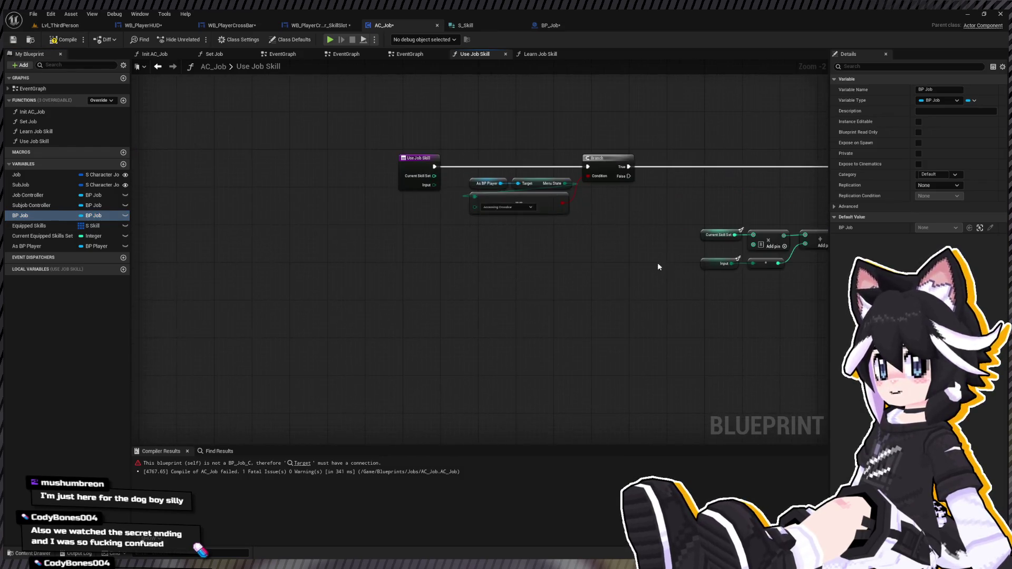
double_click(33, 88)
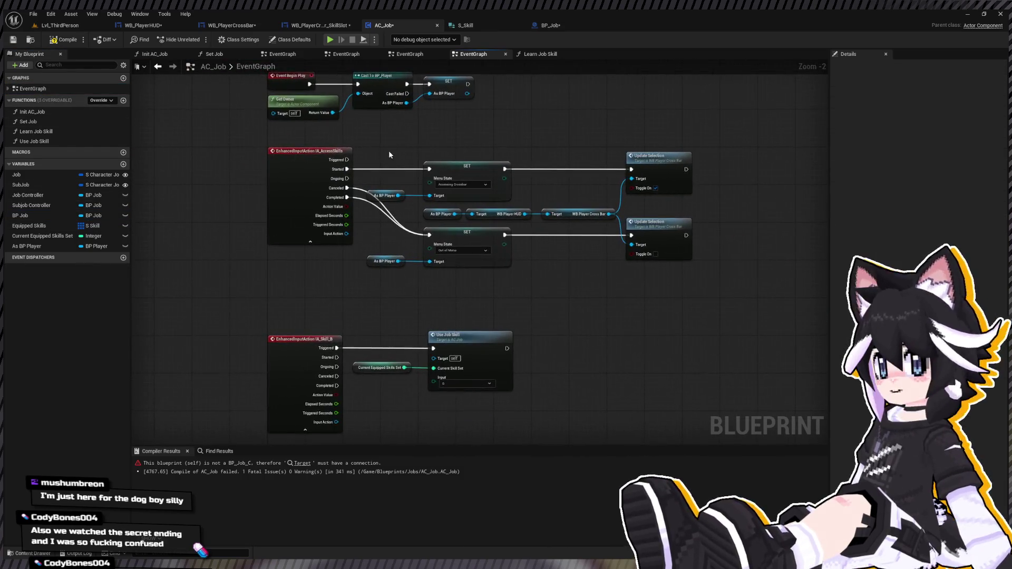
Search the blueprint for 'bp job' and jump to the Set Job function where BP Job is read
drag(367, 229, 351, 127)
mouse_move(444, 300)
mouse_down()
mouse_move(442, 198)
mouse_move(400, 443)
mouse_move(369, 501)
mouse_move(332, 227)
mouse_up()
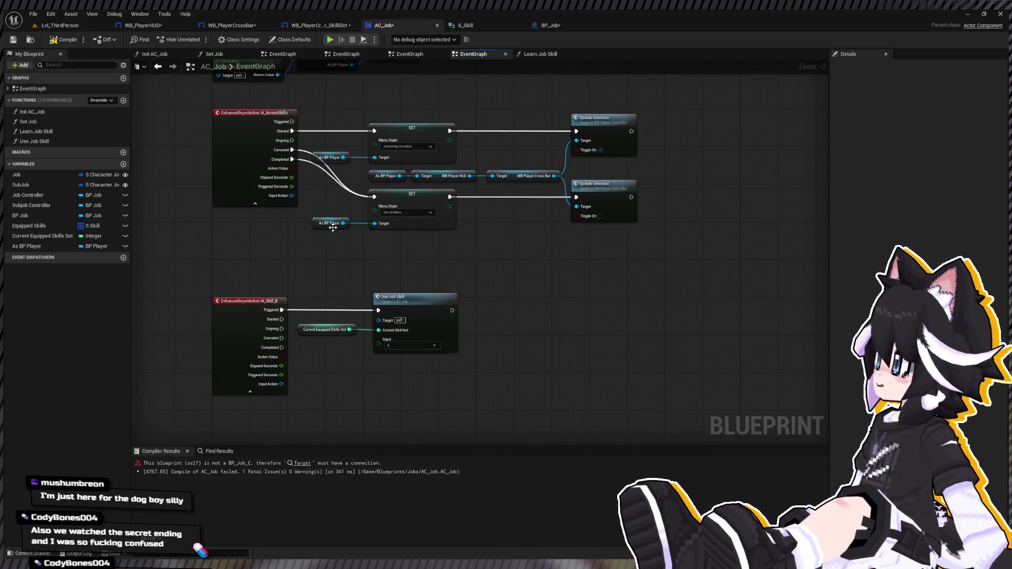
click(36, 197)
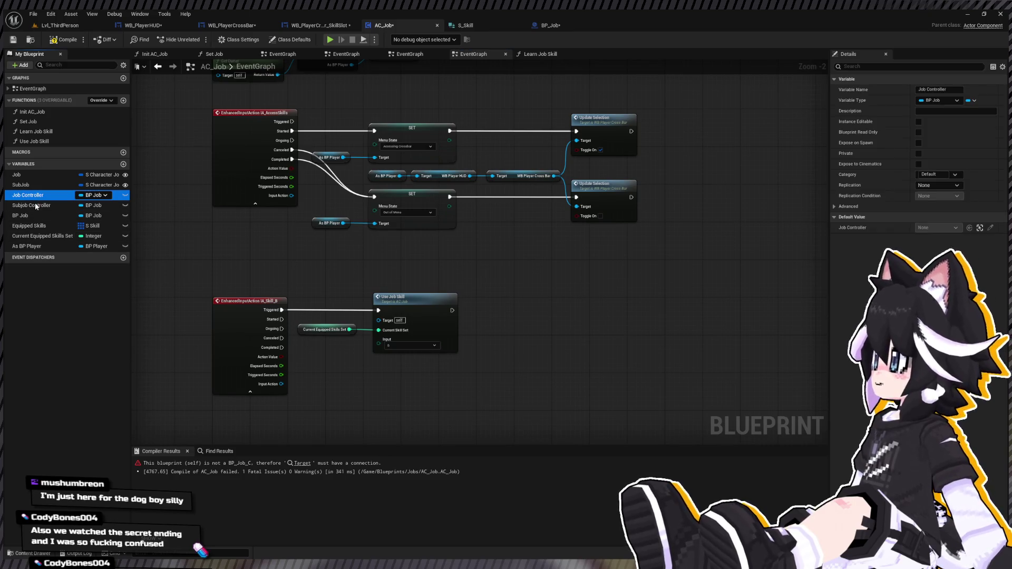
click(623, 320)
key(ctrl+f)
text(bp job)
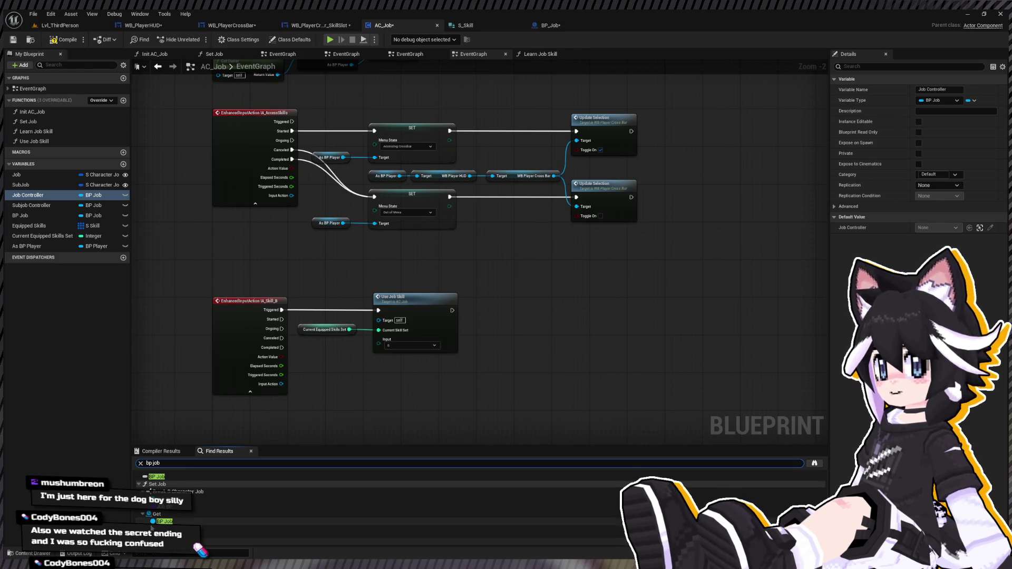
double_click(164, 522)
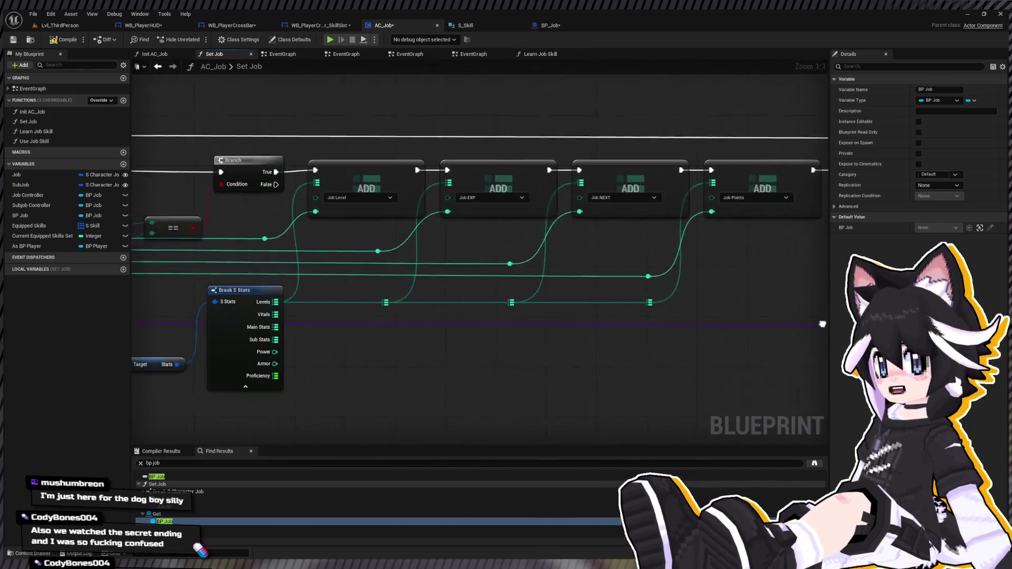
Delete the Job Controller SET node and the Job Controller variable
scroll(667, 316, up, 3)
click(643, 287)
key(Delete)
click(29, 195)
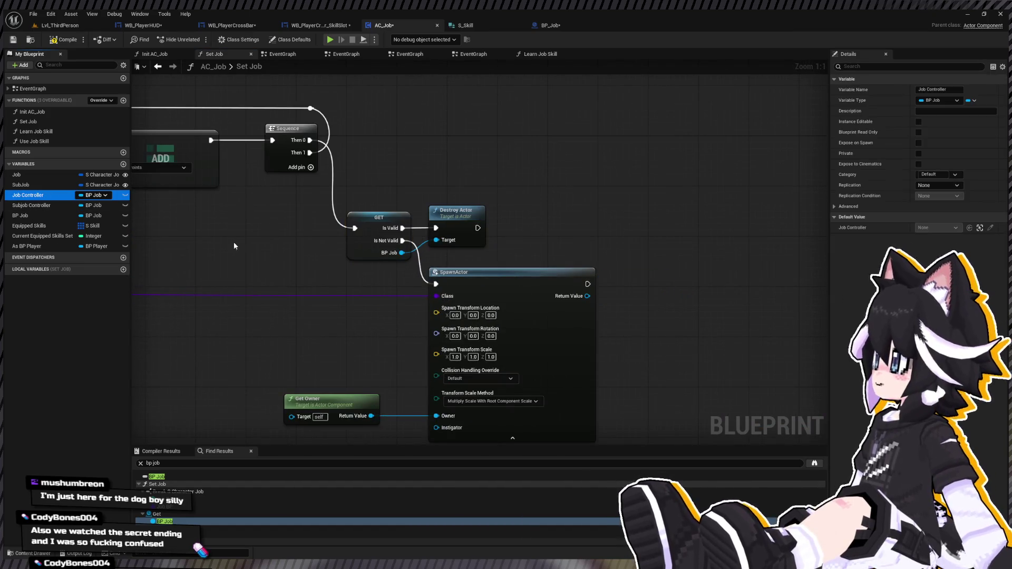
key(Delete)
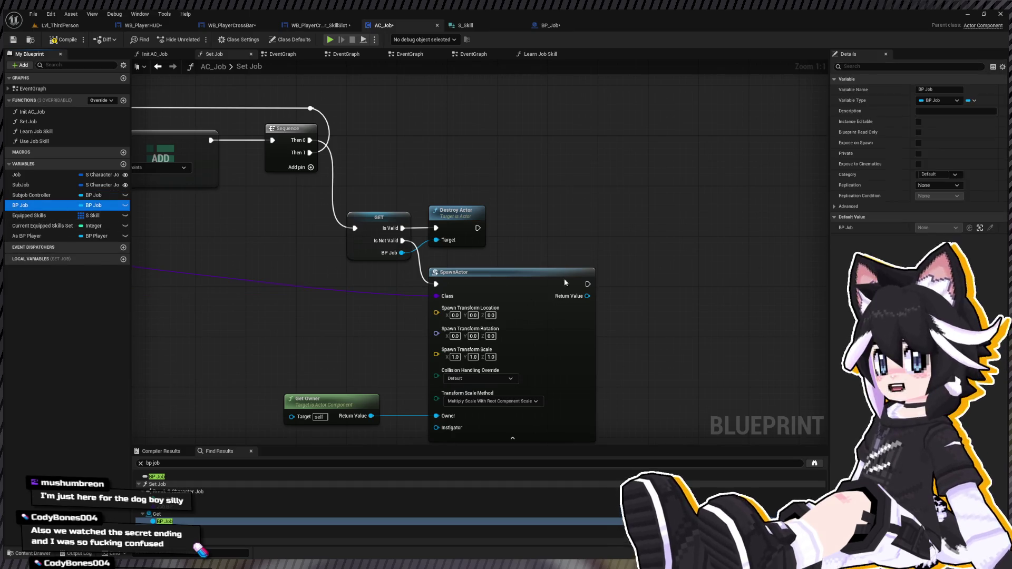
Store SpawnActor's Return Value in BP Job, then return to the Use Job Skill function
drag(589, 292, 638, 281)
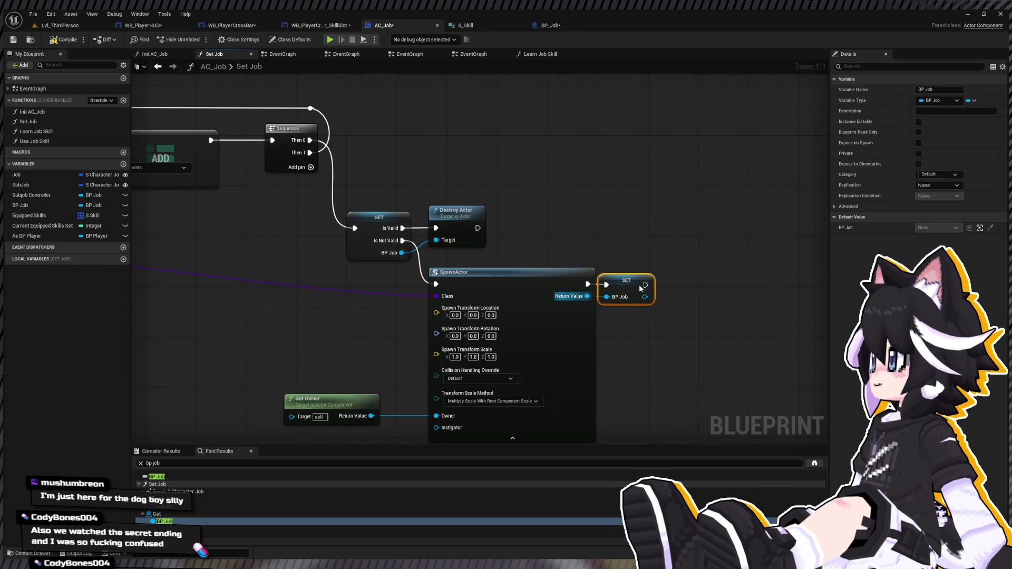
double_click(34, 141)
scroll(701, 316, up, 3)
scroll(410, 219, up, 3)
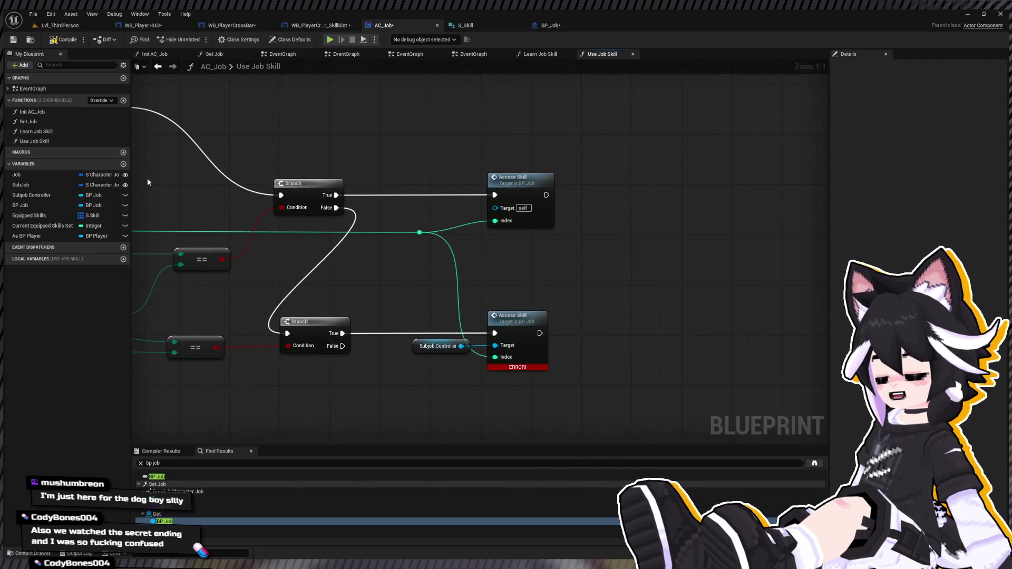
Make BP Job the upper Access Skill's target and rename Subjob Controller to 'BP SubJob'
drag(38, 205, 504, 209)
drag(425, 198, 425, 211)
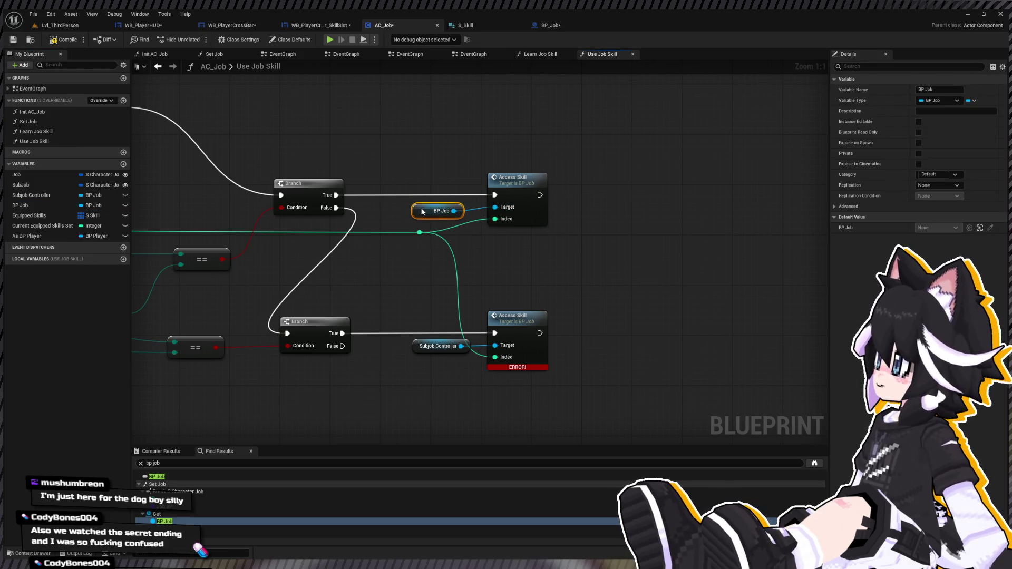
click(33, 196)
click(67, 194)
text(BO S)
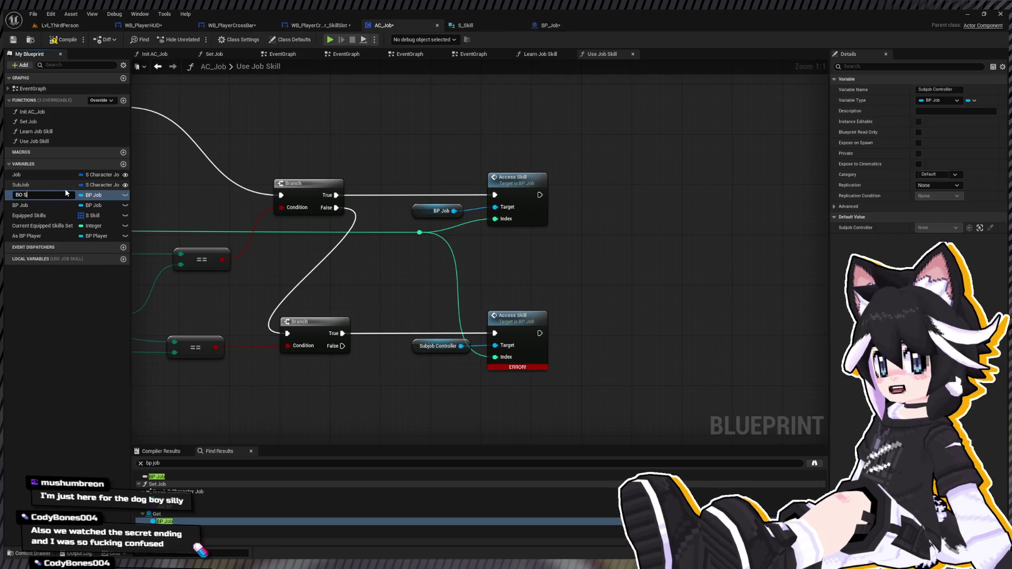
key(BackSpace)
text(P SubJob)
key(Return)
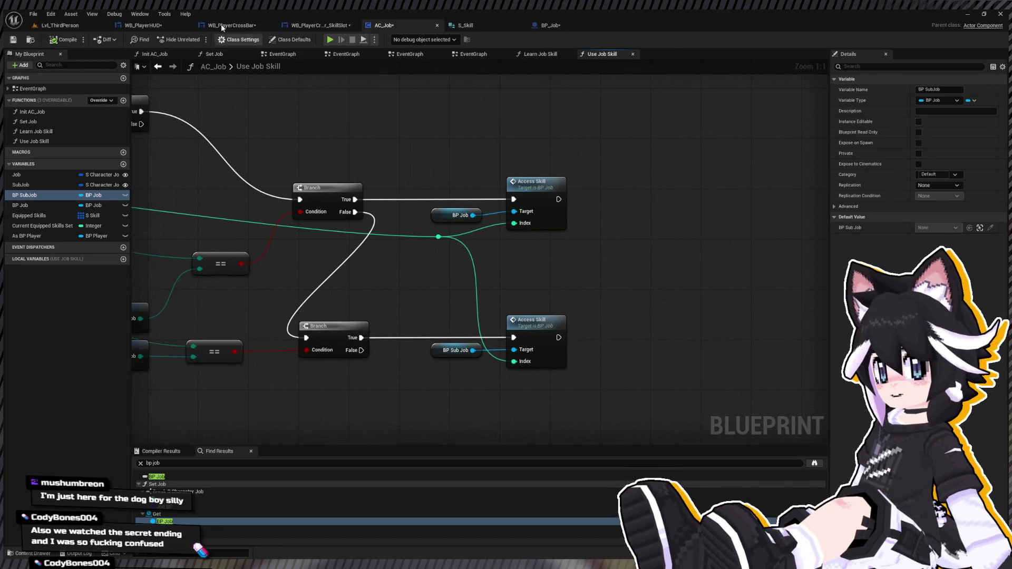
click(543, 25)
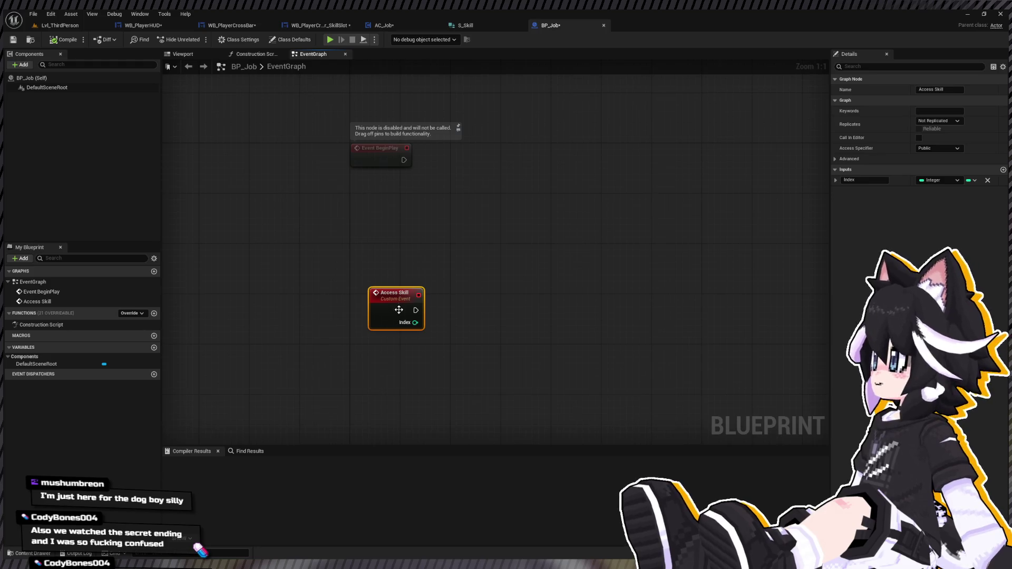
Add an instance-editable variable named As Player BP to BP_Job and compile
drag(398, 310, 380, 284)
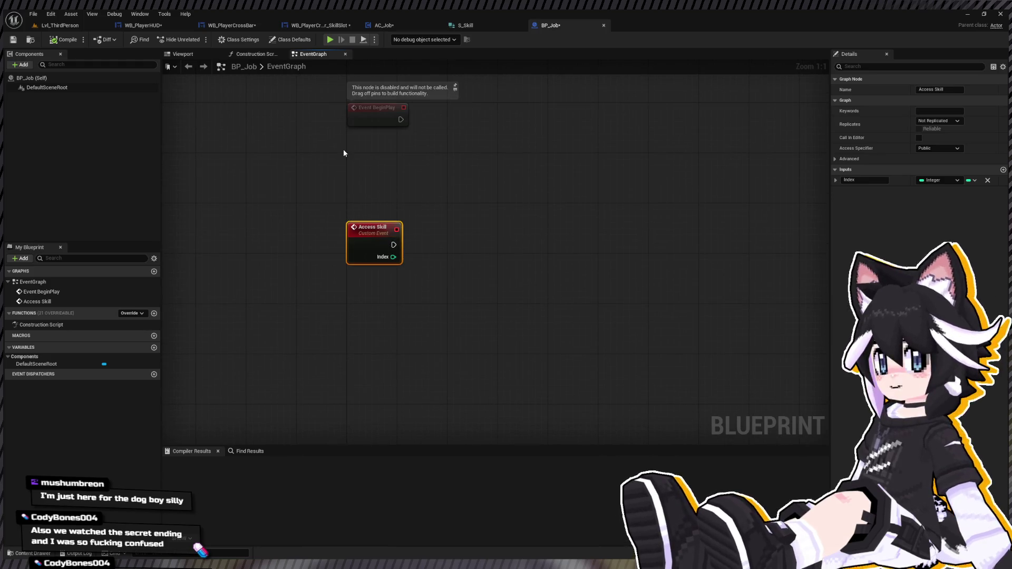
click(439, 247)
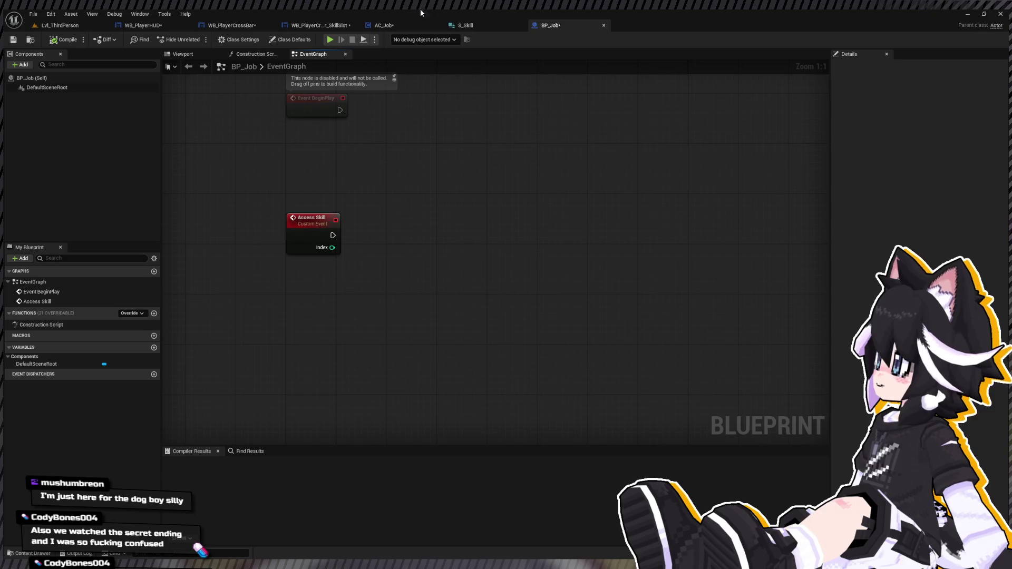
click(154, 348)
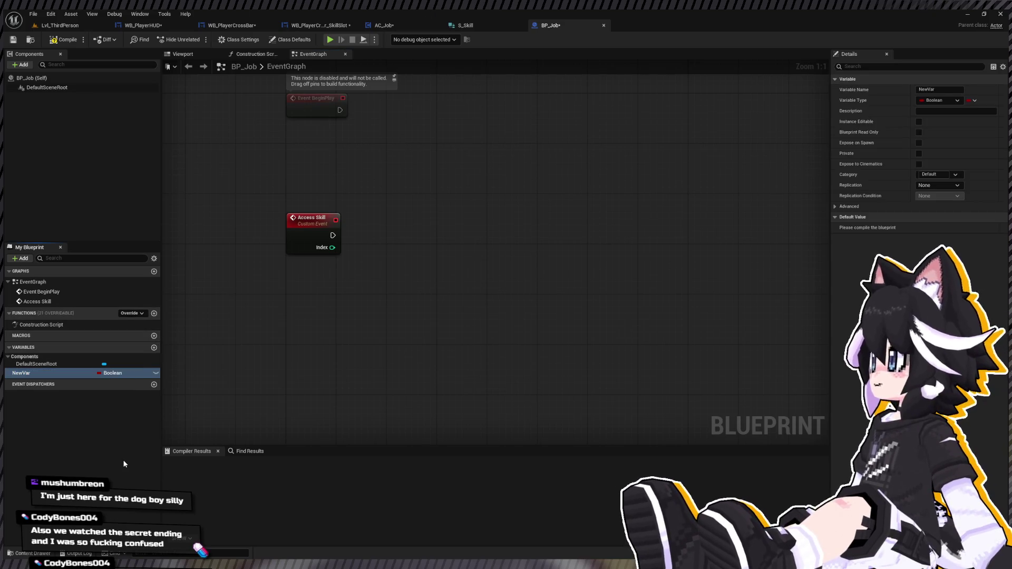
mouse_move(76, 376)
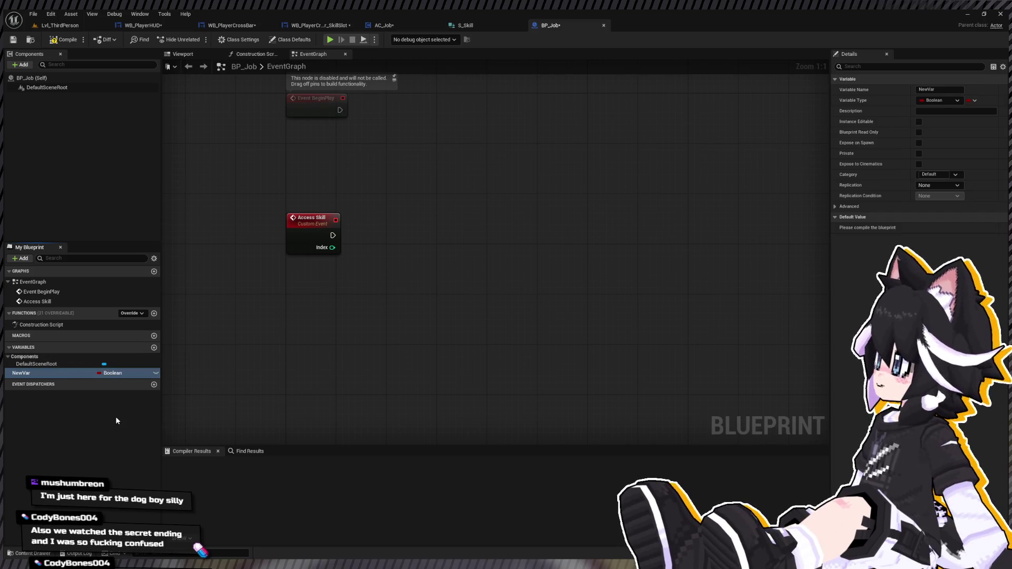
click(155, 373)
click(33, 373)
text(As Player BP)
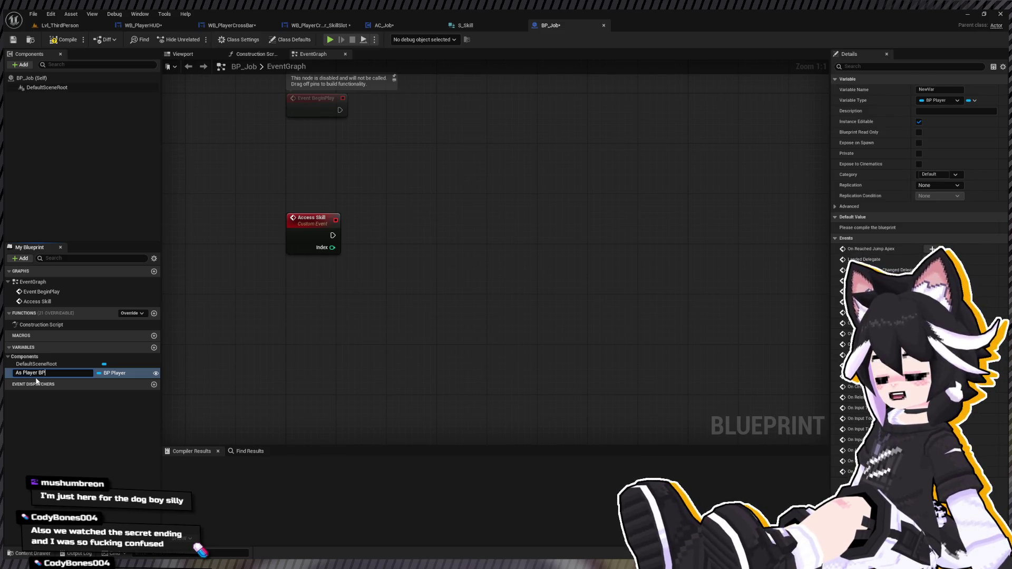
key(Return)
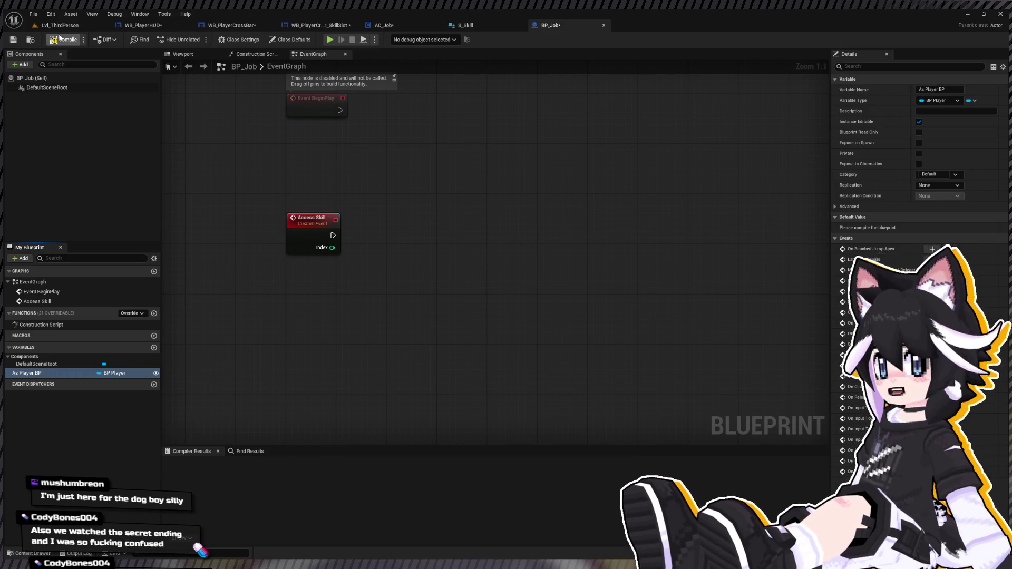
click(66, 41)
Give the Access Skill event an As Player BP input that sets the As Player BP variable
click(416, 23)
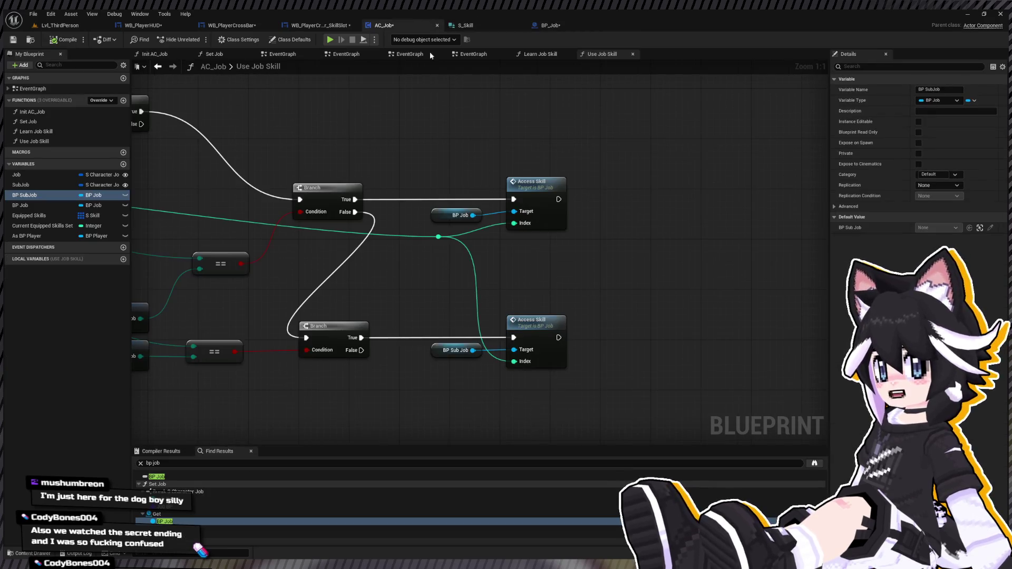
double_click(560, 204)
mouse_move(73, 371)
mouse_down()
mouse_move(416, 224)
mouse_move(429, 244)
mouse_move(401, 239)
mouse_move(418, 229)
mouse_move(358, 247)
mouse_up()
drag(442, 226, 436, 252)
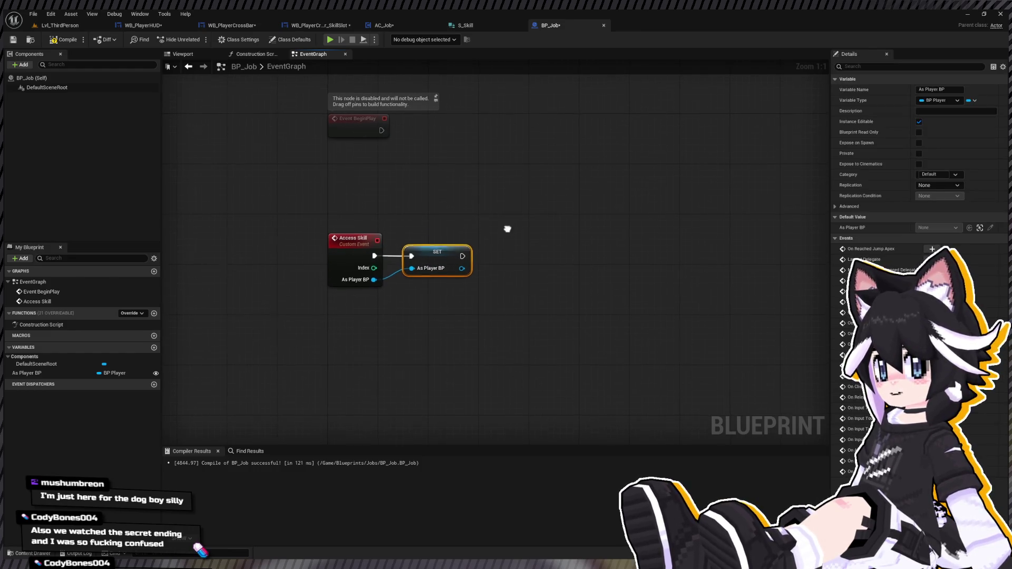
click(384, 26)
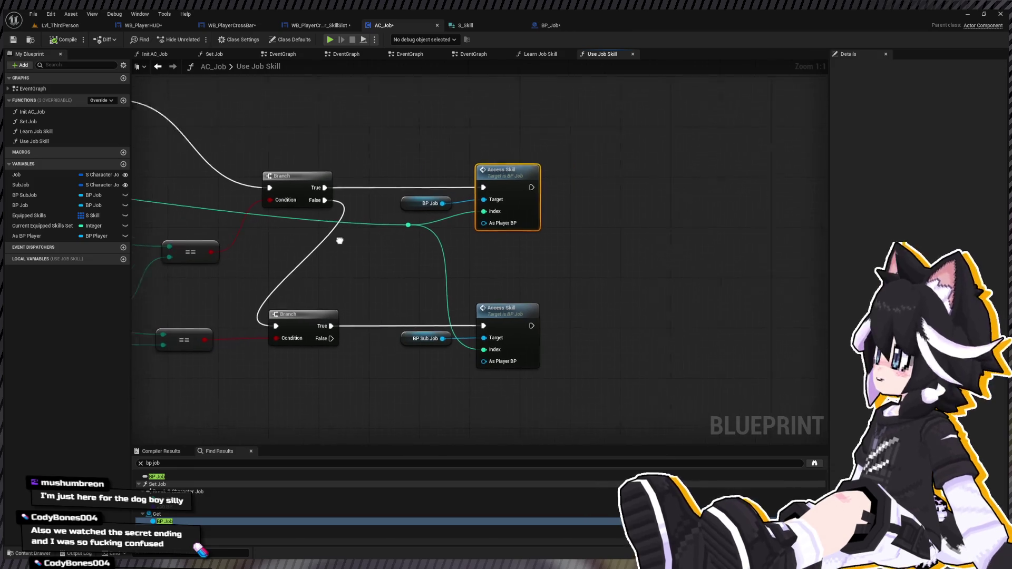
Plug As BP Player getters into the As Player BP pins of both Access Skill calls
drag(340, 240, 407, 234)
click(29, 236)
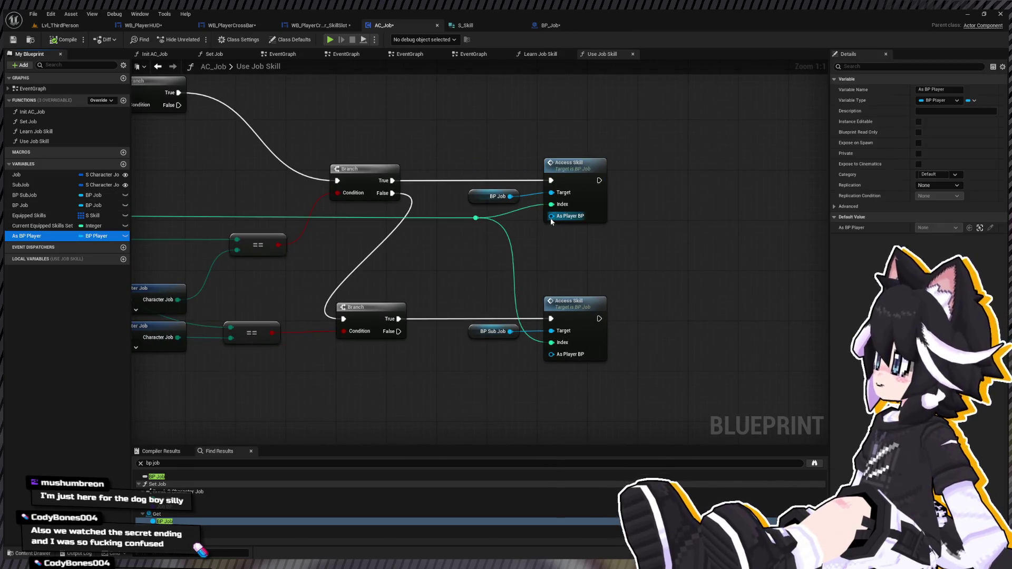
drag(550, 217, 551, 216)
click(472, 209)
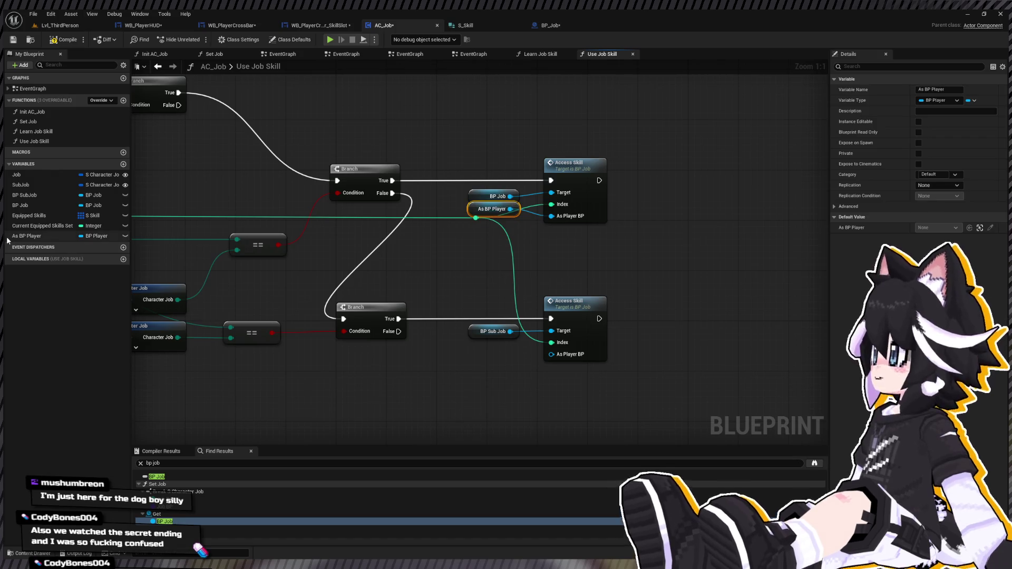
click(595, 367)
drag(554, 360, 552, 355)
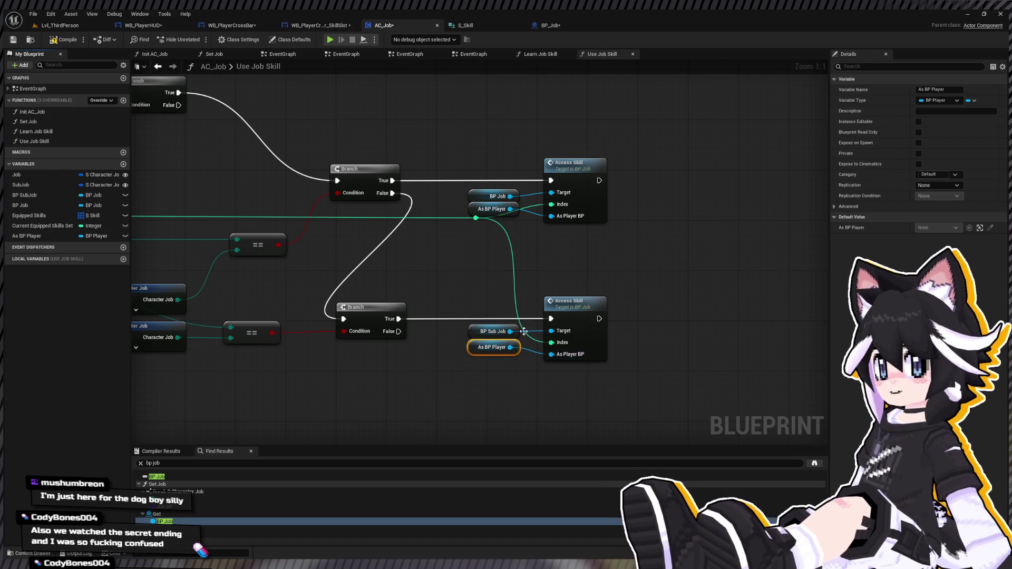
double_click(580, 168)
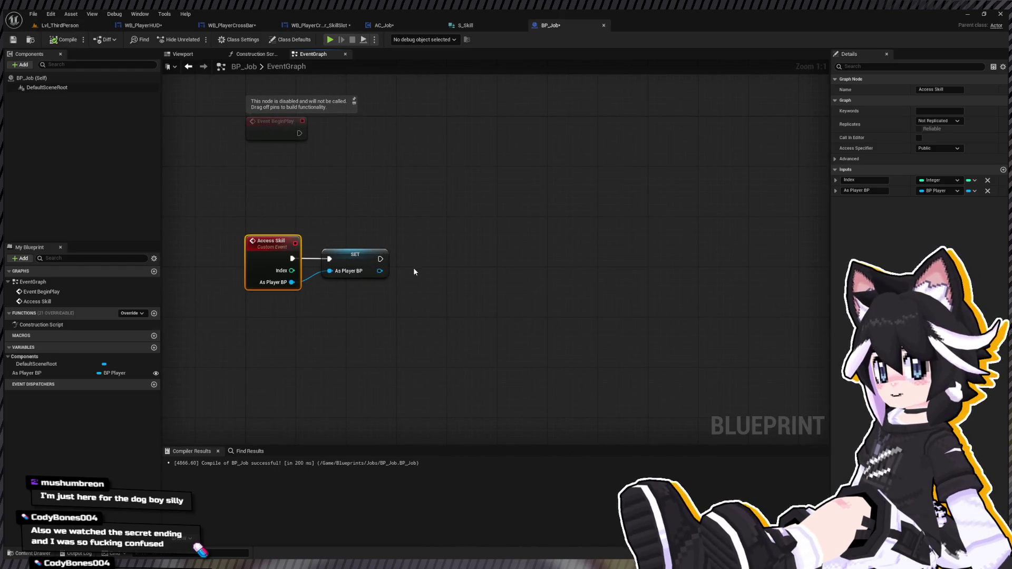
Add a Send Message Log after the SET node, fed by a Format Text node
drag(377, 275, 526, 287)
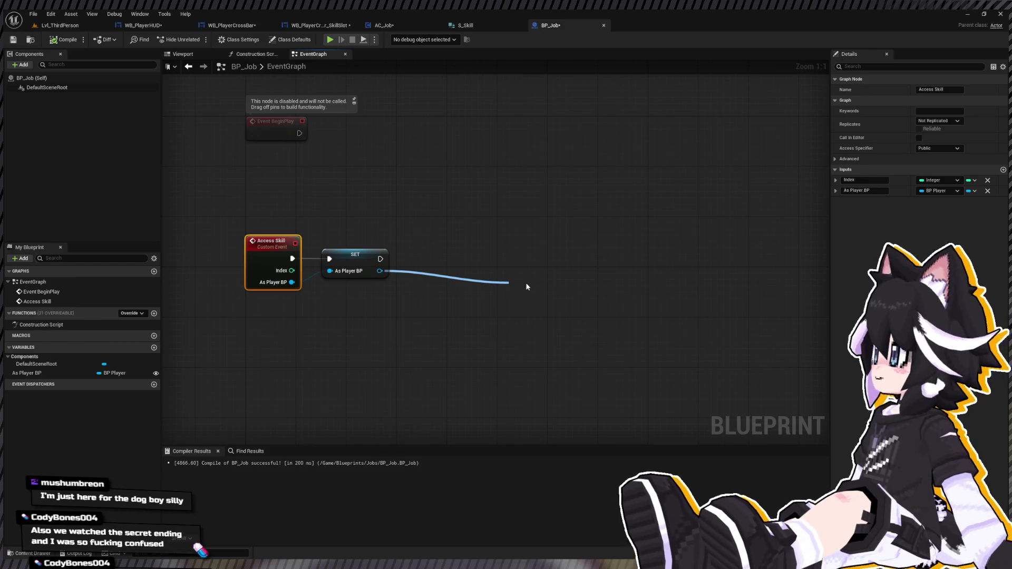
drag(527, 287, 620, 259)
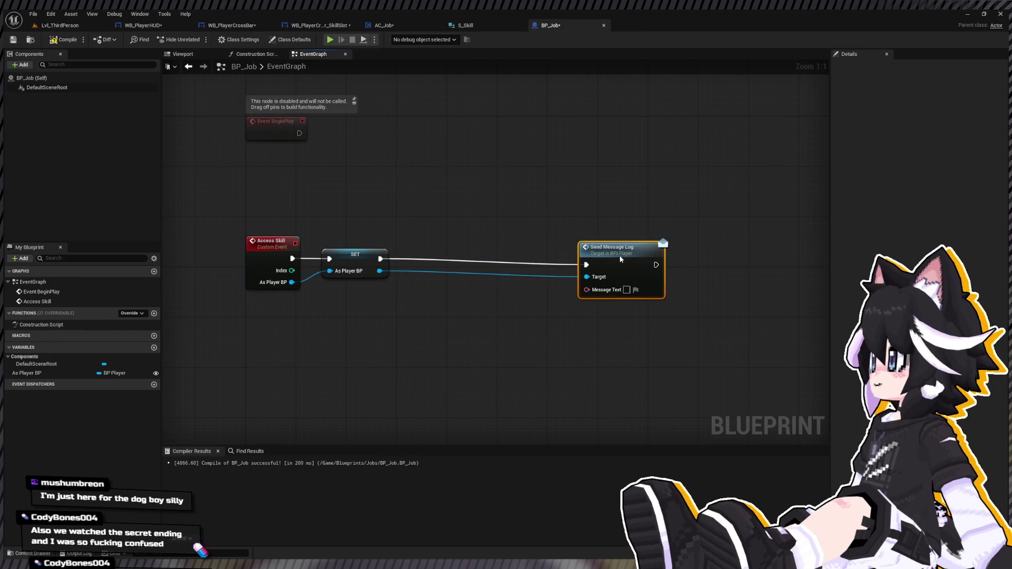
drag(586, 290, 536, 311)
drag(636, 262, 679, 261)
drag(575, 316, 561, 298)
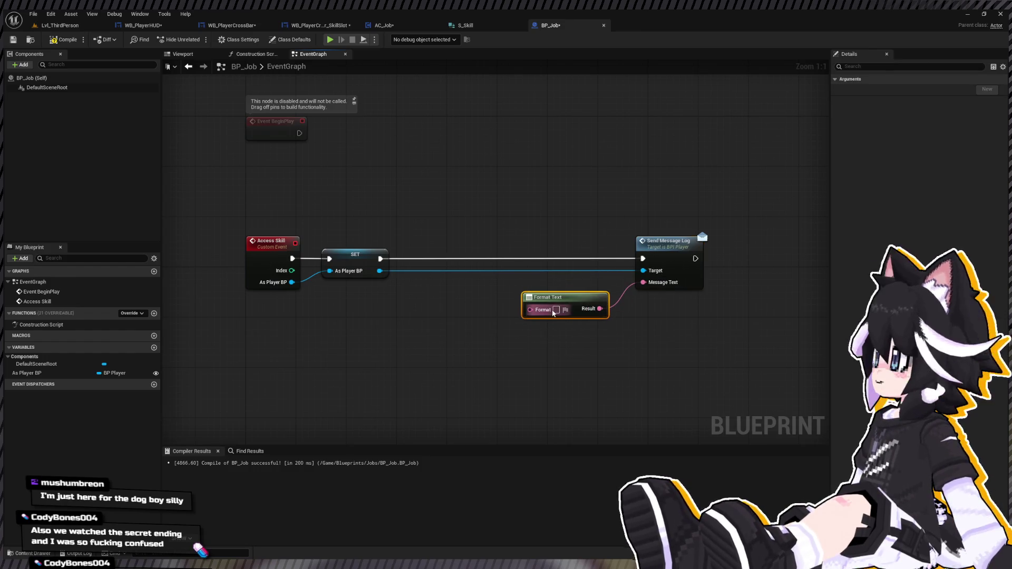
Set the format to '{OBJ} > Use skill at index {B}', wiring Index and Self's display name
click(563, 312)
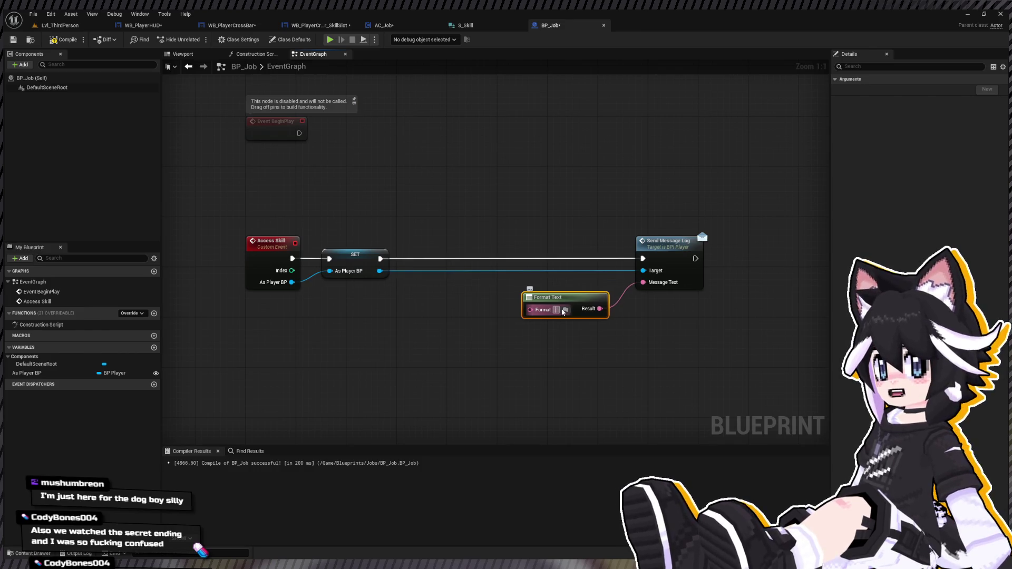
text({0}:{1)
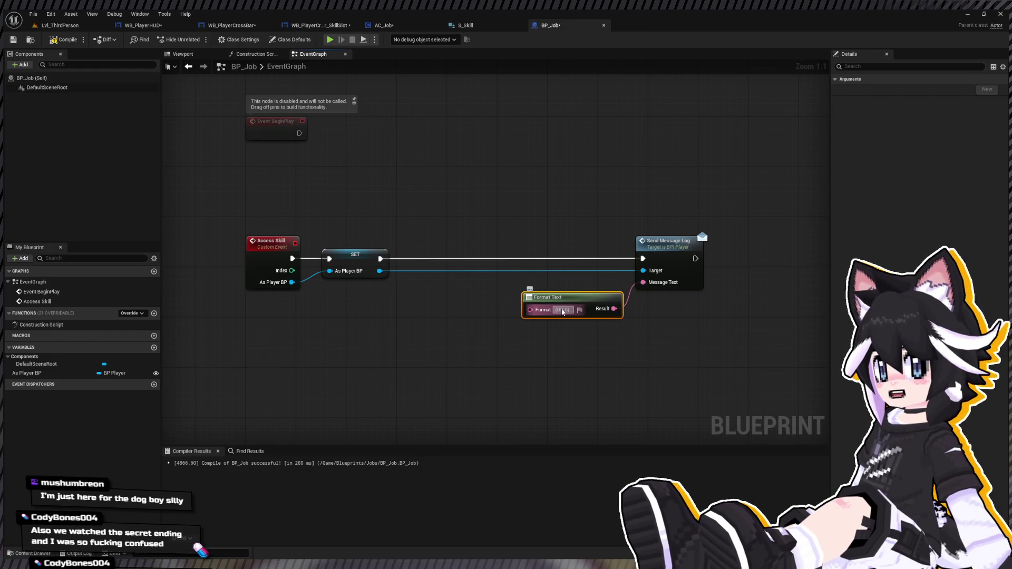
key(BackSpace)
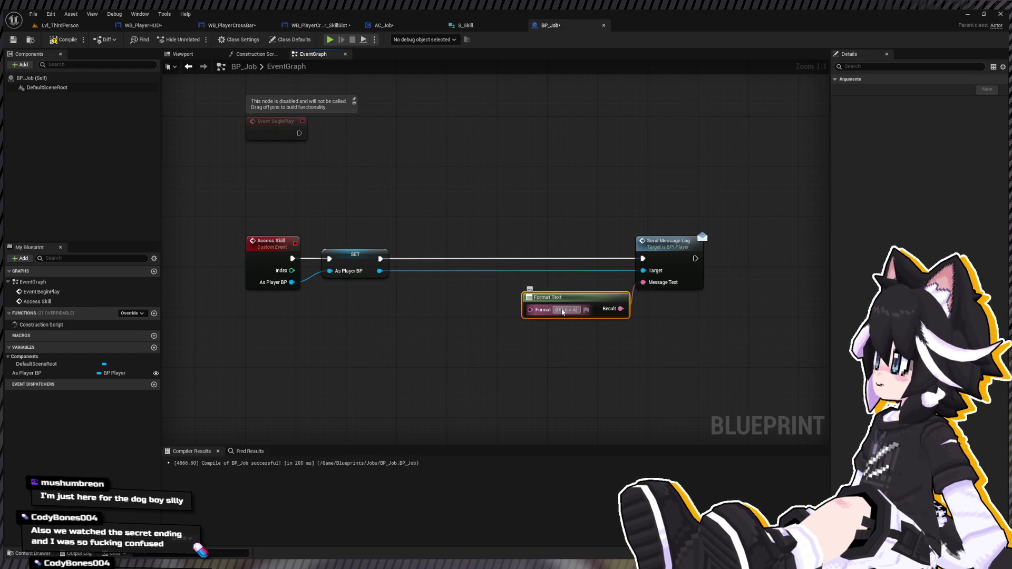
text(Use sk)
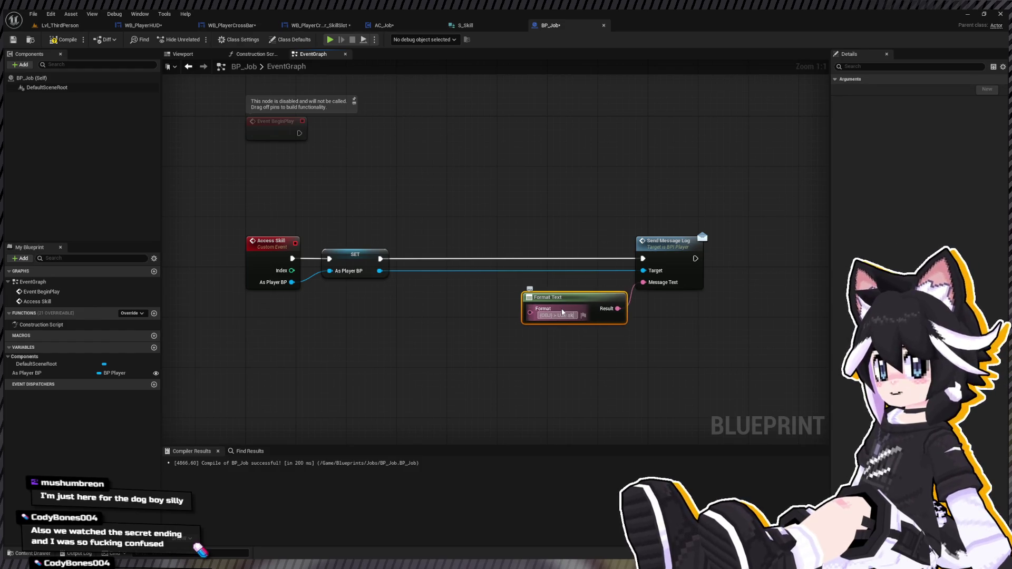
text(ill at index {B})
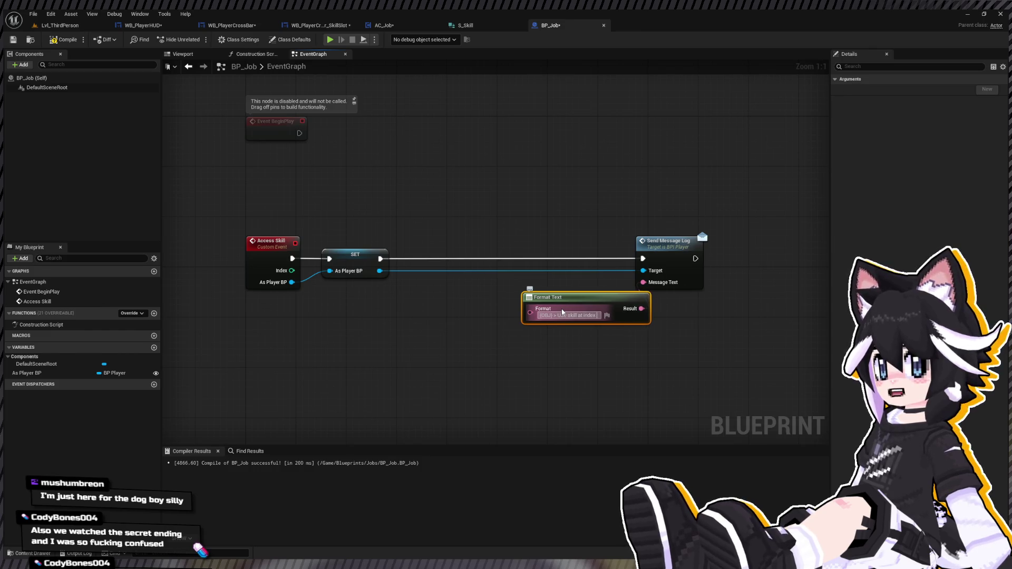
key(Return)
mouse_move(277, 267)
mouse_down()
mouse_move(620, 354)
mouse_move(530, 340)
mouse_up()
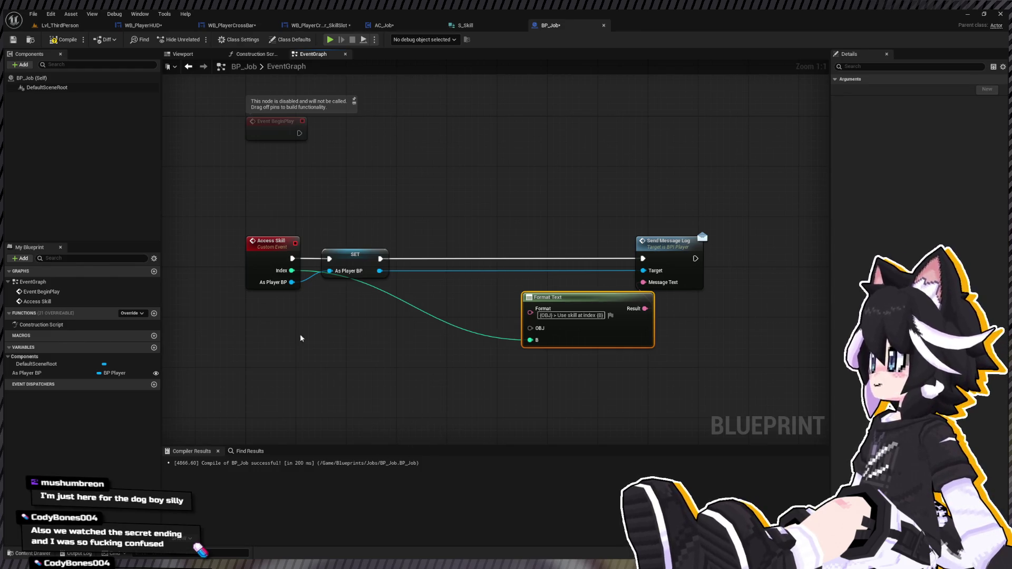
click(317, 342)
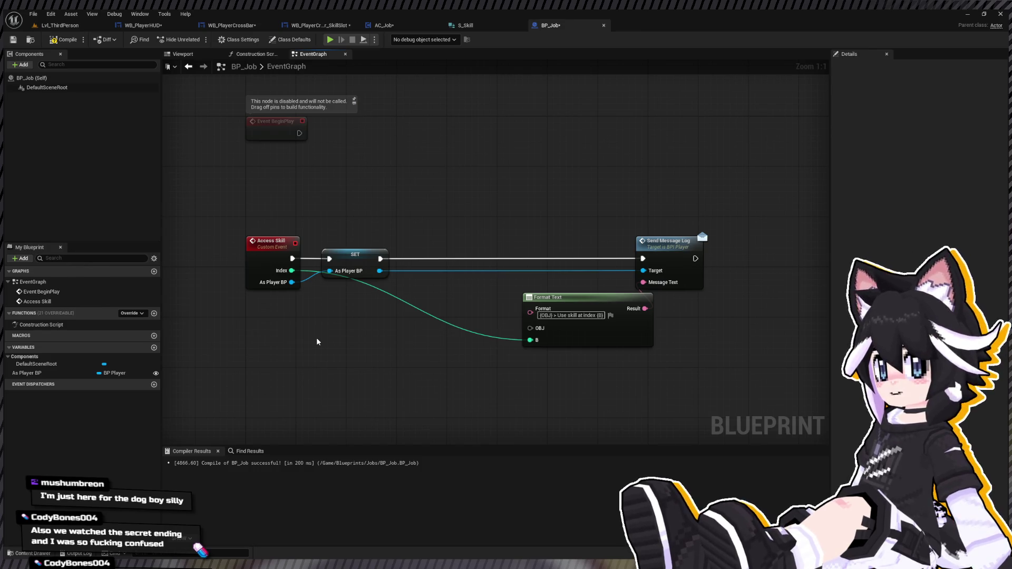
drag(358, 343, 393, 344)
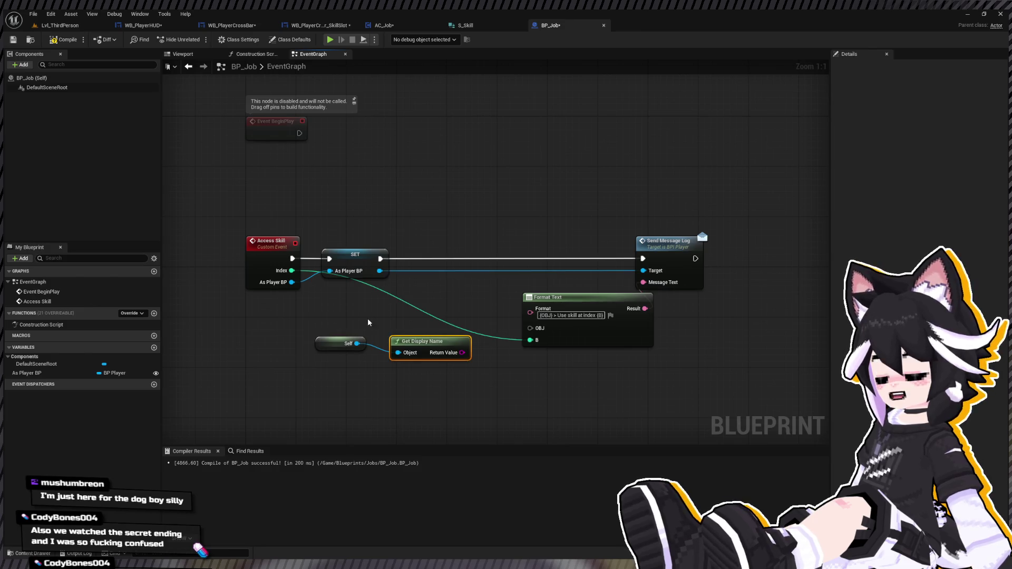
drag(463, 352, 537, 333)
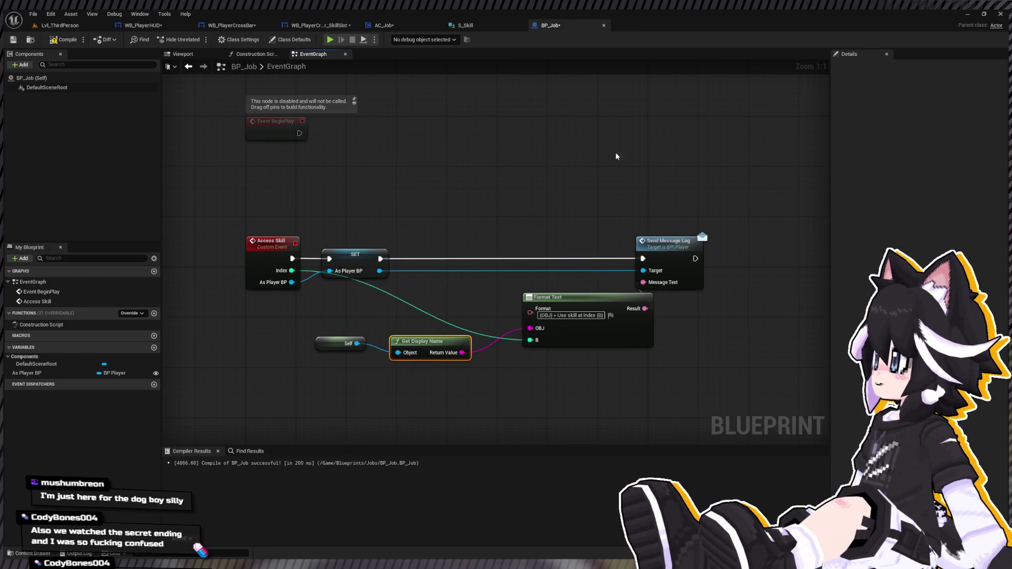
Compile BP_Job and start playing Lvl_ThirdPerson in the editor
click(50, 40)
click(60, 25)
click(199, 40)
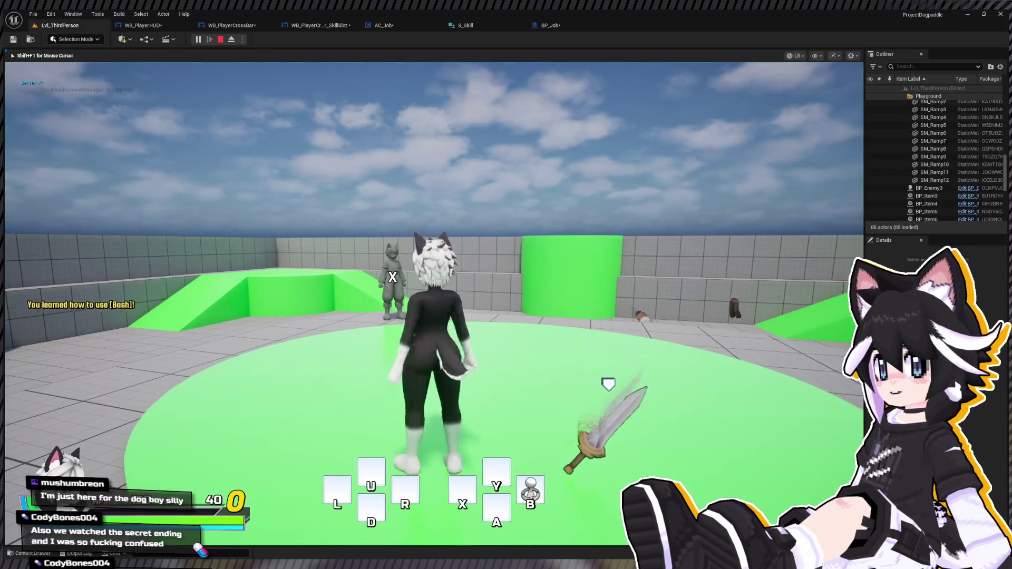
Move the character and trigger the skill to log 'BP_Job_Warrior0 > Use skill at index 0', then stop playing
key(a)
key(a)
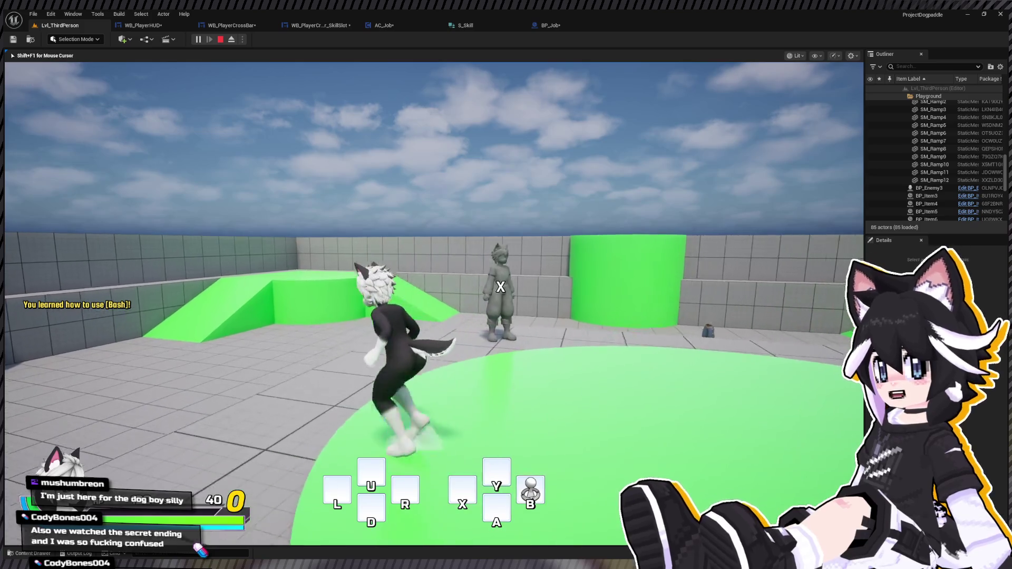
key(1)
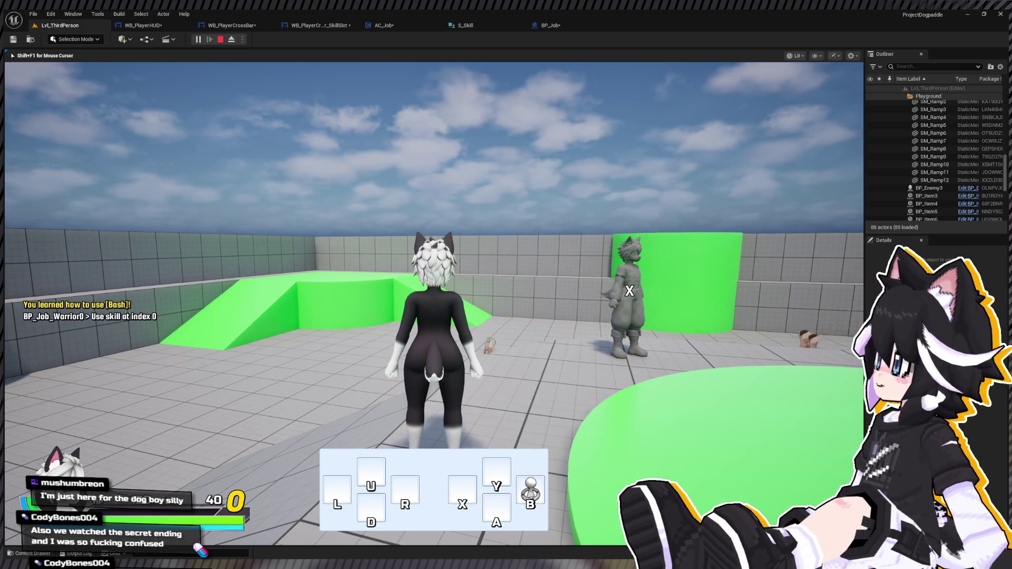
key(a)
key(w)
key(1)
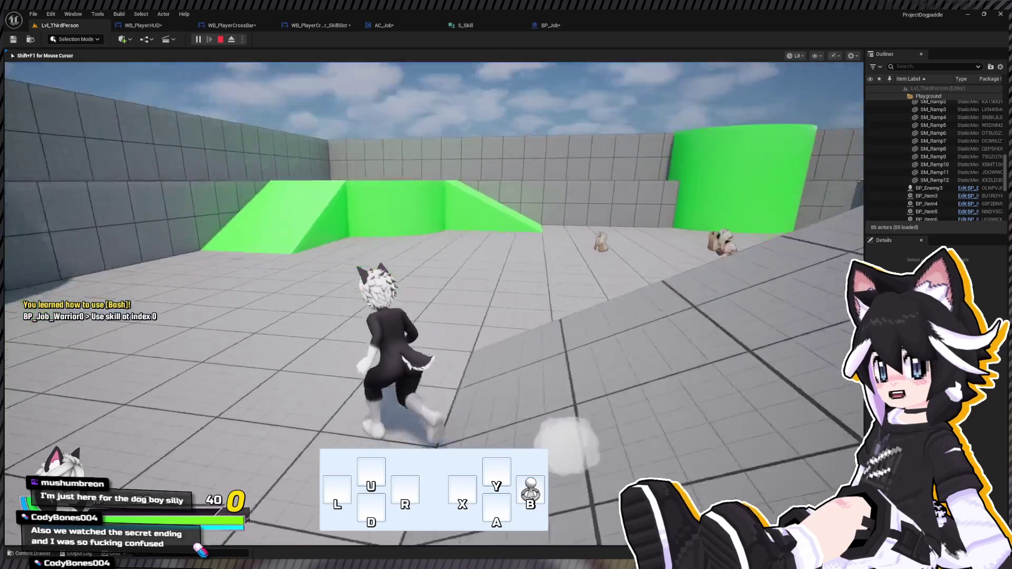
key(s)
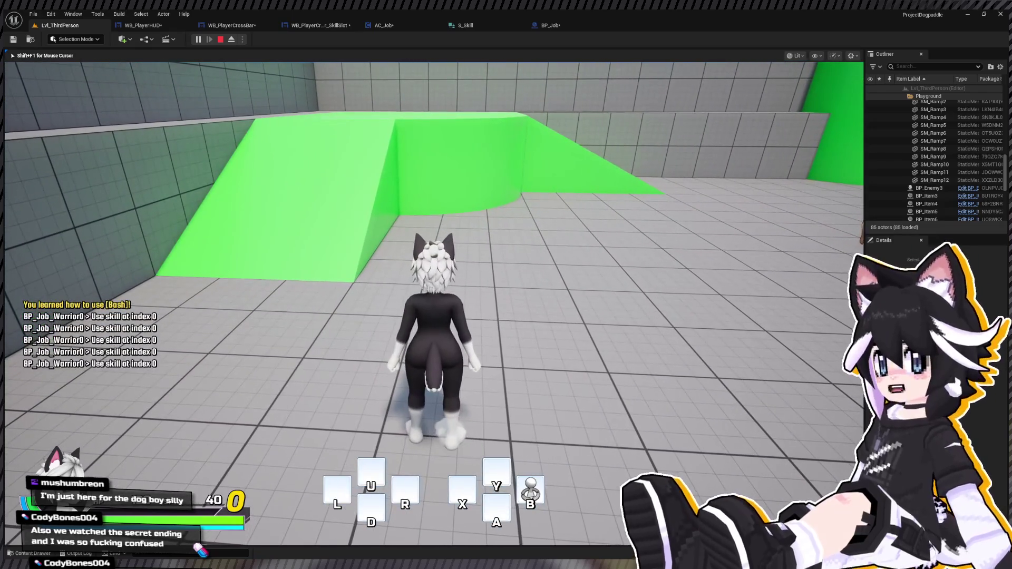
key(Escape)
click(496, 25)
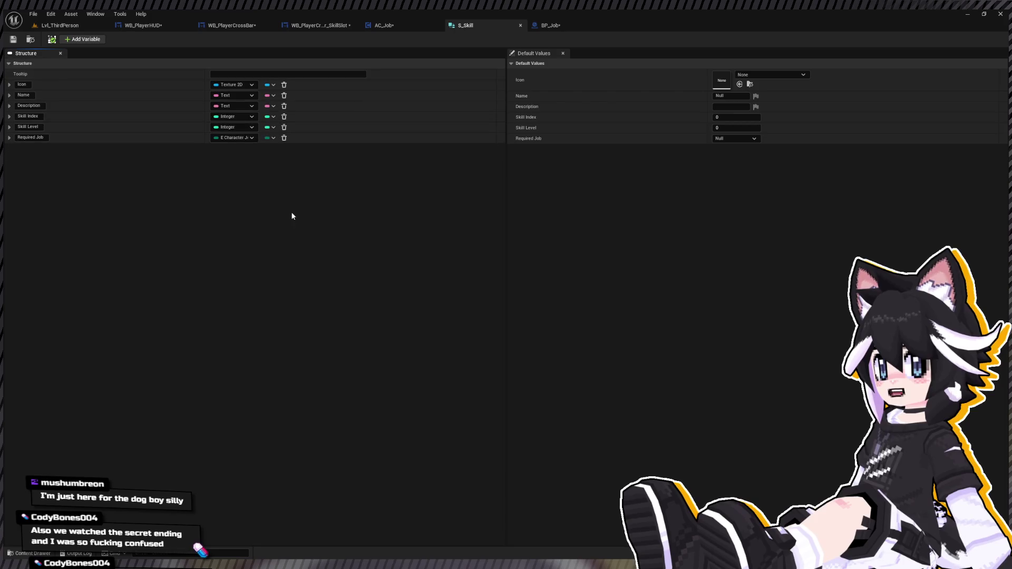
Set the Bash row's Skill Index to 23 in Skills_Warrior
key(ctrl+space)
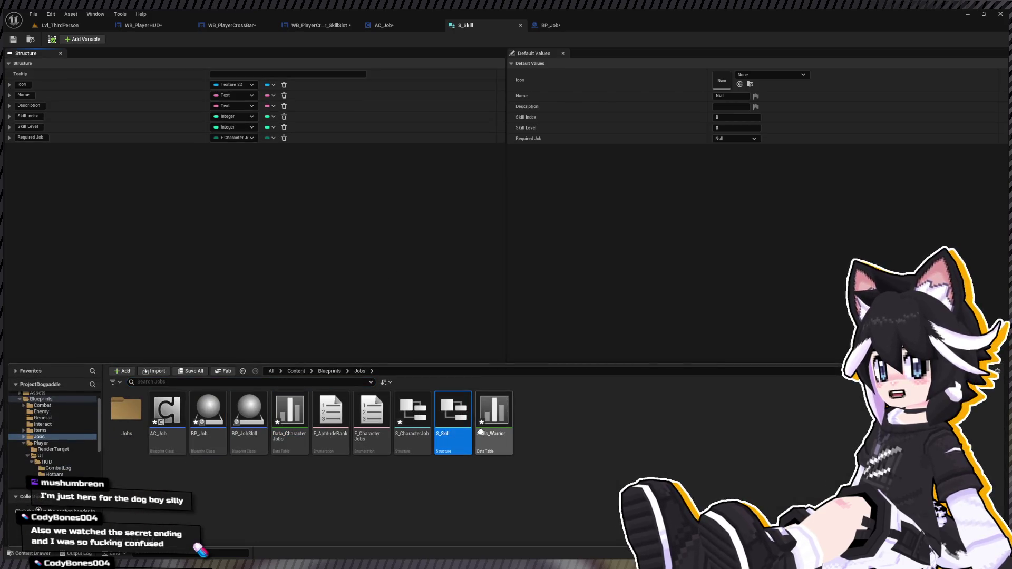
key(ctrl+space)
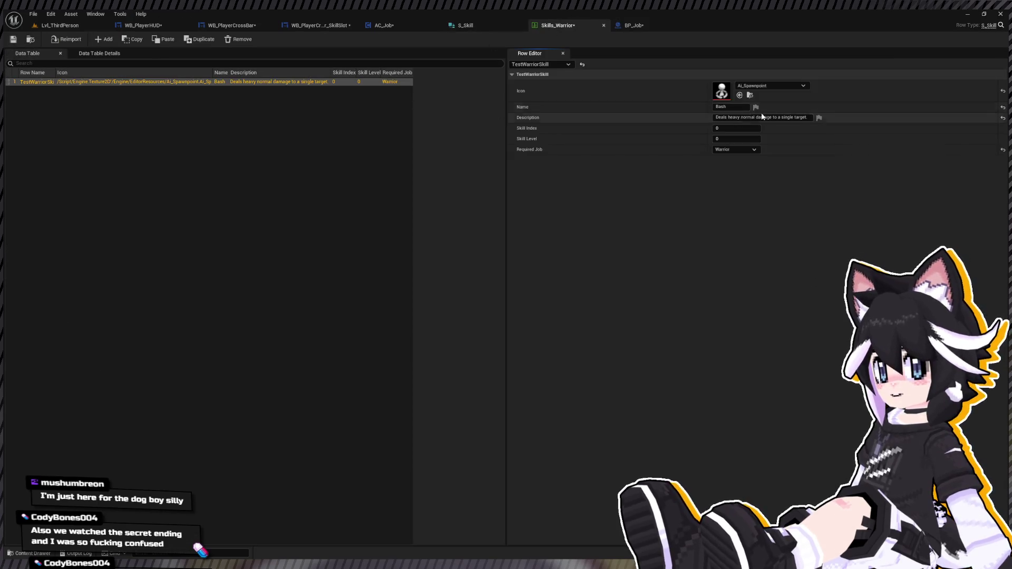
click(739, 130)
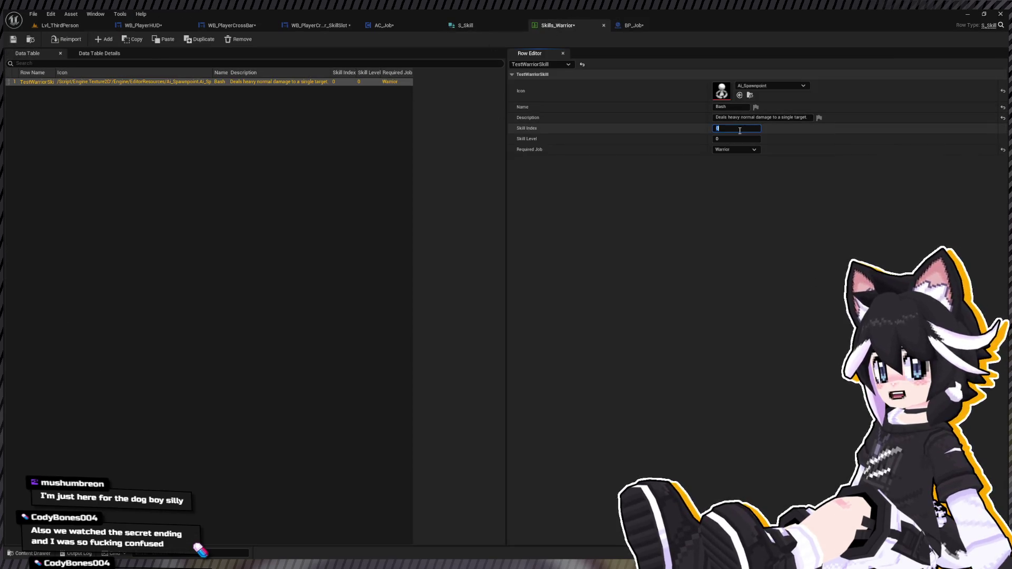
text(23)
key(Return)
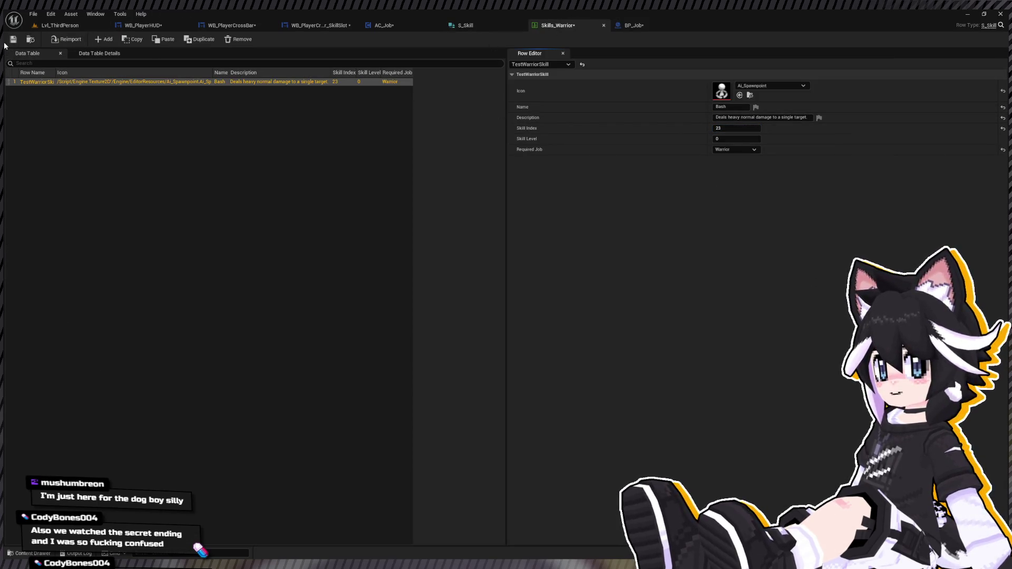
Play-test Lvl_ThirdPerson and use the Bash skill to log 'Use skill at index 23'
click(30, 25)
click(196, 40)
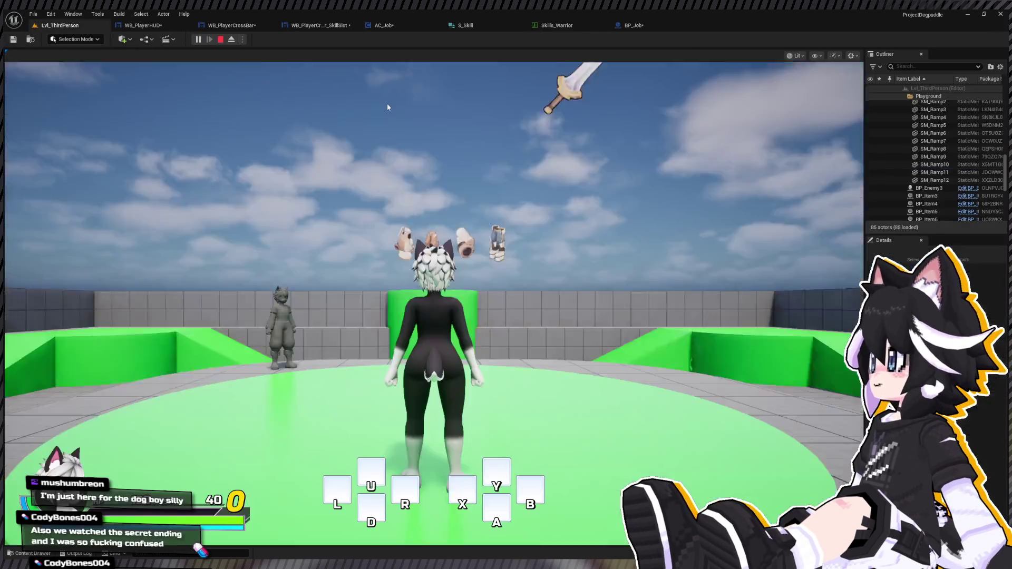
key(s)
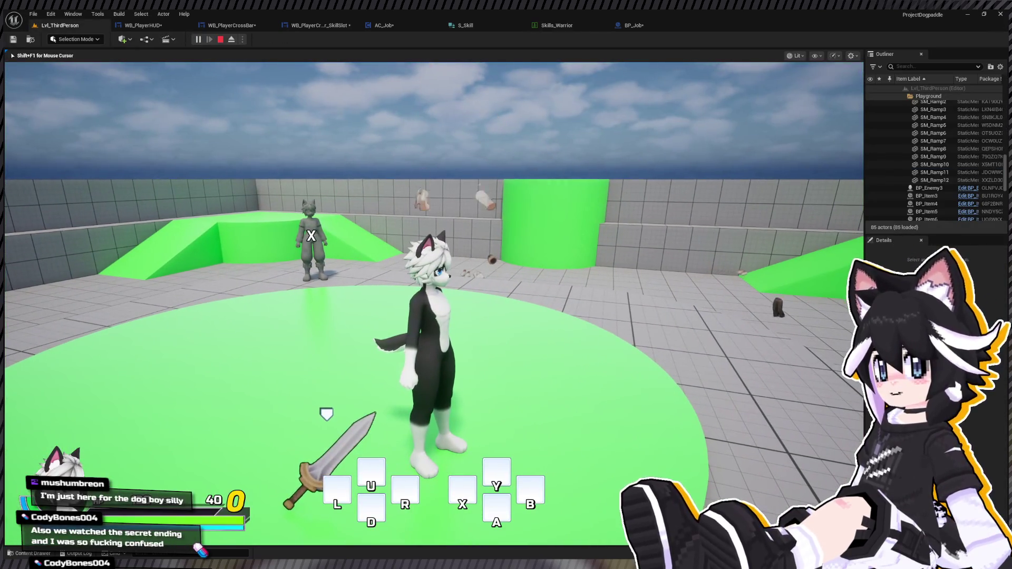
key(w)
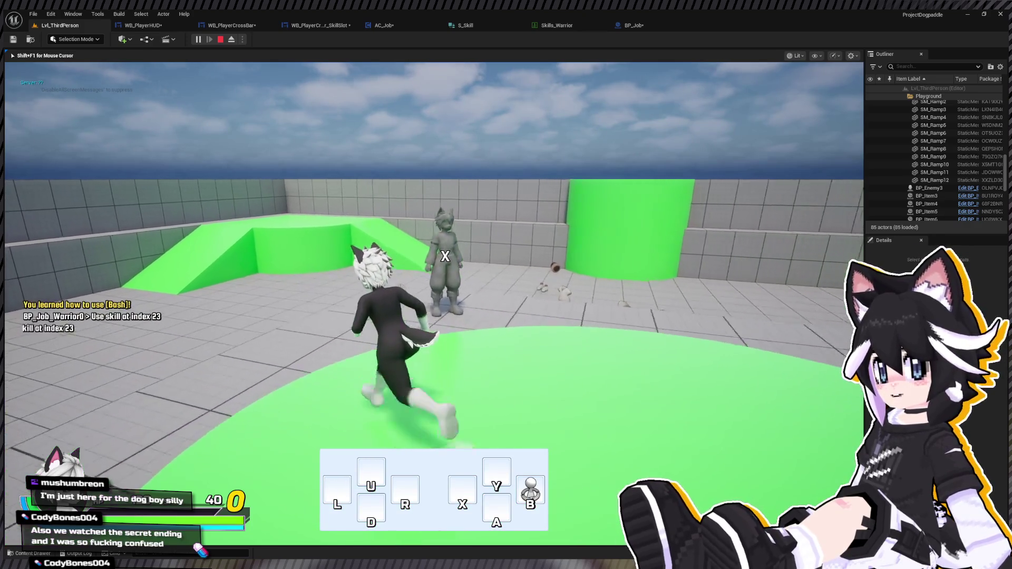
key(shift+F1)
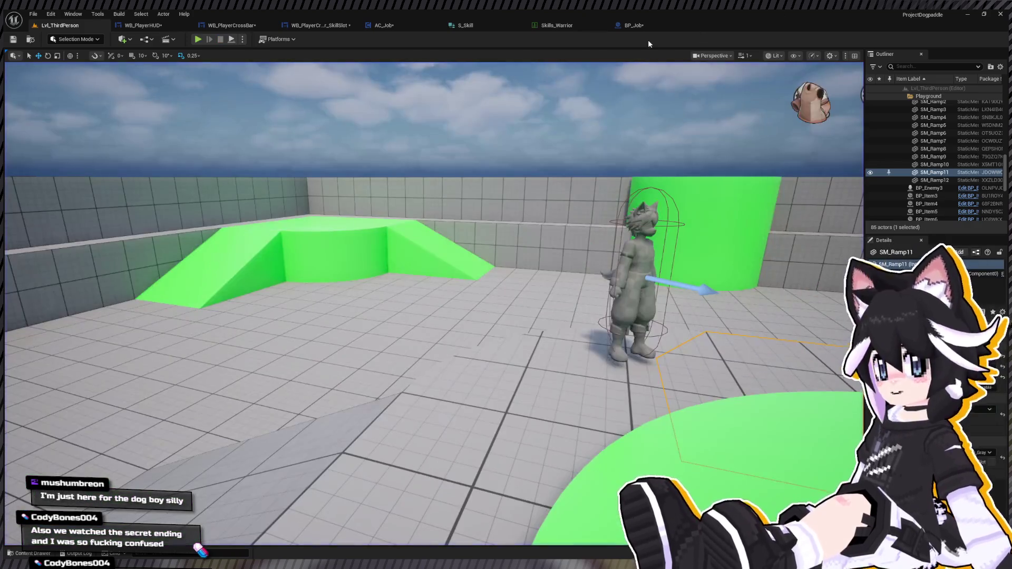
Nudge BP_Job's Send Message Log node right, then reset the Bash row's Skill Index to 0
click(649, 26)
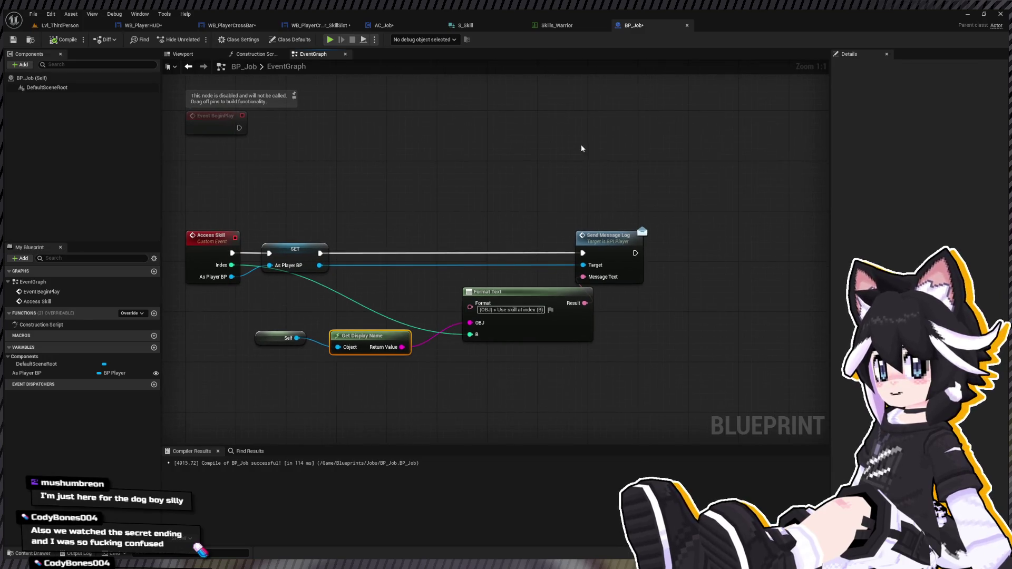
drag(597, 239, 623, 240)
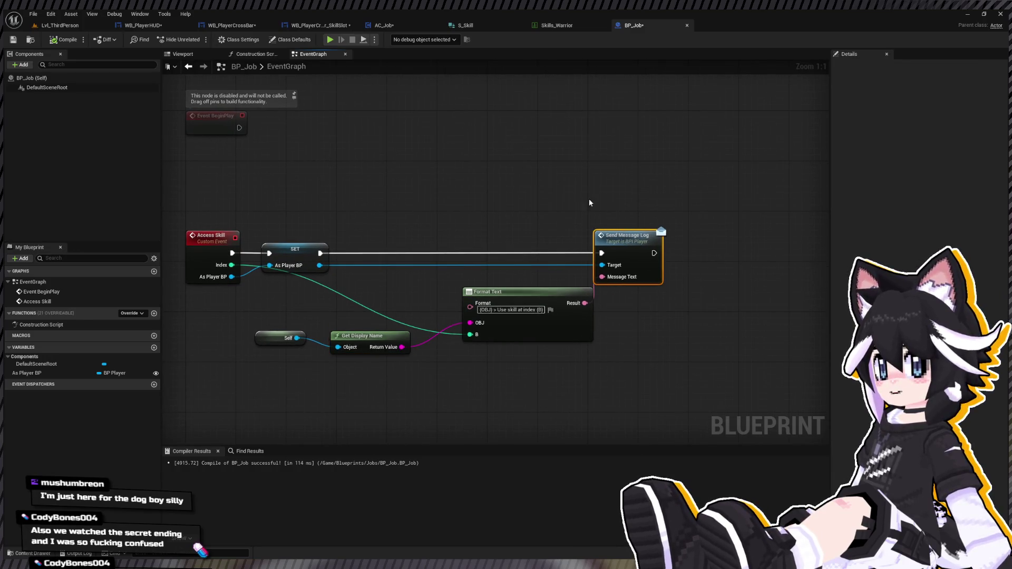
click(558, 25)
click(729, 127)
text(0)
key(Return)
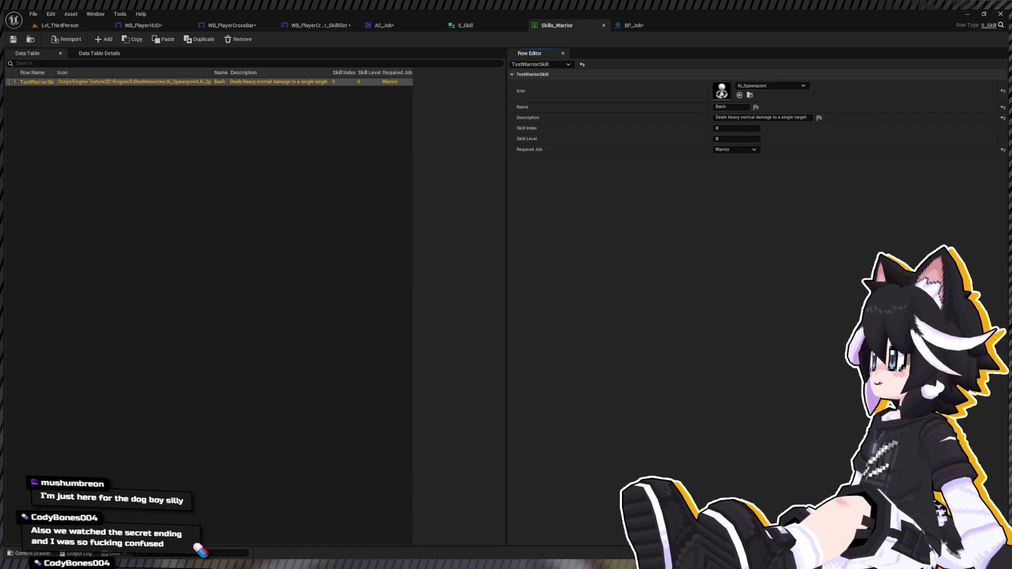
Straighten Self, Get Display Name and Format Text in BP_Job's EventGraph and shift them up-left
click(377, 79)
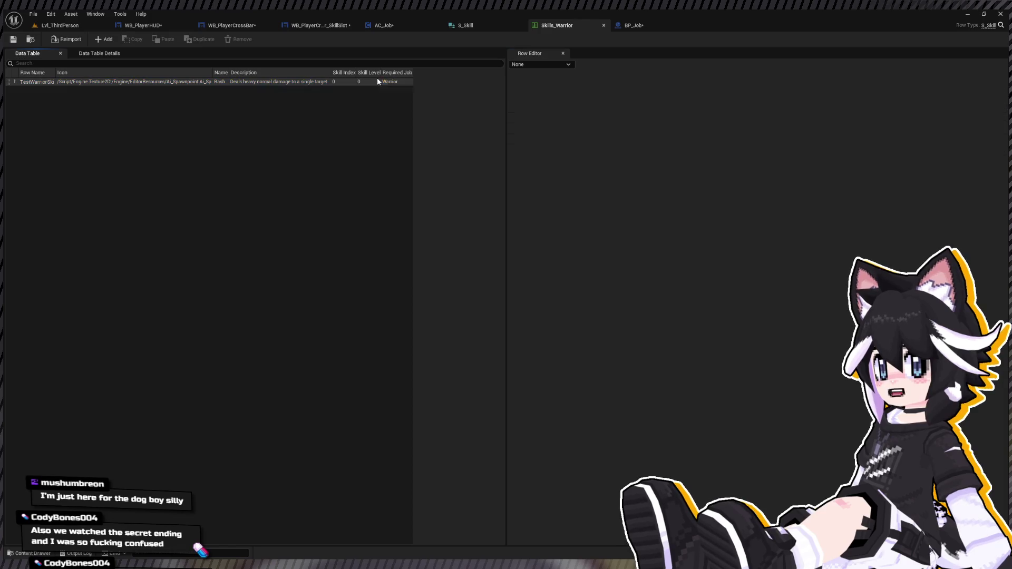
click(472, 25)
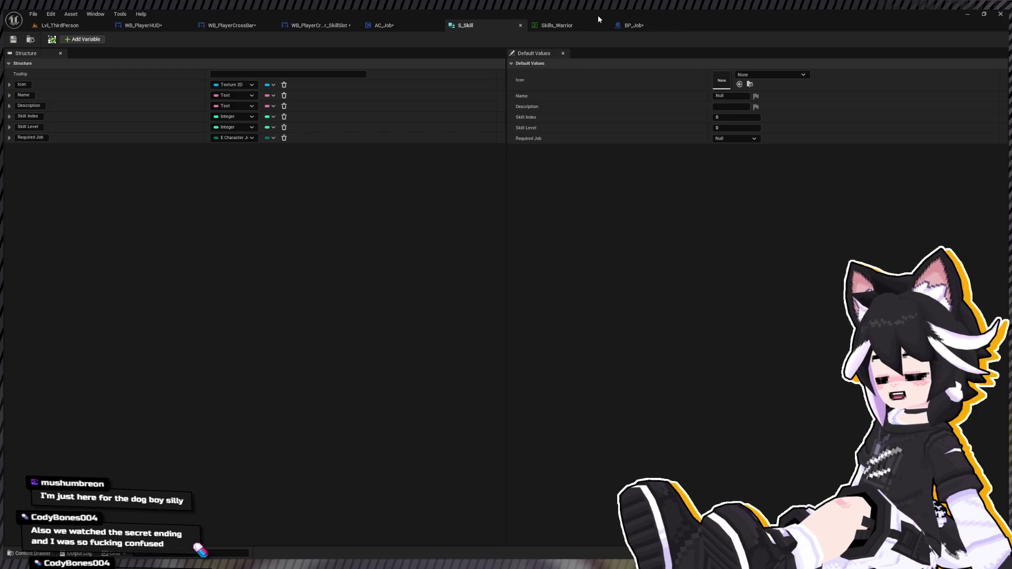
click(563, 27)
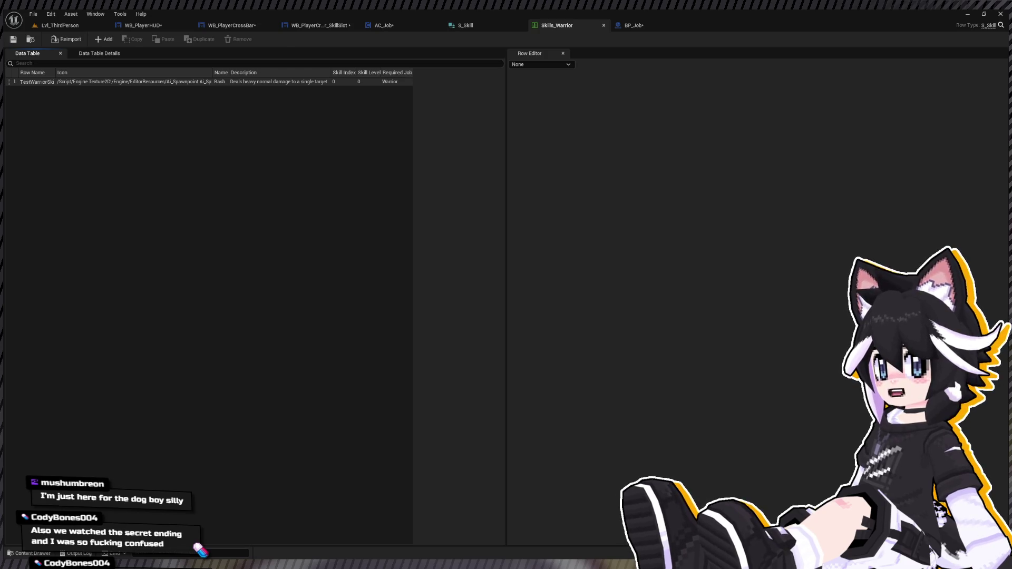
click(620, 26)
mouse_move(260, 313)
mouse_down()
mouse_move(403, 368)
mouse_move(568, 369)
mouse_move(570, 379)
mouse_up()
key(q)
mouse_move(536, 305)
mouse_down()
mouse_move(440, 295)
mouse_move(466, 291)
mouse_up()
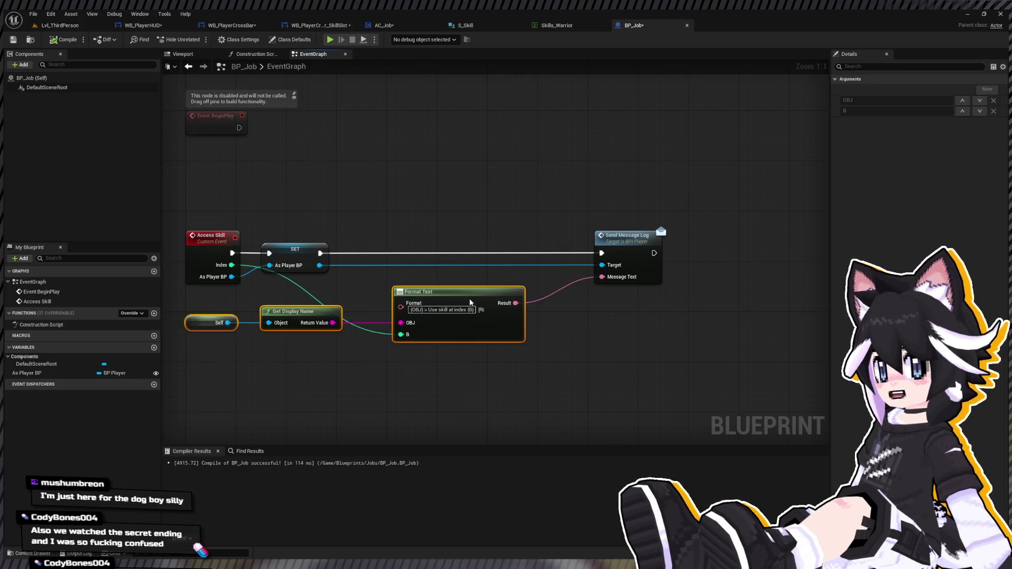
Move the Send Message Log node left and pan the graph view
click(656, 201)
drag(651, 235, 592, 235)
drag(645, 182, 569, 223)
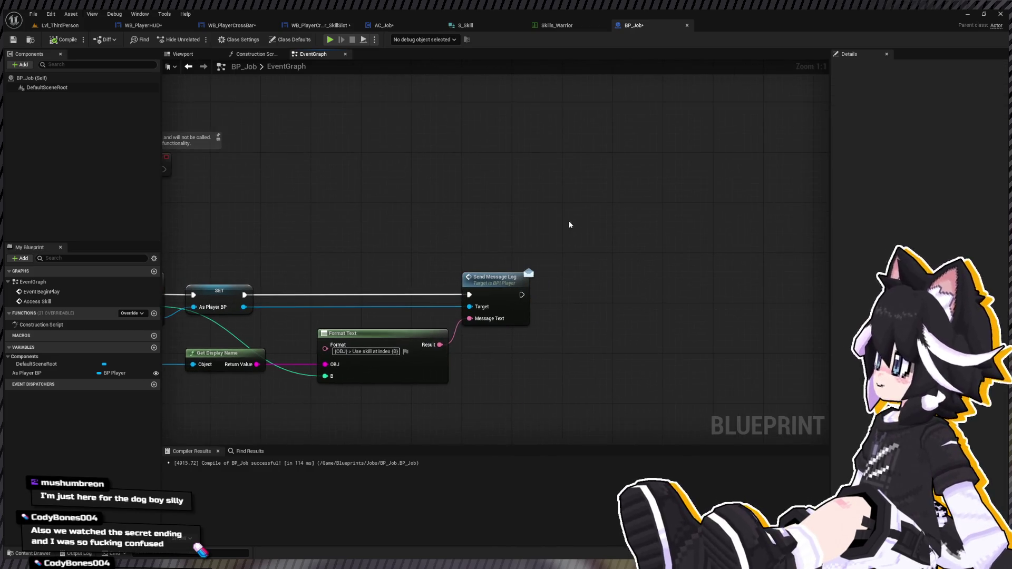
Create an E_Skills_Warrior enumeration in the Jobs folder, open it and add one enumerator
key(ctrl+space)
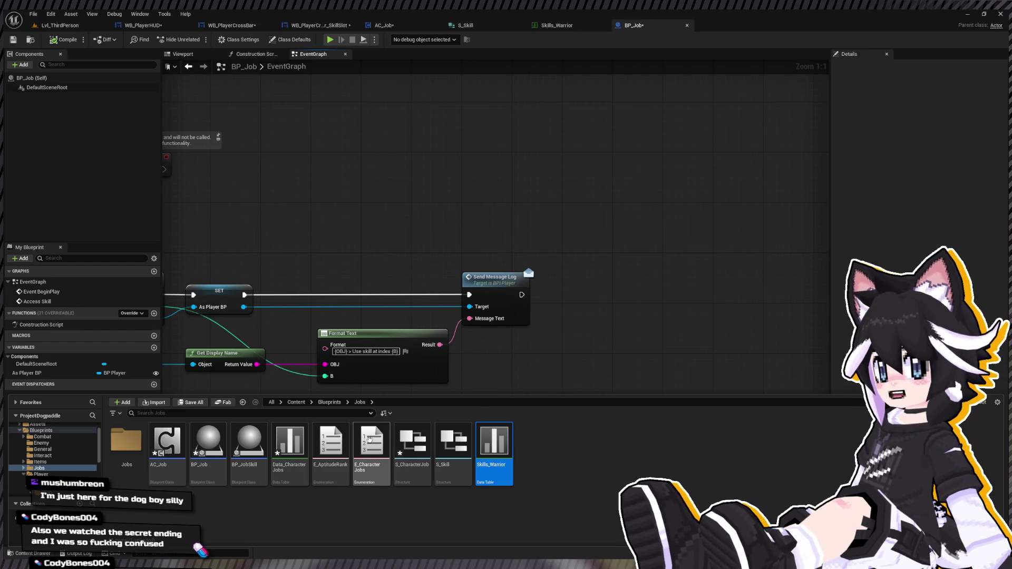
double_click(129, 445)
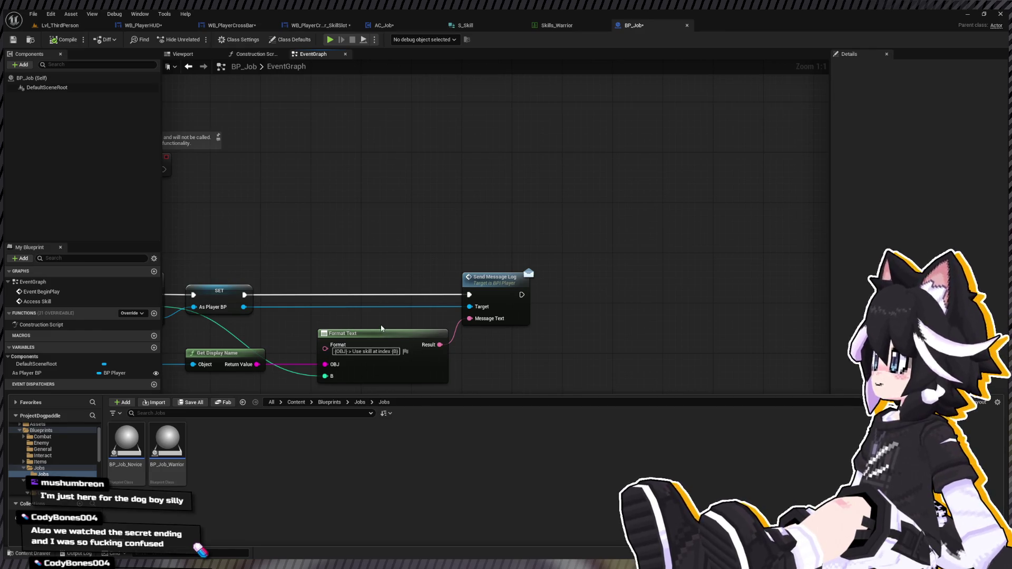
text(E)
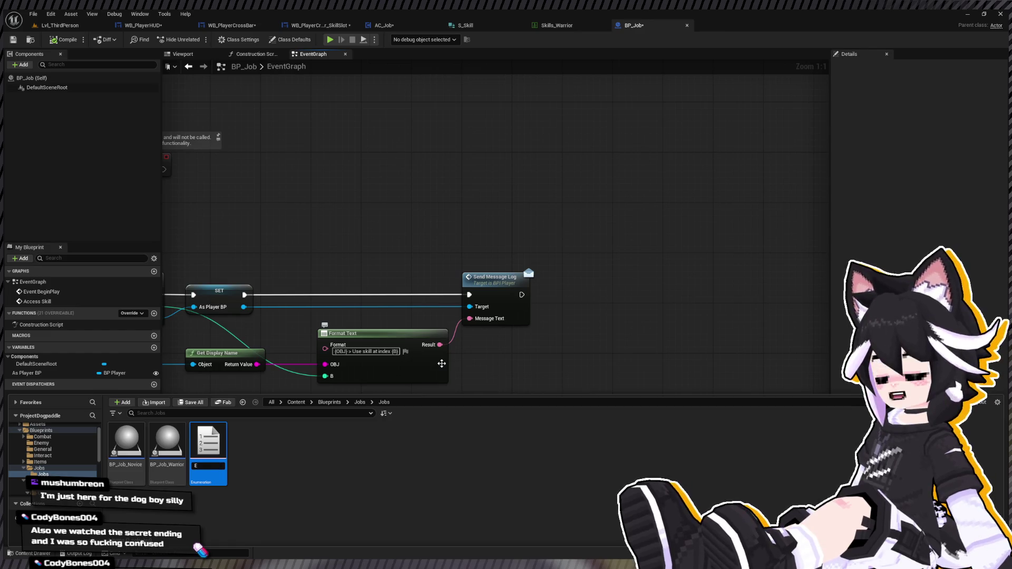
text(_Skills_Warrior)
key(Return)
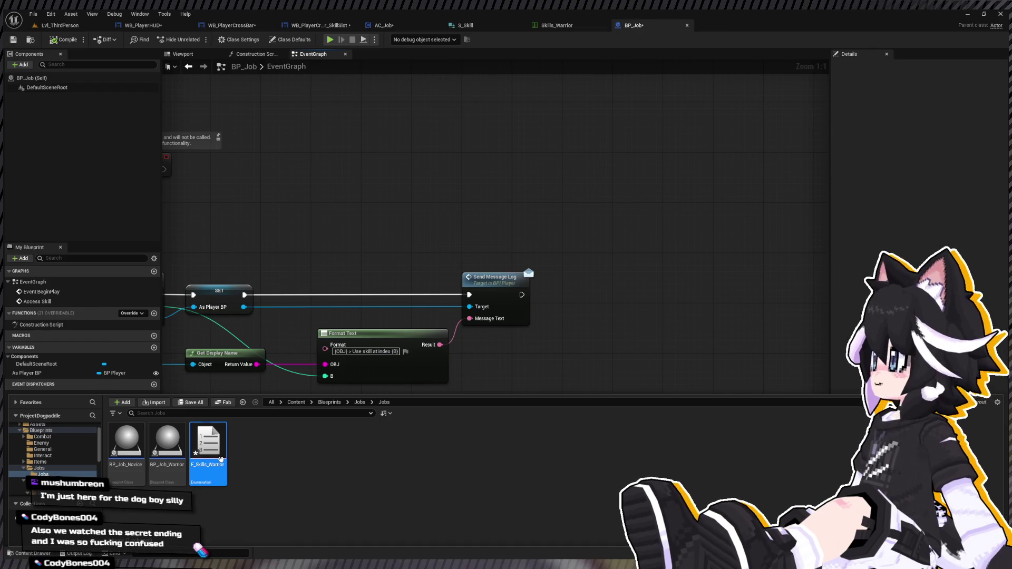
double_click(222, 460)
click(75, 39)
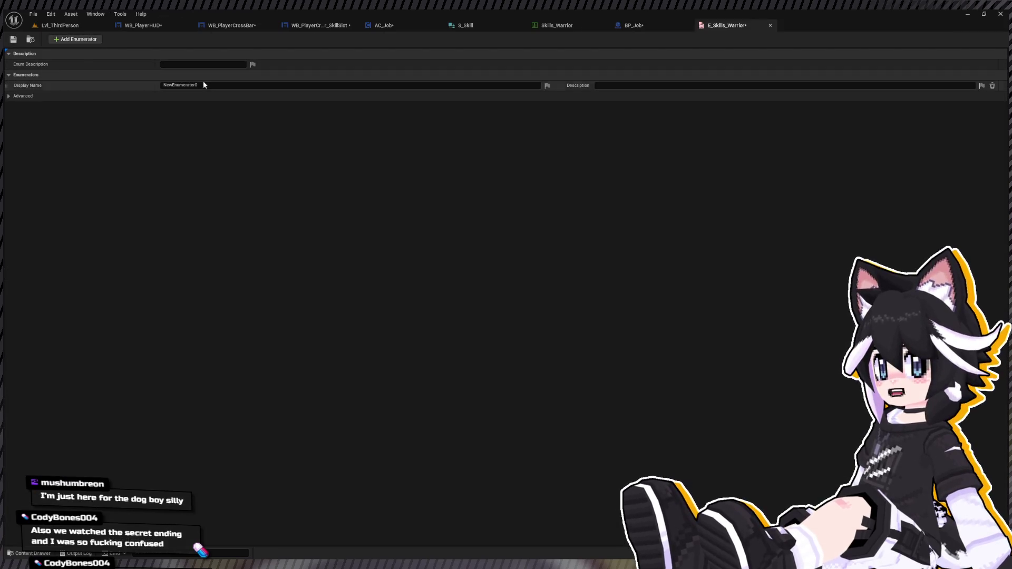
Set the warrior enumerator's display name to Leap, save and close the enum
click(207, 86)
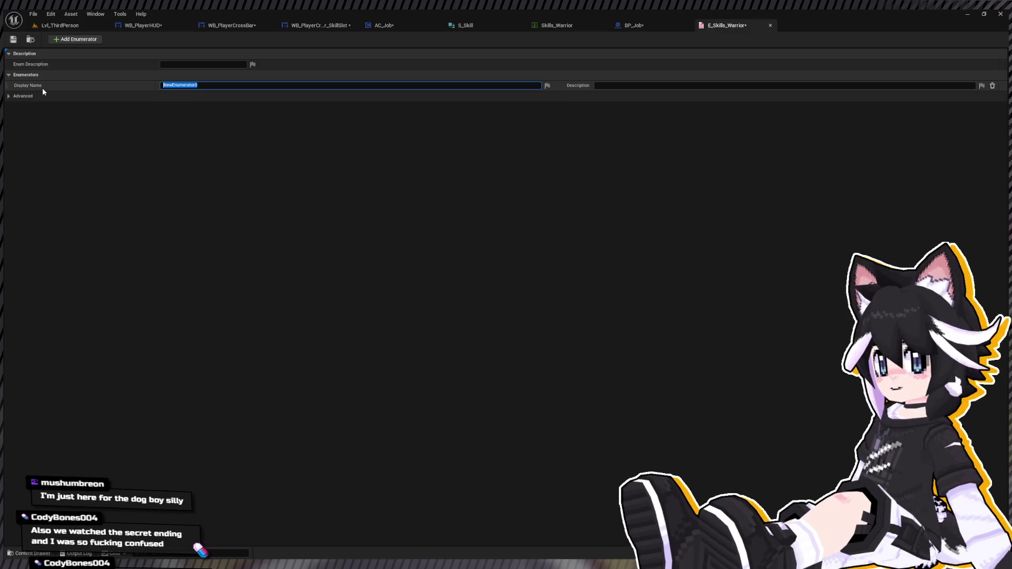
text(Ba)
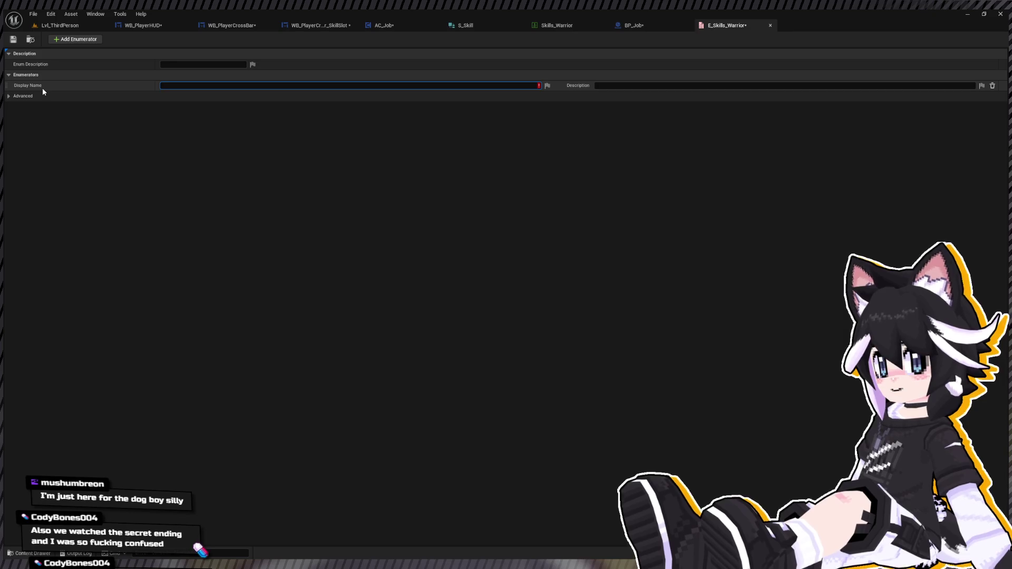
text(Leap)
key(Return)
click(13, 39)
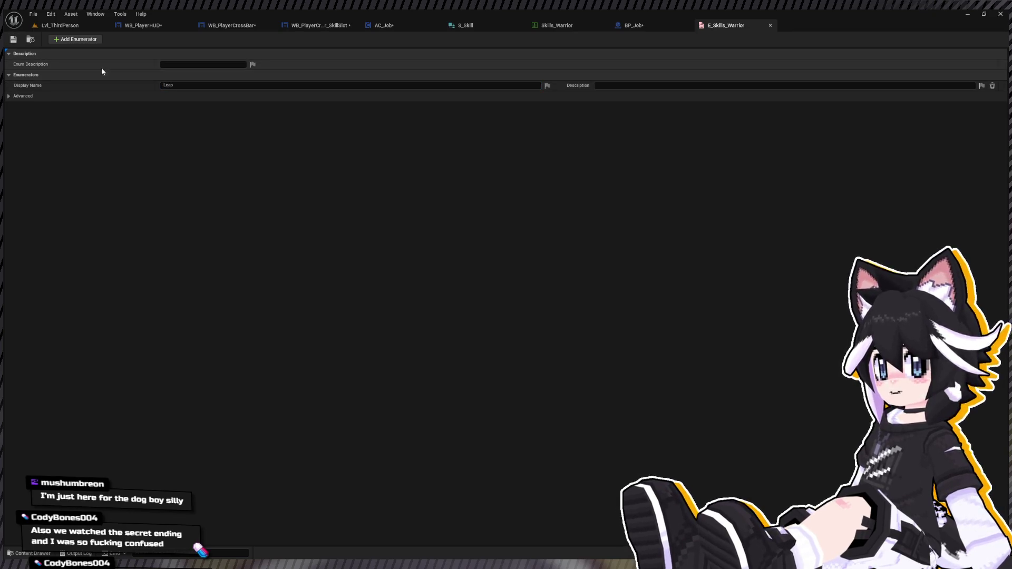
click(769, 25)
Duplicate E_Skills_Warrior as E_Skills_Novice in the content browser
key(ctrl+space)
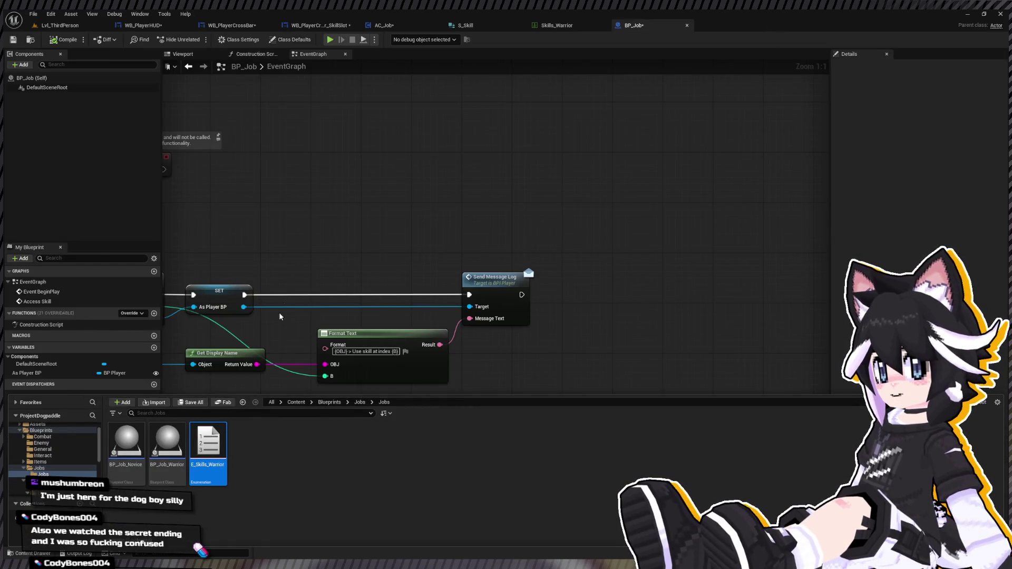
key(ctrl+d)
text(E_S)
text(kills_N)
text(ovice)
key(Return)
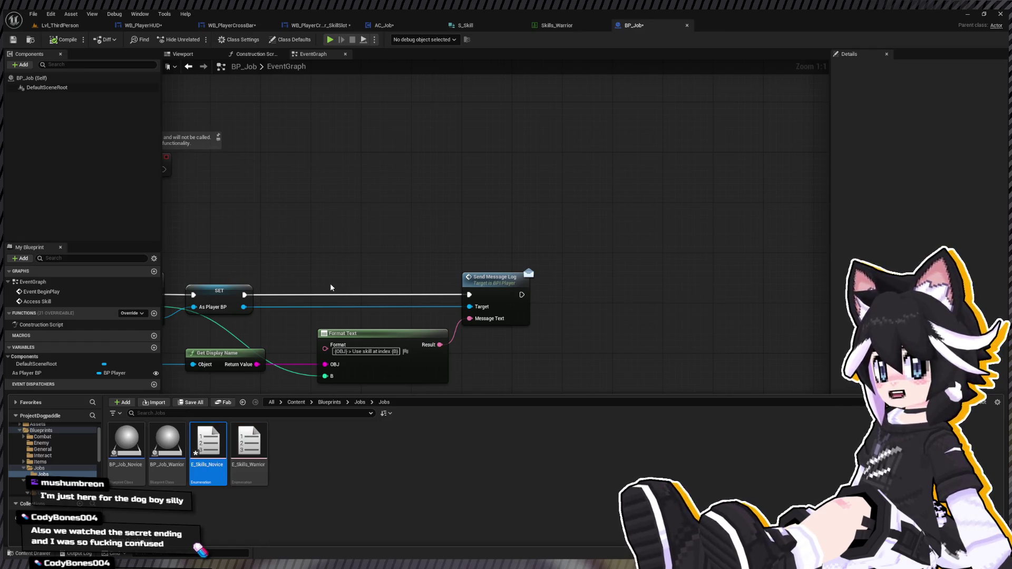
In E_Skills_Novice, change the enumerator's display name to Play Dead and close it
double_click(220, 450)
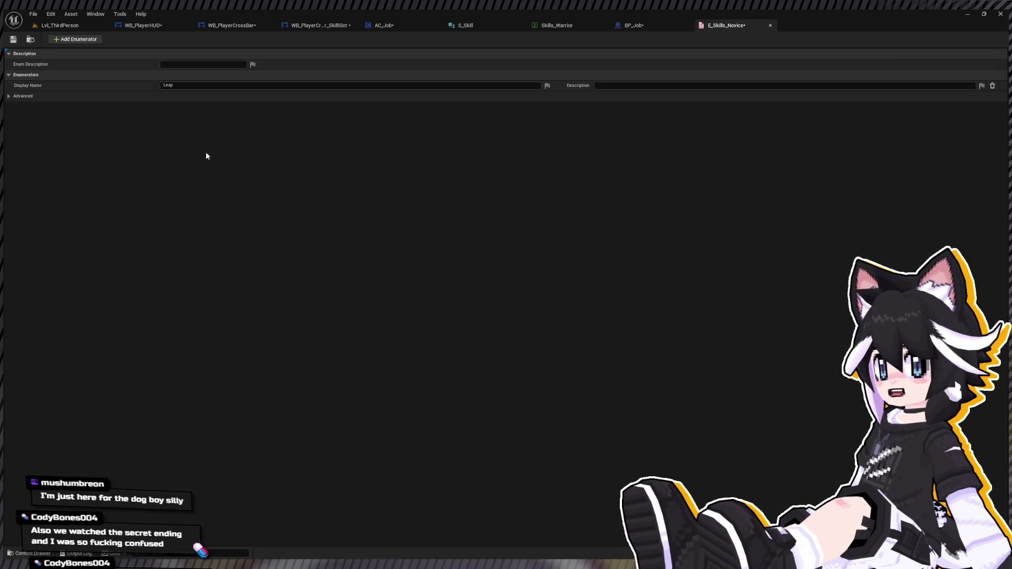
click(346, 88)
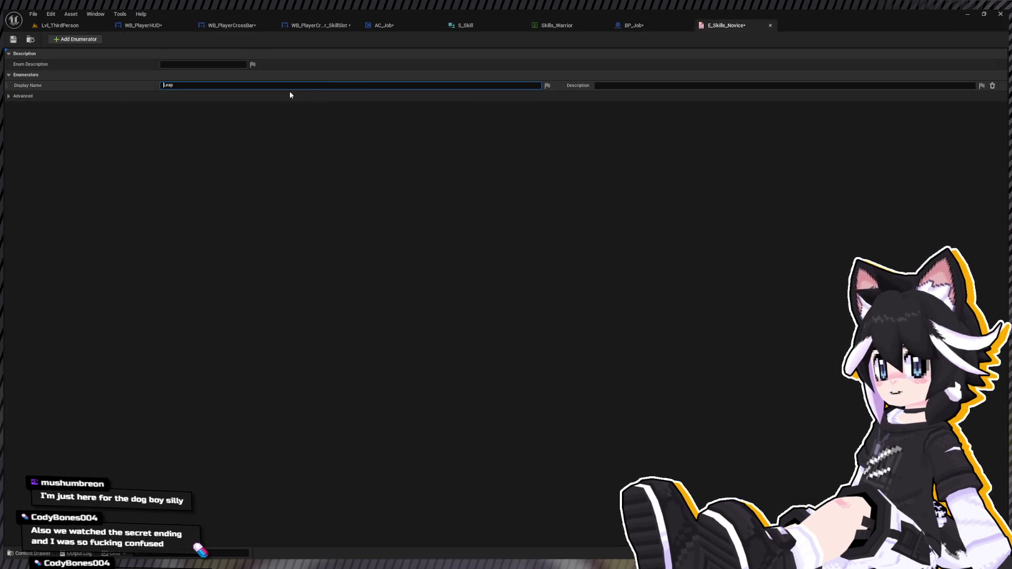
key(ctrl+a)
text(Novice)
key(Return)
click(169, 88)
text(Play Dead)
key(Return)
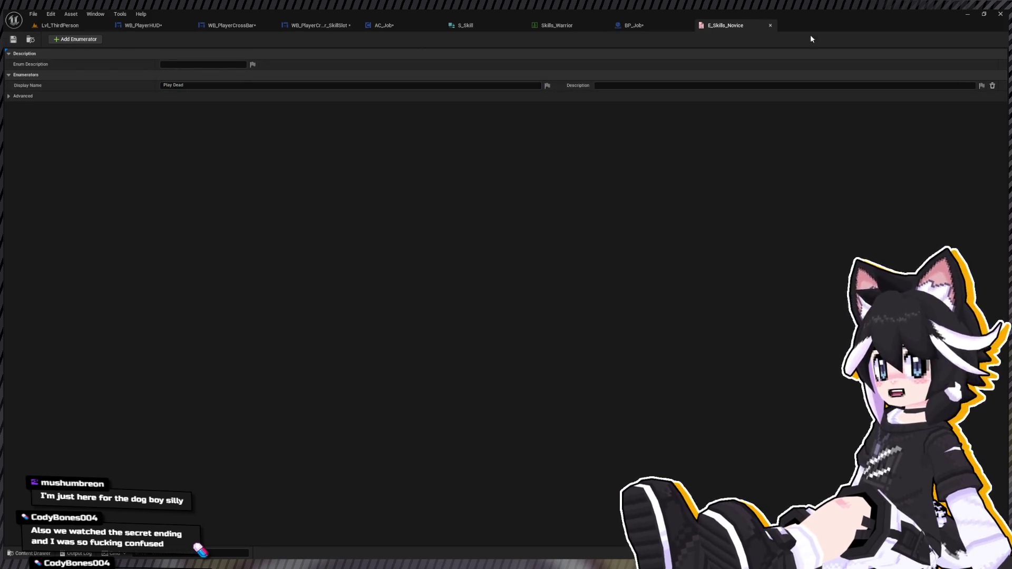
click(770, 25)
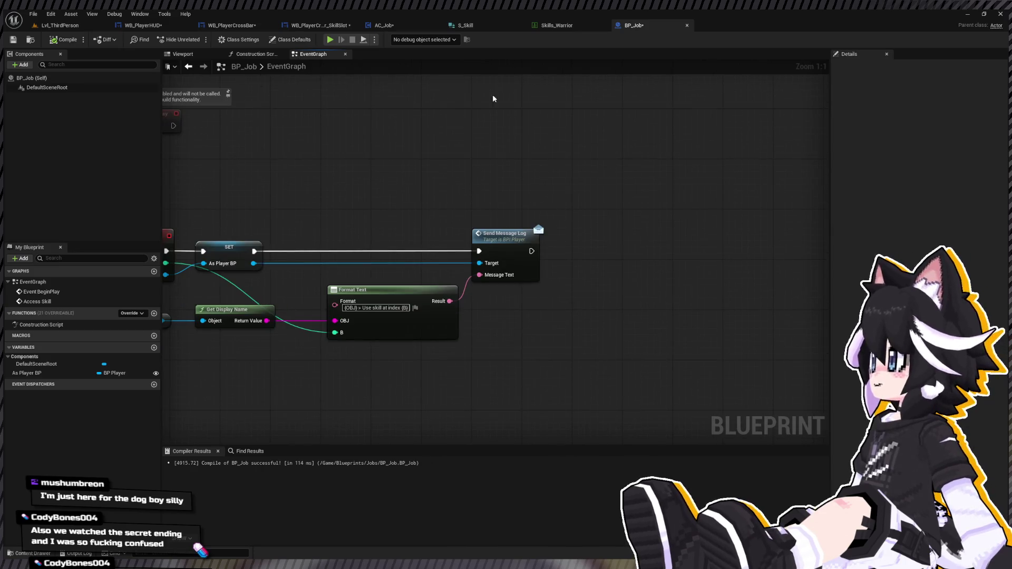
Review the AC_Job Use Job Skill graph, then return to BP_Job's event graph
key(ctrl+space)
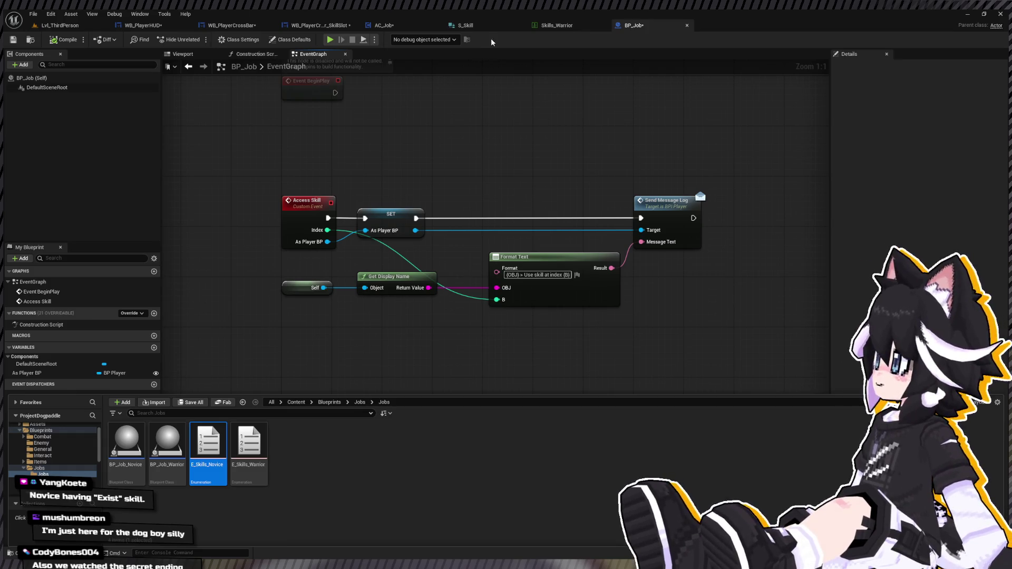
ctrl+click(218, 464)
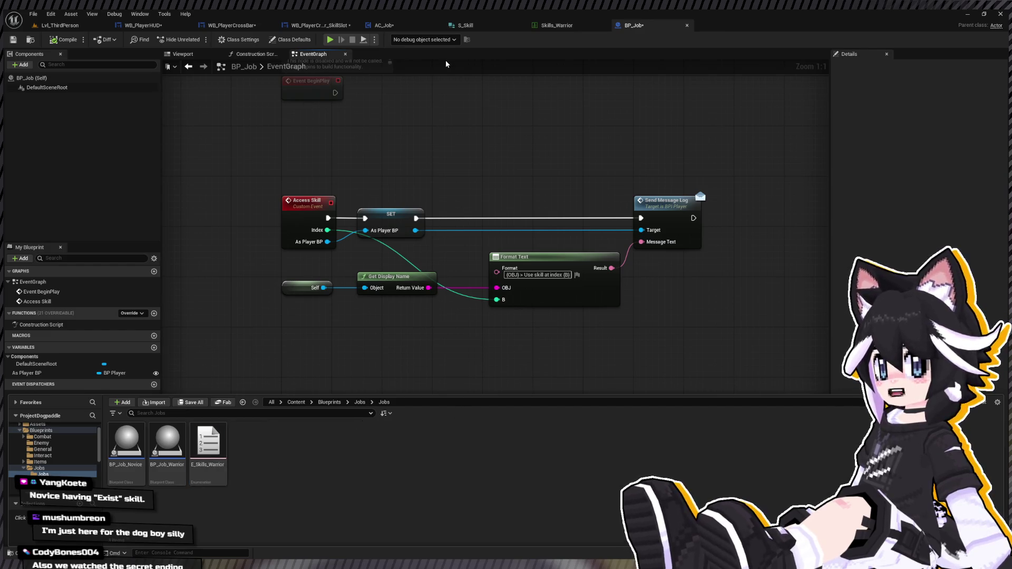
click(395, 24)
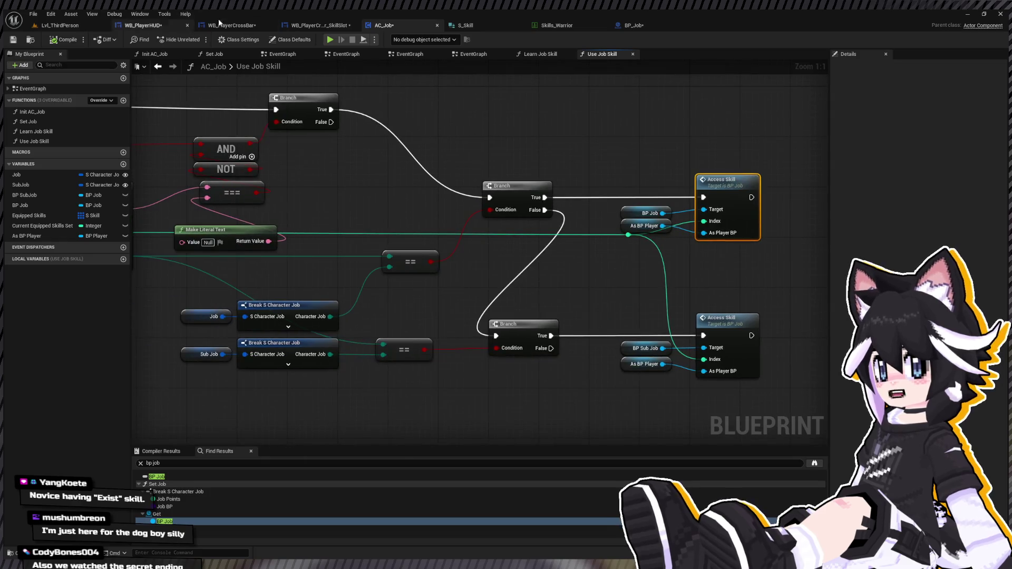
click(621, 28)
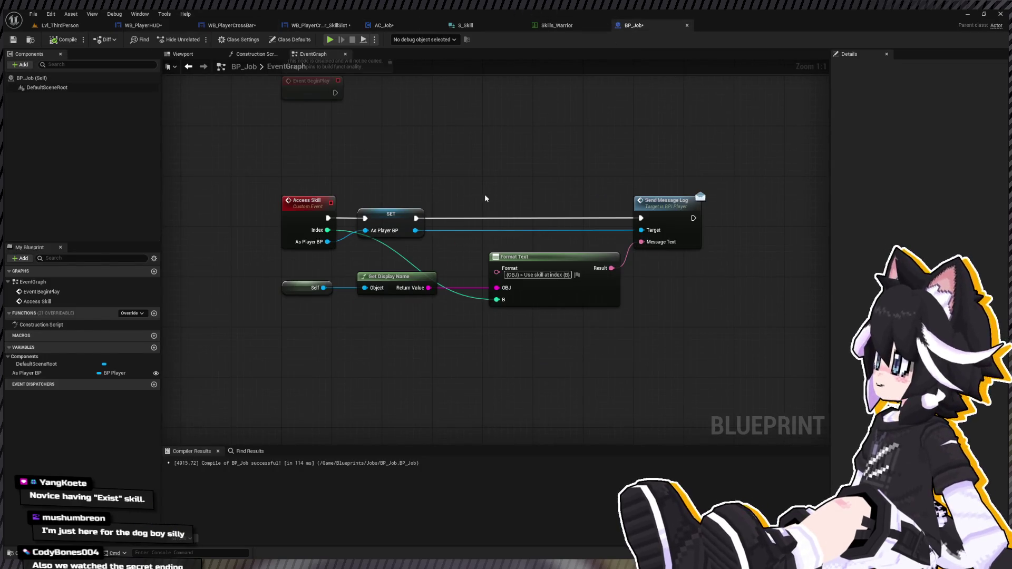
Recentre BP_Job's Access Skill nodes, then open the BP_Job_Warrior blueprint
mouse_move(311, 203)
mouse_down()
mouse_move(278, 203)
mouse_move(297, 203)
mouse_up()
drag(647, 210, 564, 215)
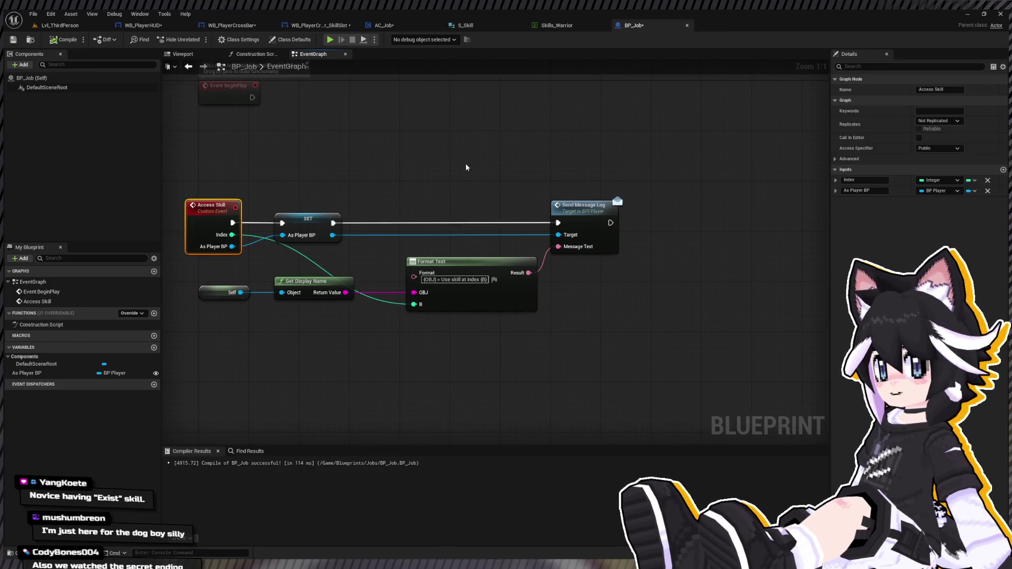
key(ctrl+space)
double_click(168, 443)
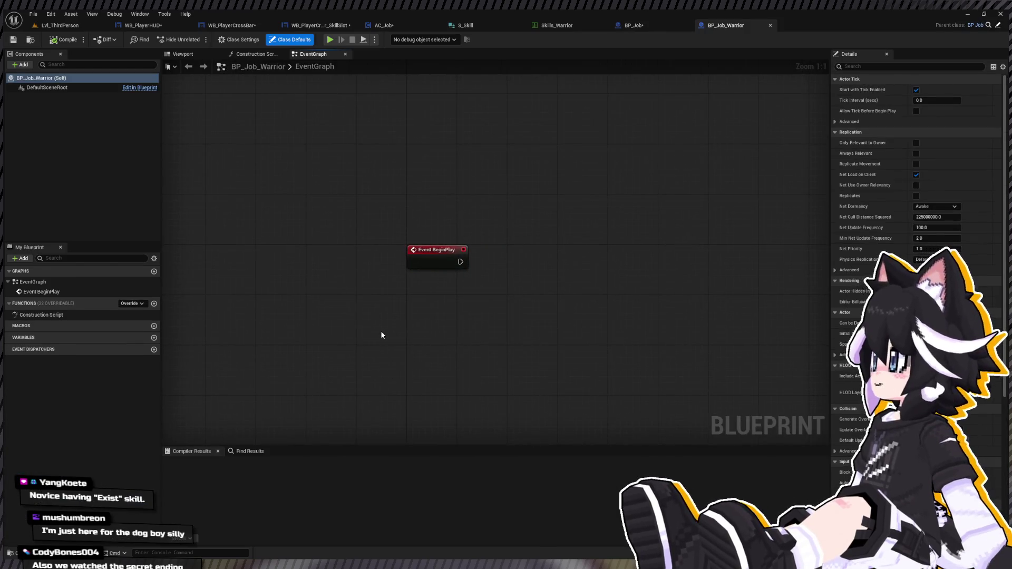
Override Event Access Skill in BP_Job_Warrior and connect a Parent: Access Skill call
key(ctrl+v)
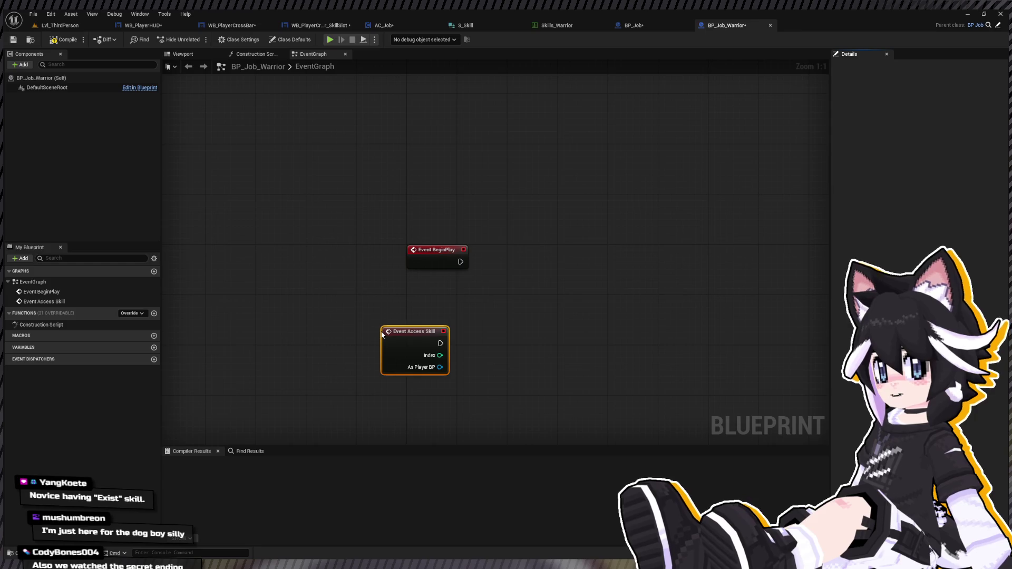
mouse_move(439, 345)
mouse_down()
mouse_move(502, 346)
mouse_move(478, 337)
mouse_up()
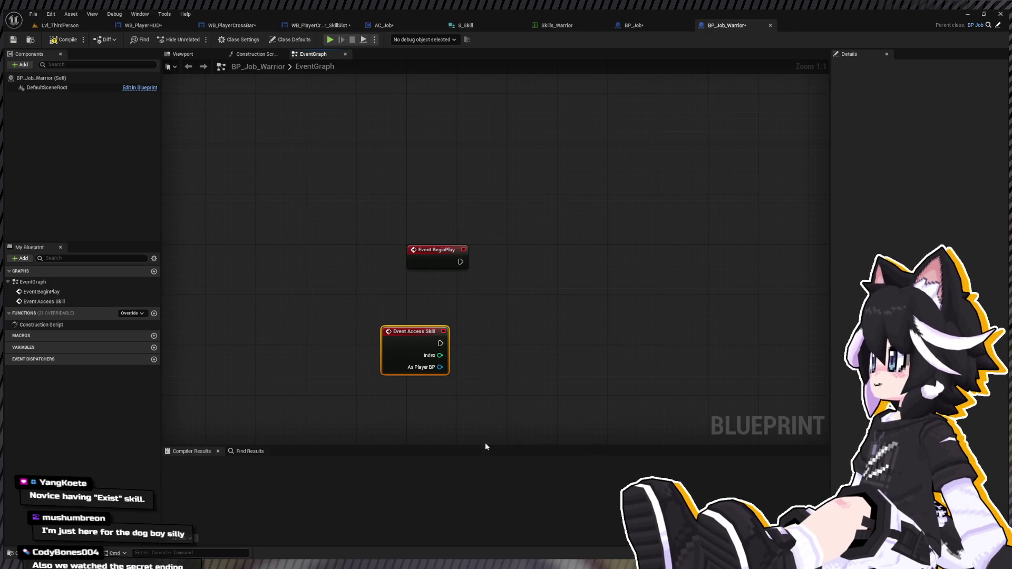
mouse_move(382, 395)
mouse_down()
mouse_move(465, 349)
mouse_move(459, 337)
mouse_move(480, 334)
mouse_move(465, 367)
mouse_up()
click(662, 25)
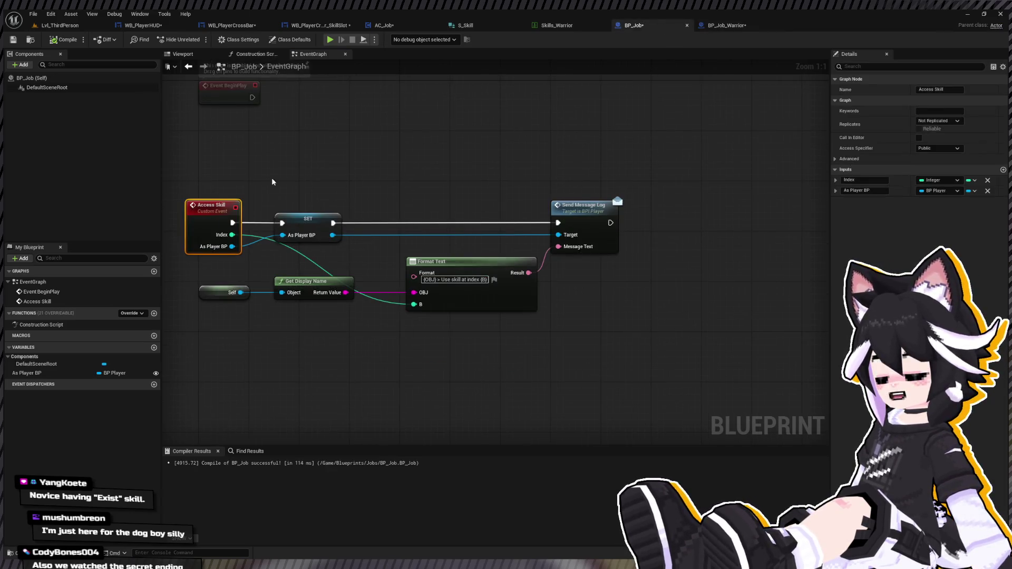
click(727, 25)
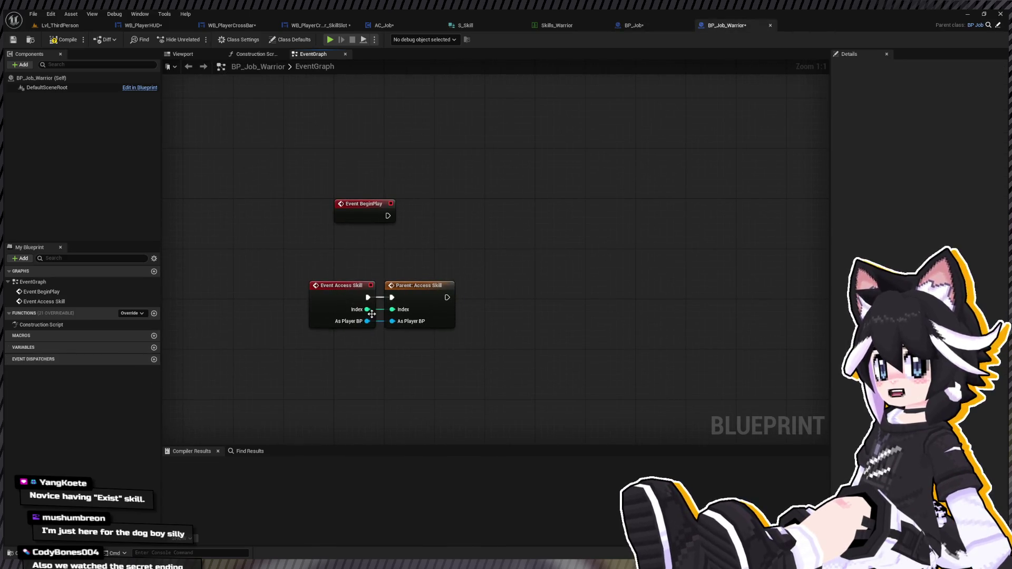
Add a Warrior Skills variable of type E Skills Warrior and draw a wire from Index
click(153, 347)
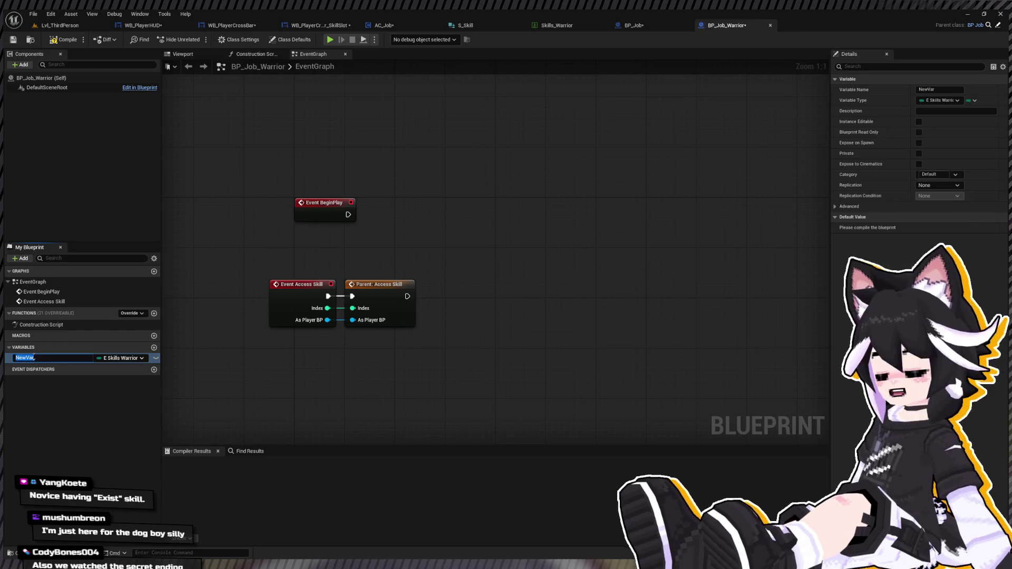
text(Warrior Skills)
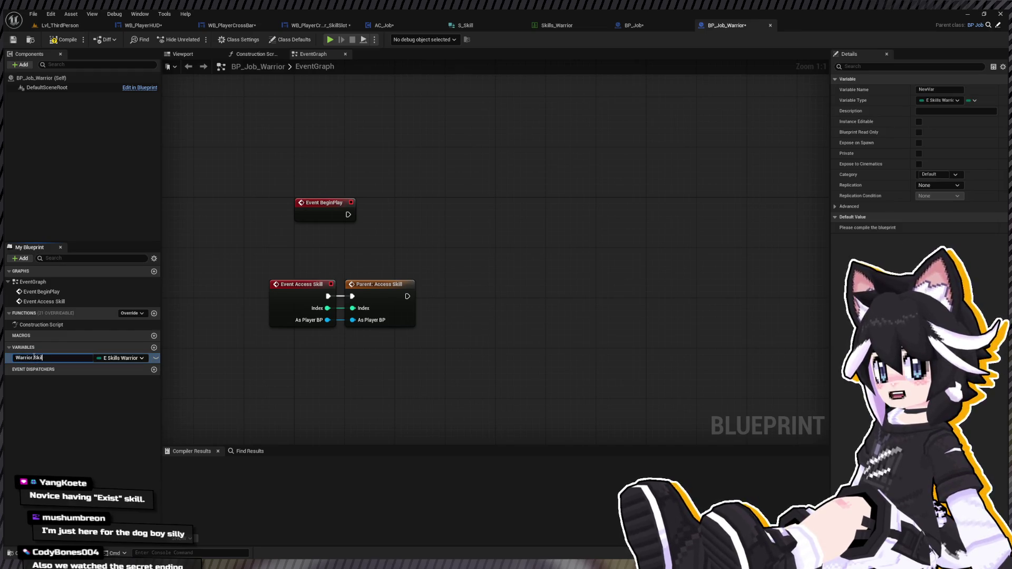
key(Return)
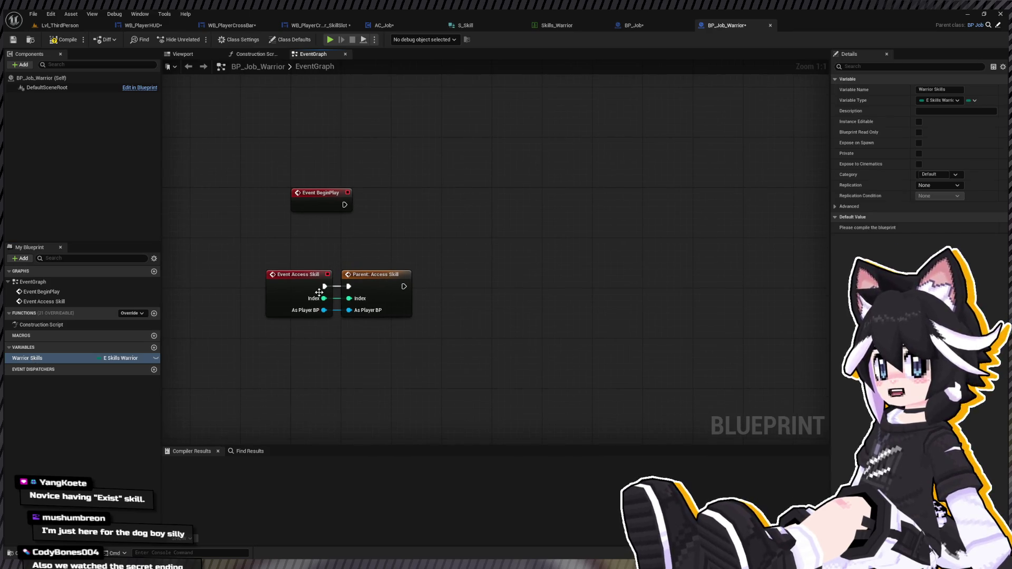
drag(324, 298, 344, 348)
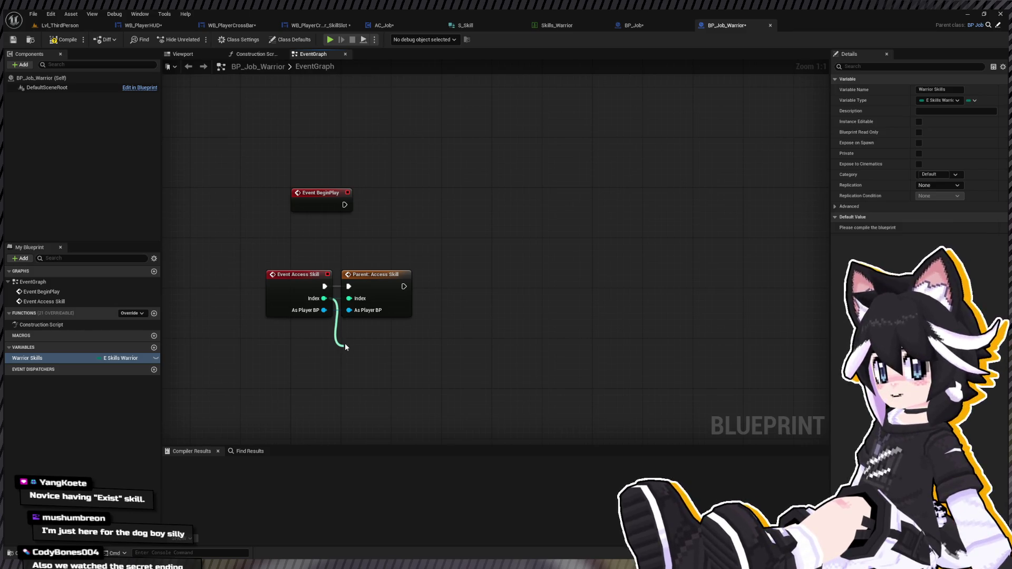
Store the Index in a SET Warrior Skills node chained after the parent call
drag(345, 346, 345, 346)
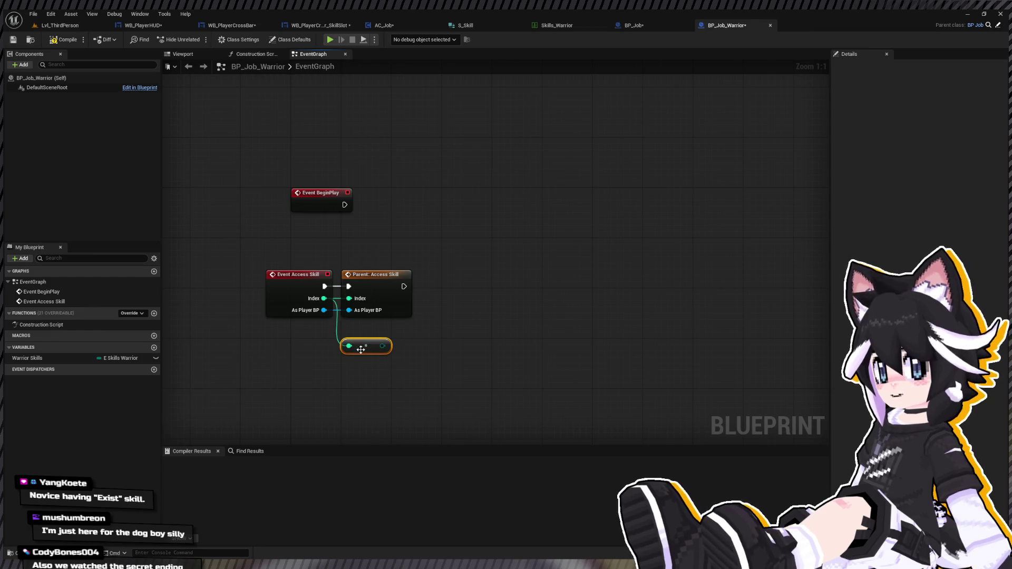
mouse_move(50, 358)
mouse_down()
mouse_move(427, 343)
mouse_move(563, 357)
mouse_up()
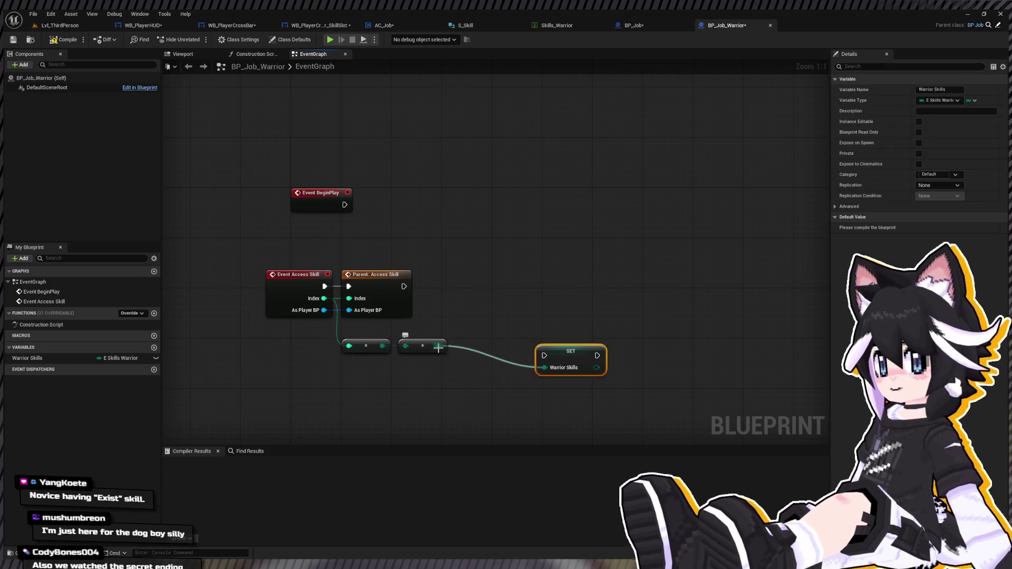
drag(572, 355, 484, 286)
mouse_move(403, 287)
mouse_down()
mouse_move(543, 304)
mouse_move(605, 283)
mouse_move(520, 299)
mouse_up()
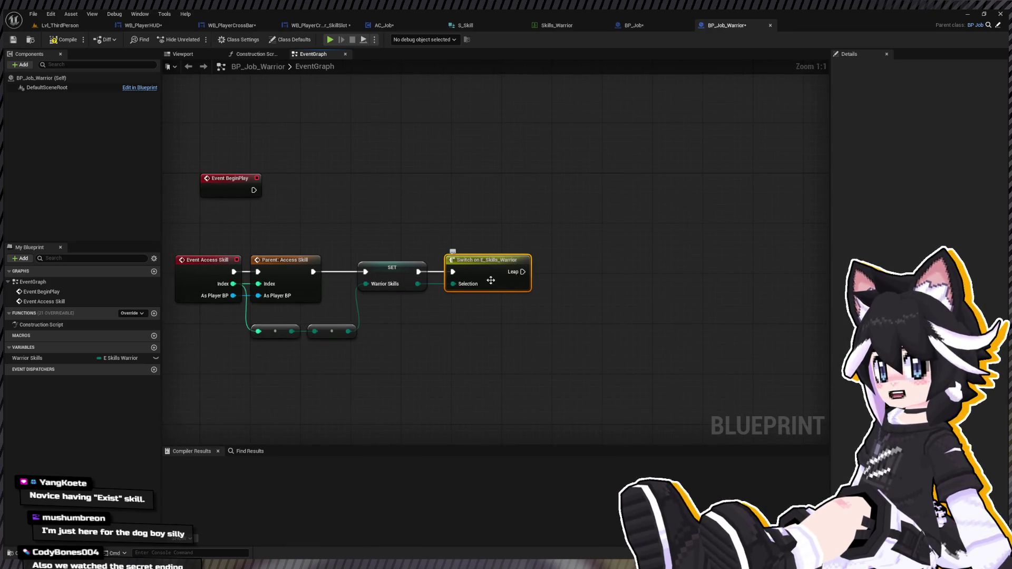
Print 'Use Skill: Warrior Leap' from the Leap case and compile BP_Job_Warrior
mouse_move(523, 272)
mouse_down()
mouse_move(554, 218)
mouse_move(571, 214)
mouse_up()
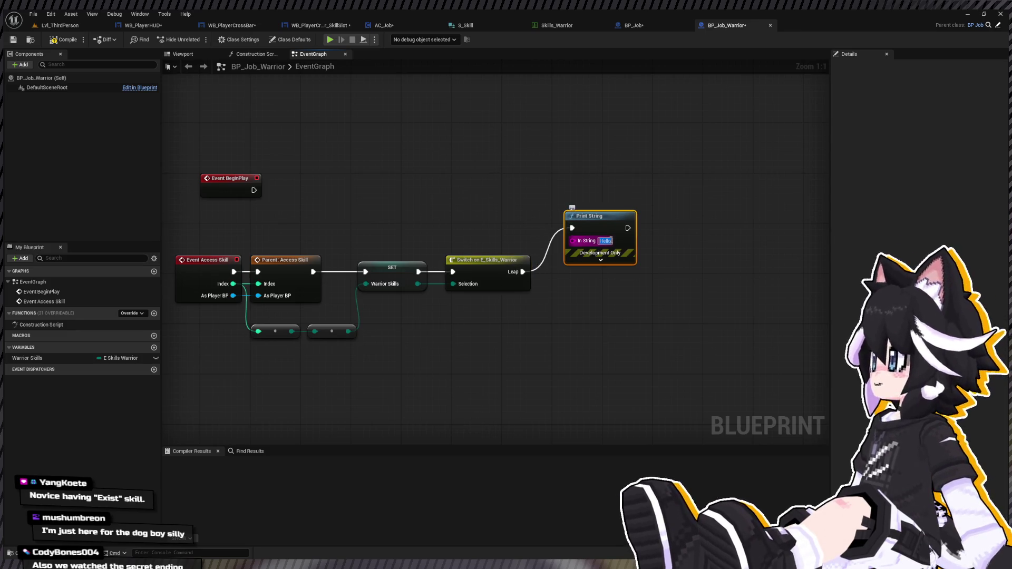
text(Use Skill: Warrior L)
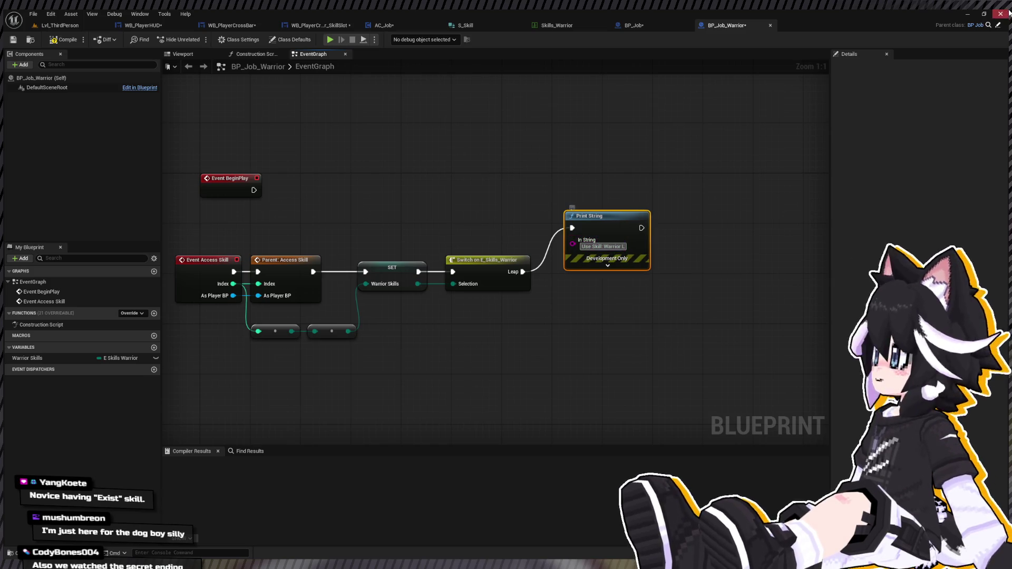
text(eap)
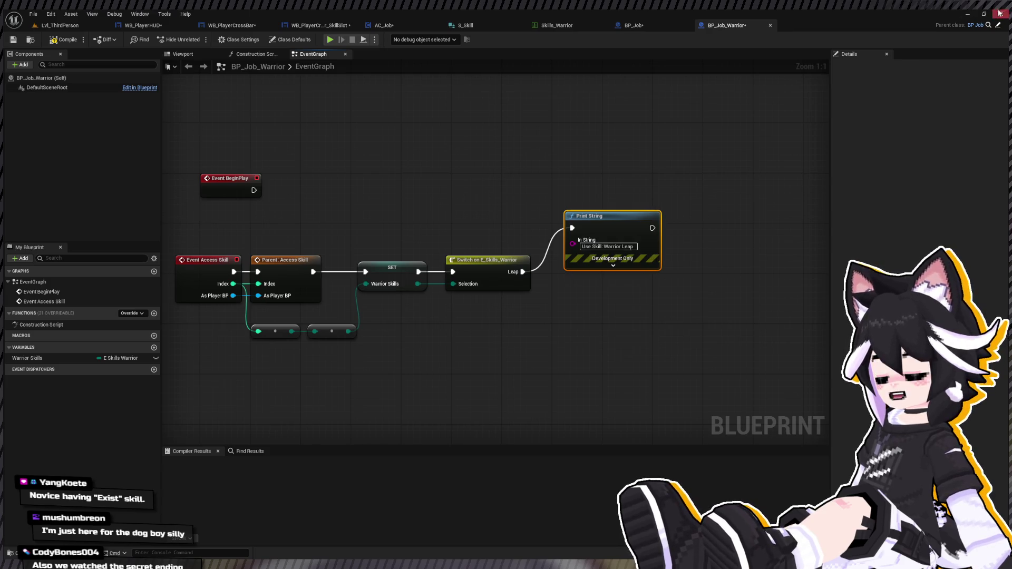
click(63, 40)
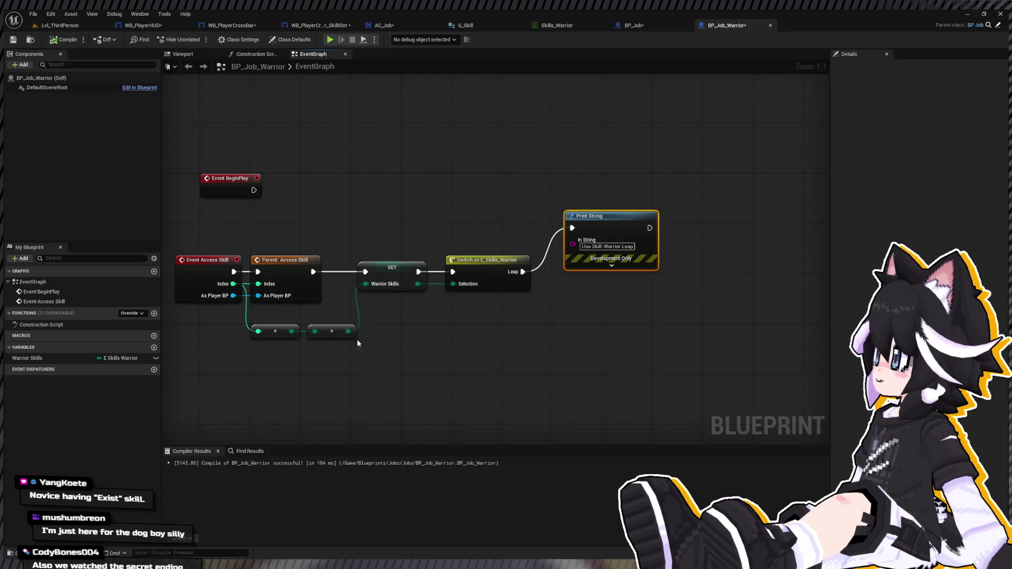
drag(356, 342, 455, 343)
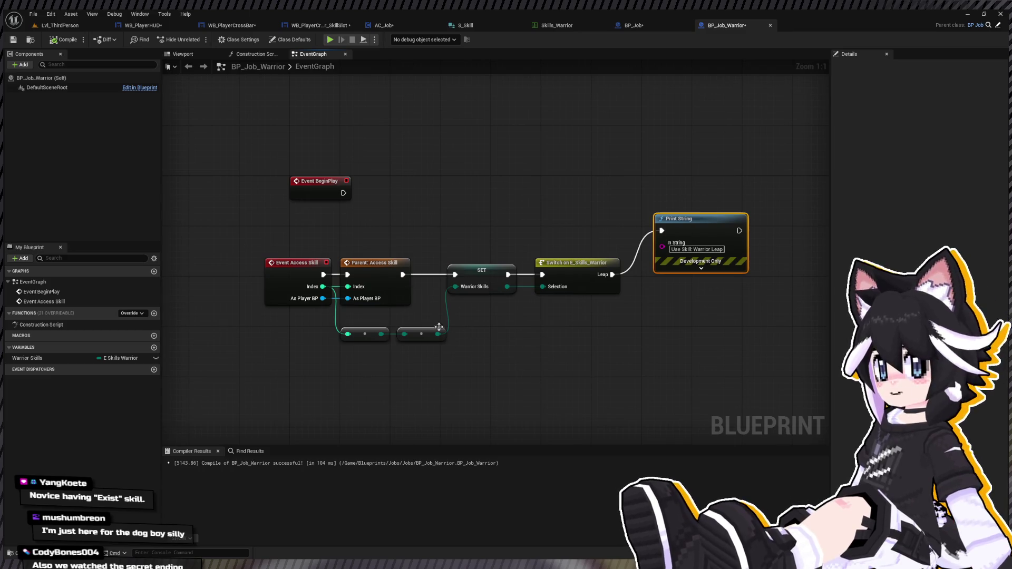